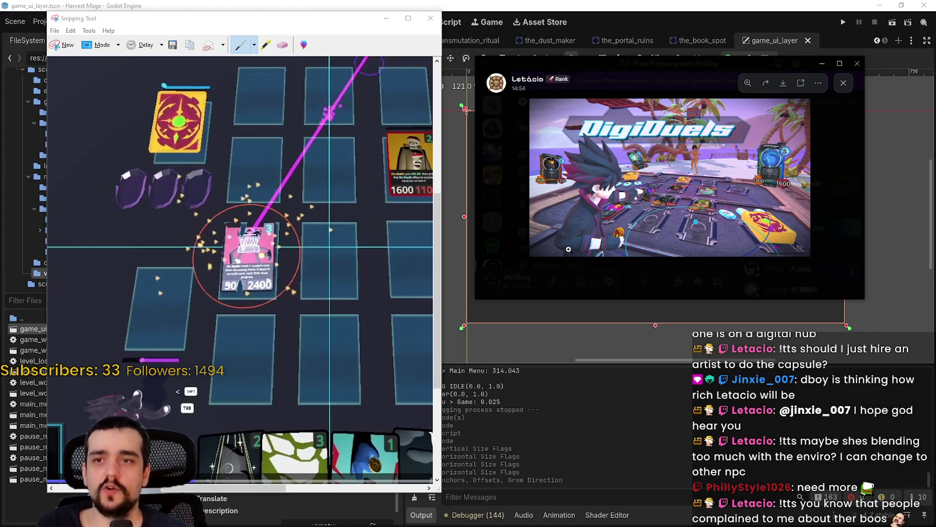
# Step: Enlarge and then close the shared screenshot in Discord, and minimize the Discord window
pyautogui.click(585, 167)
pyautogui.click(744, 183)
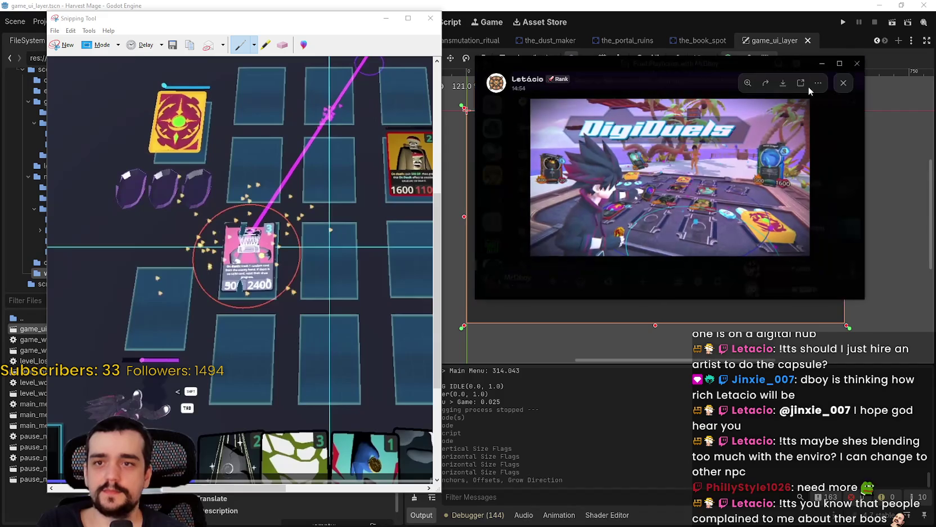
pyautogui.click(650, 76)
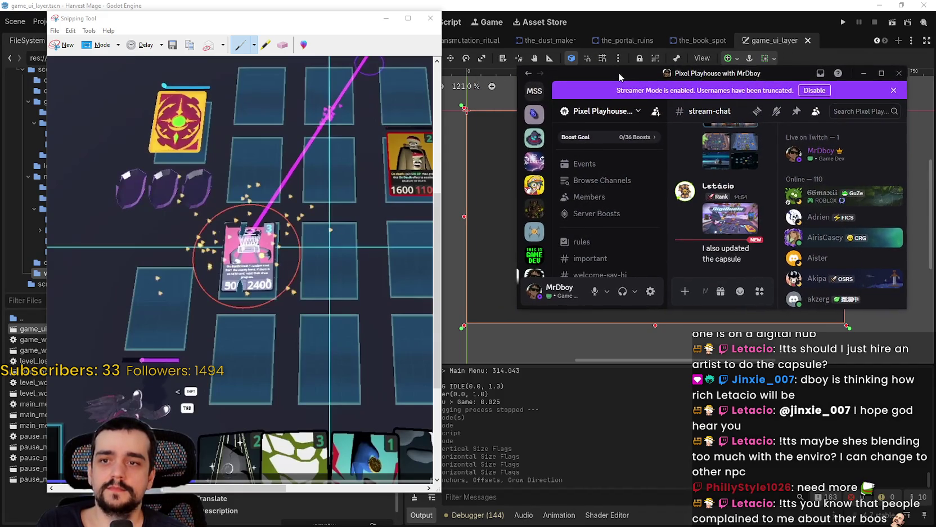
pyautogui.click(822, 63)
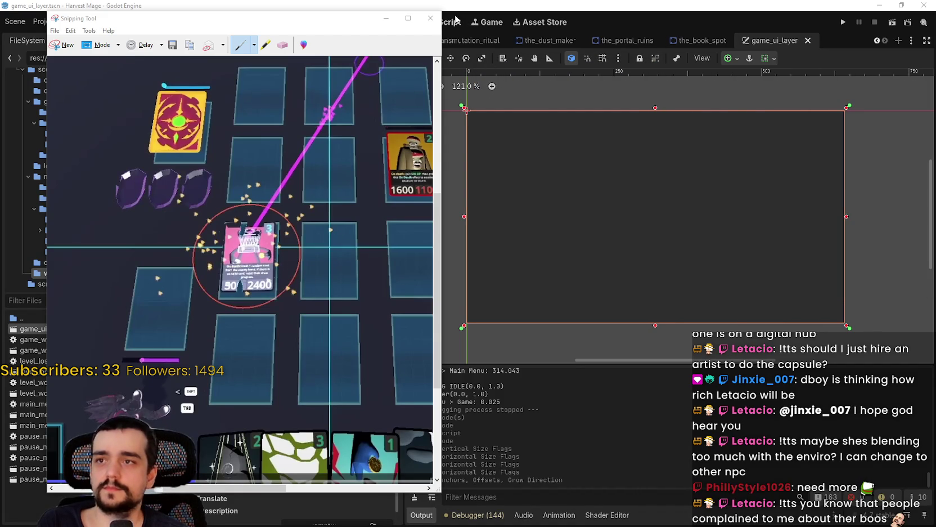
# Step: Close the Snipping Tool, discarding the snip without saving
pyautogui.click(431, 18)
pyautogui.click(285, 263)
pyautogui.scroll(-1, 601, 239)
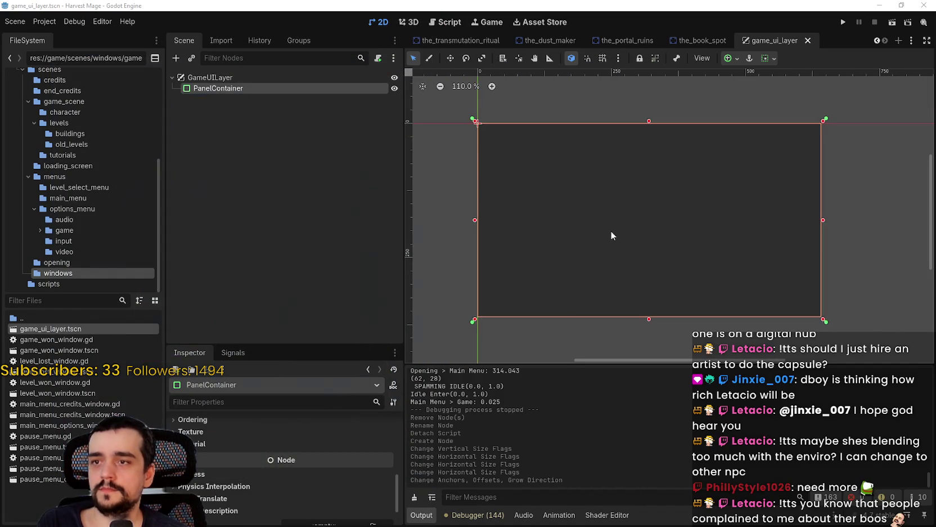
# Step: Save, set the PanelContainer's Theme Overrides panel style to StyleBoxEmpty, then open pause_menu.tscn
pyautogui.hotkey('ctrl', 's')
pyautogui.scroll(-5, 213, 450)
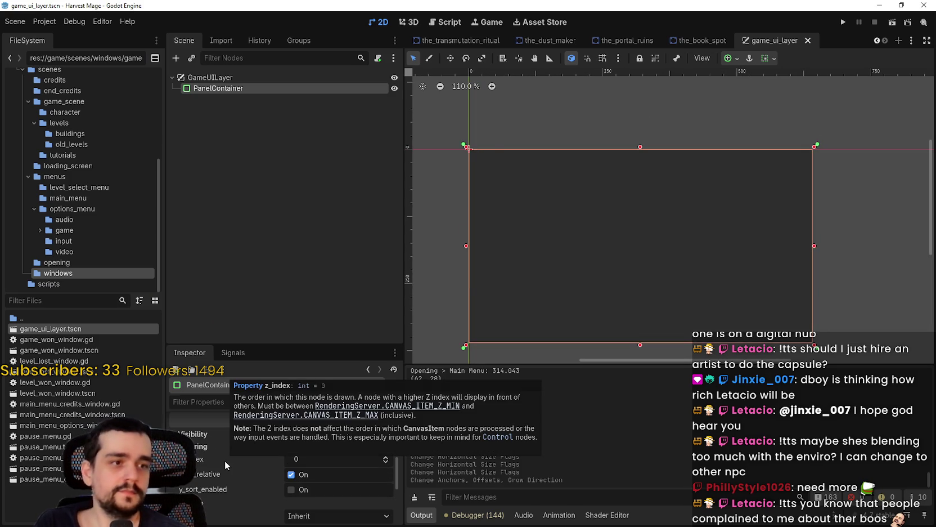
pyautogui.scroll(4, 238, 473)
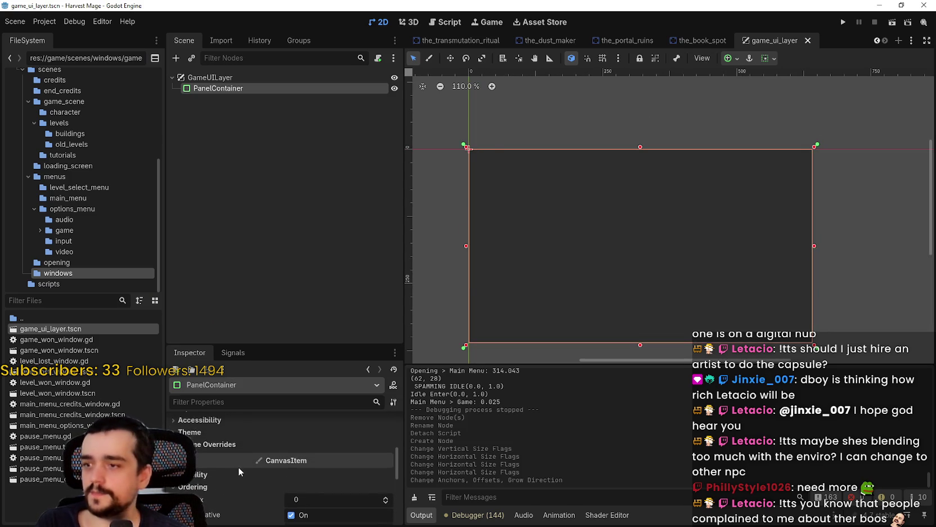
pyautogui.click(237, 467)
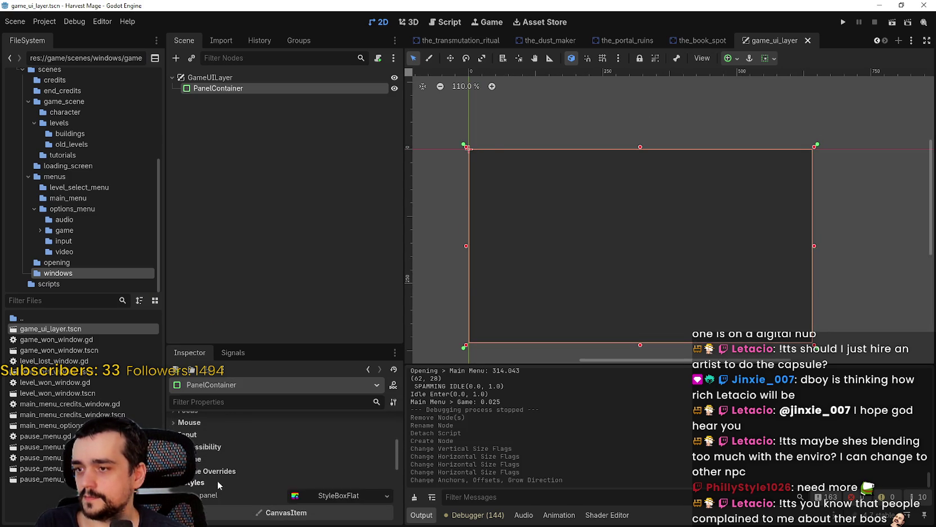
pyautogui.scroll(-2, 237, 462)
pyautogui.click(338, 441)
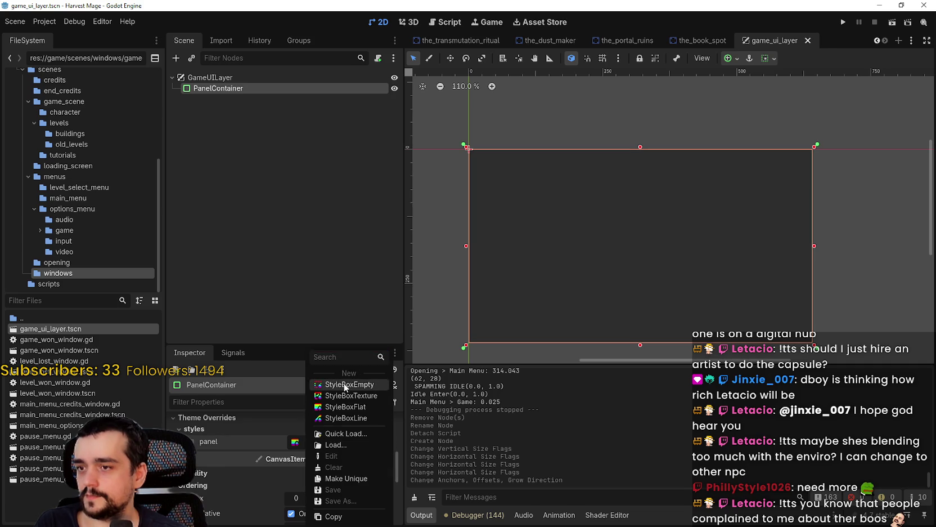
pyautogui.click(349, 384)
pyautogui.click(251, 92)
pyautogui.click(253, 89)
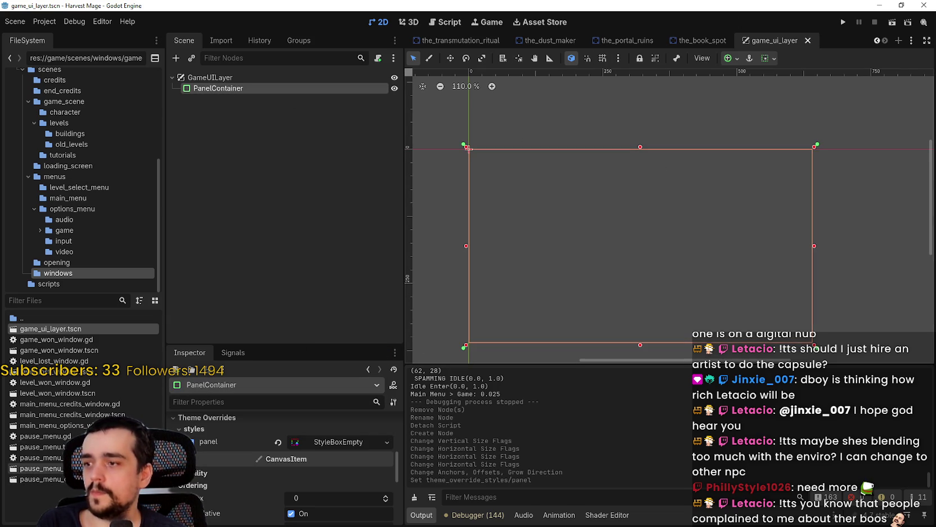
pyautogui.doubleClick(42, 447)
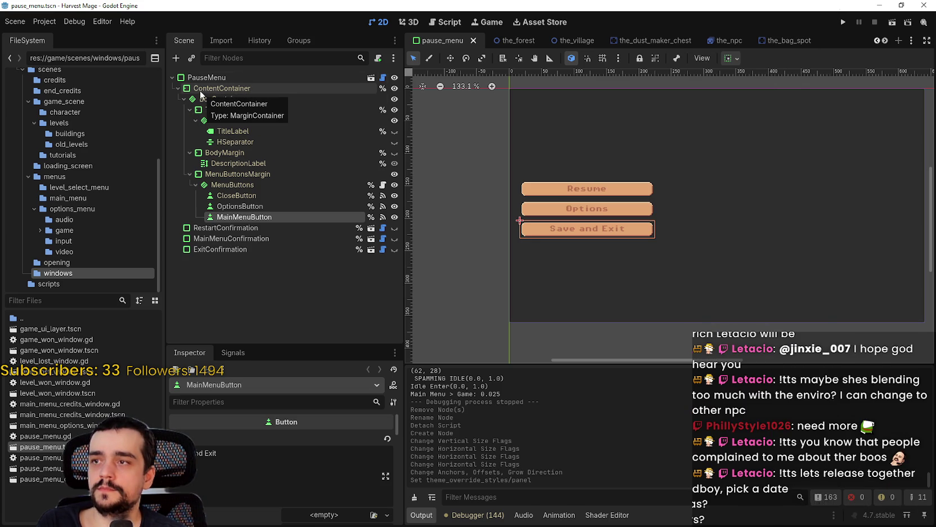
# Step: Open pause_menu_layer.tscn for reference, then switch back to the game_ui_layer scene tab
pyautogui.doubleClick(56, 468)
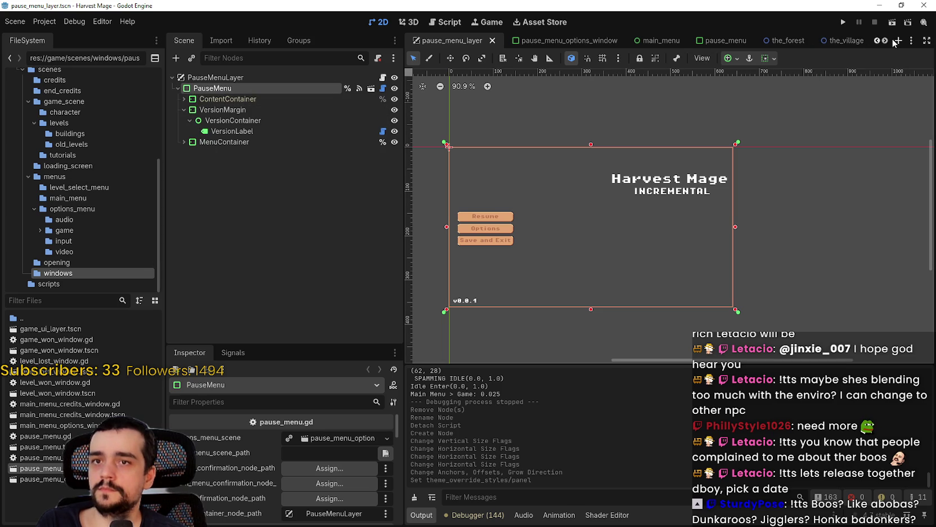
pyautogui.scroll(-8, 886, 41)
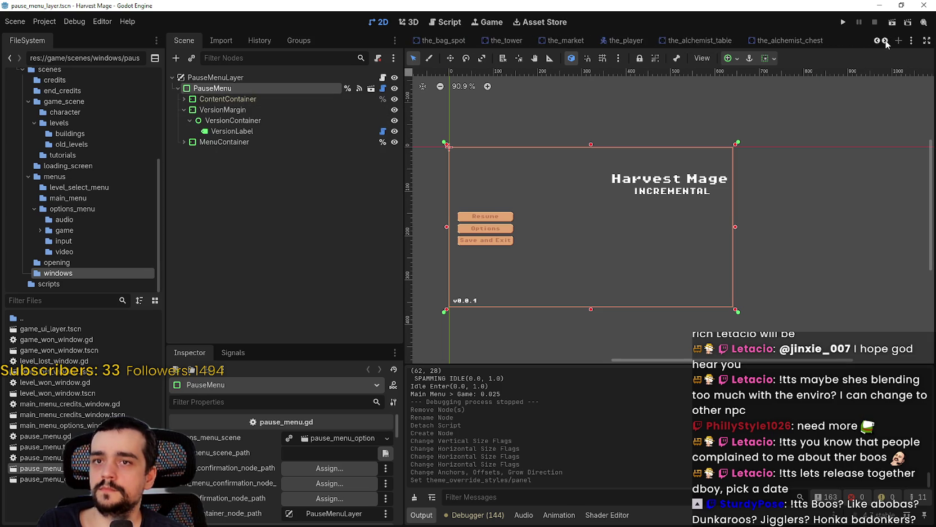
pyautogui.scroll(-6, 886, 44)
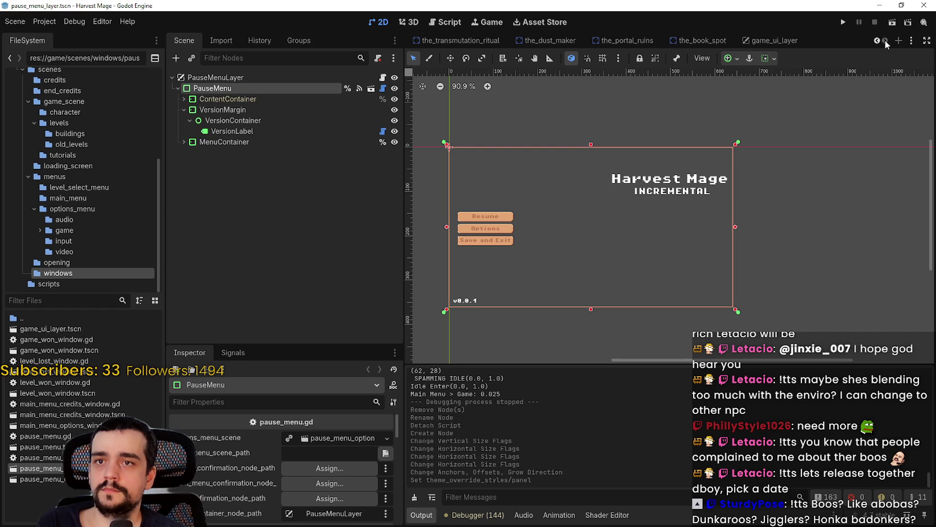
pyautogui.click(798, 41)
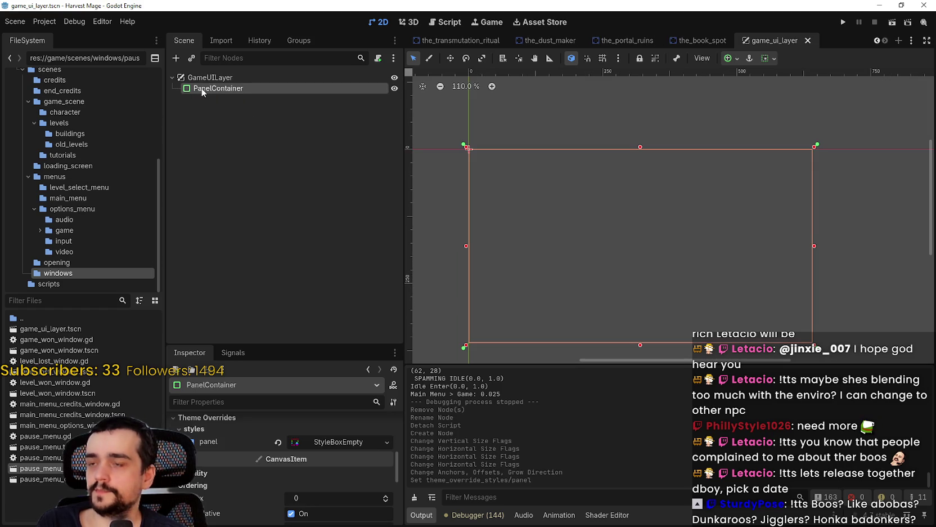
# Step: Rename the PanelContainer node to ContentContainer
pyautogui.doubleClick(231, 88)
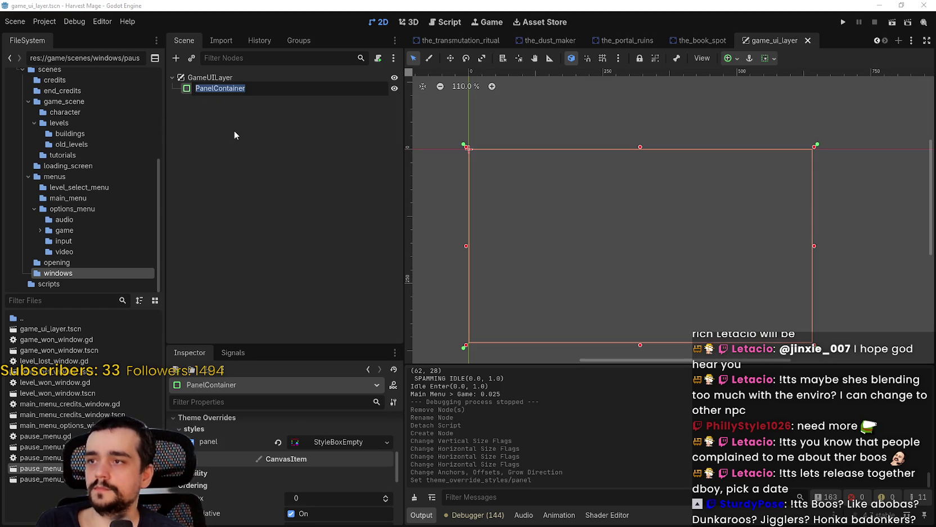
pyautogui.write('Content')
pyautogui.press('Return')
pyautogui.write('Container')
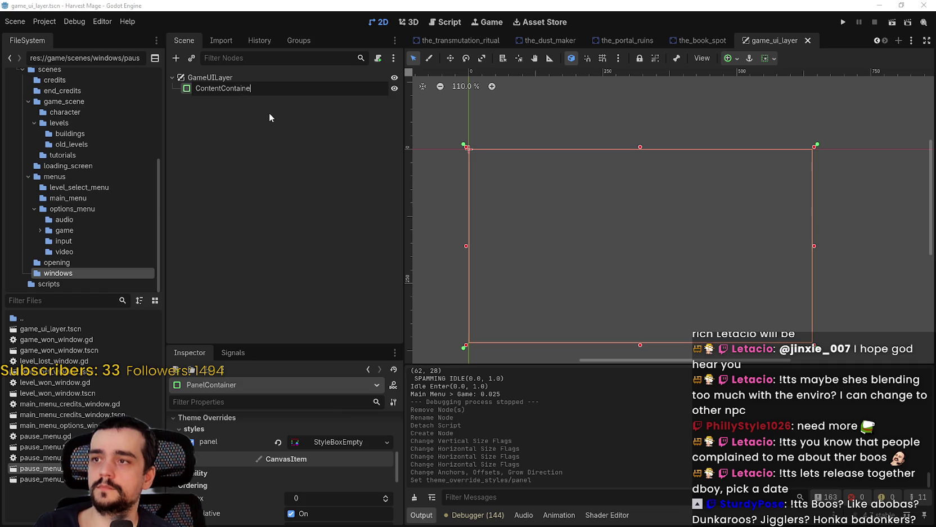
pyautogui.press('Return')
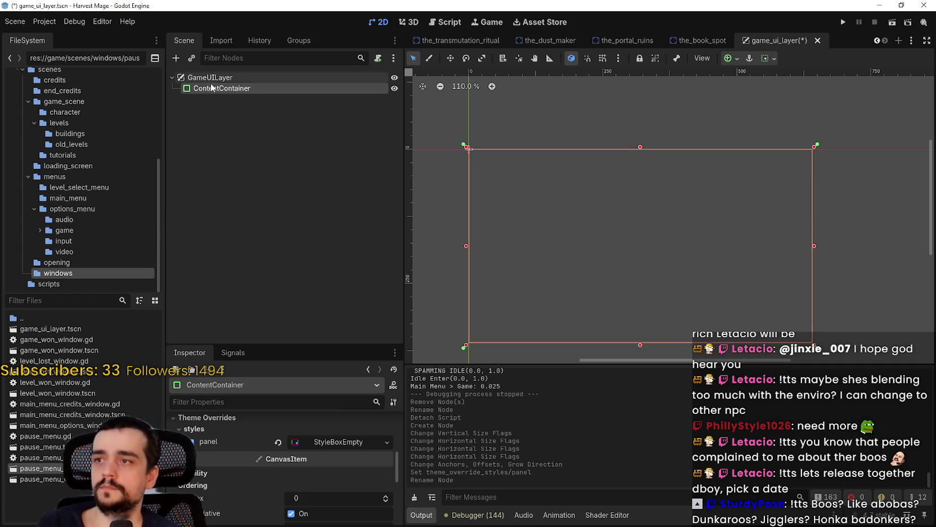
# Step: Add a MarginContainer child under ContentContainer and save the scene
pyautogui.rightClick(212, 89)
pyautogui.click(266, 113)
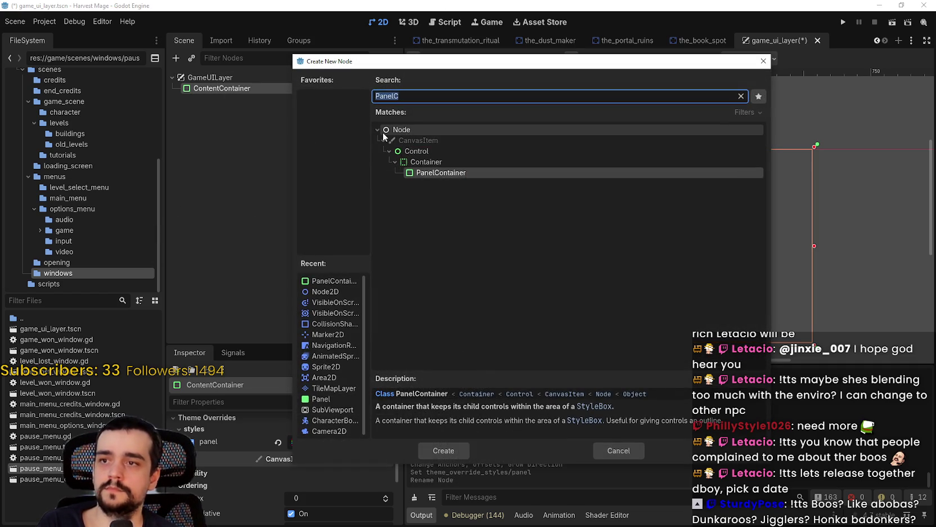
pyautogui.write('m,')
pyautogui.press('BackSpace')
pyautogui.write('argin')
pyautogui.press('Return')
pyautogui.hotkey('ctrl', 's')
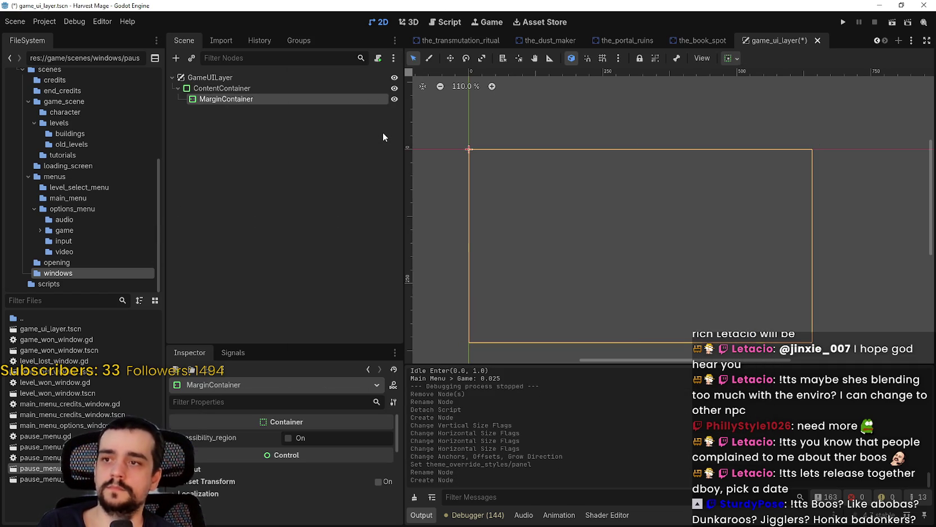
# Step: Enable the MarginContainer's left and top margin overrides and set both to 4
pyautogui.scroll(-2, 268, 483)
pyautogui.scroll(-2, 218, 495)
pyautogui.click(216, 455)
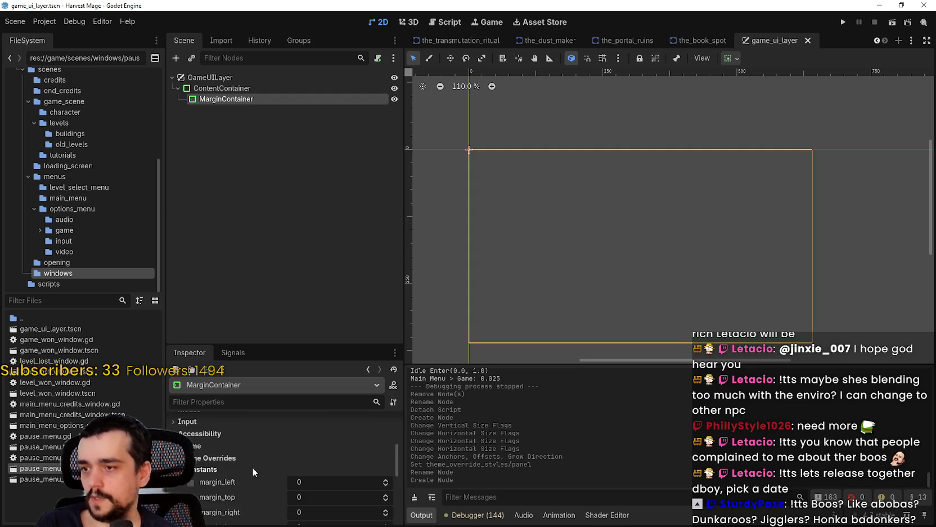
pyautogui.scroll(-1, 245, 466)
pyautogui.doubleClick(385, 441)
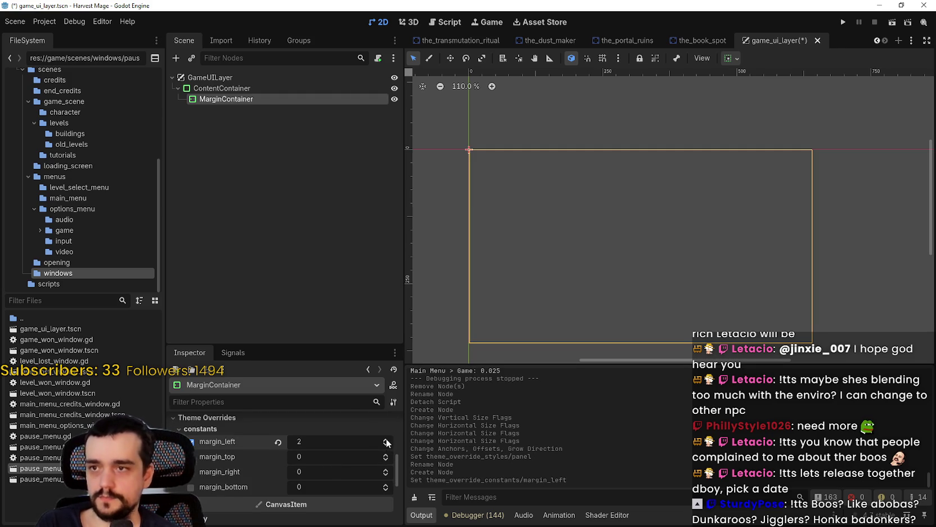
pyautogui.click(385, 441)
pyautogui.scroll(5, 524, 135)
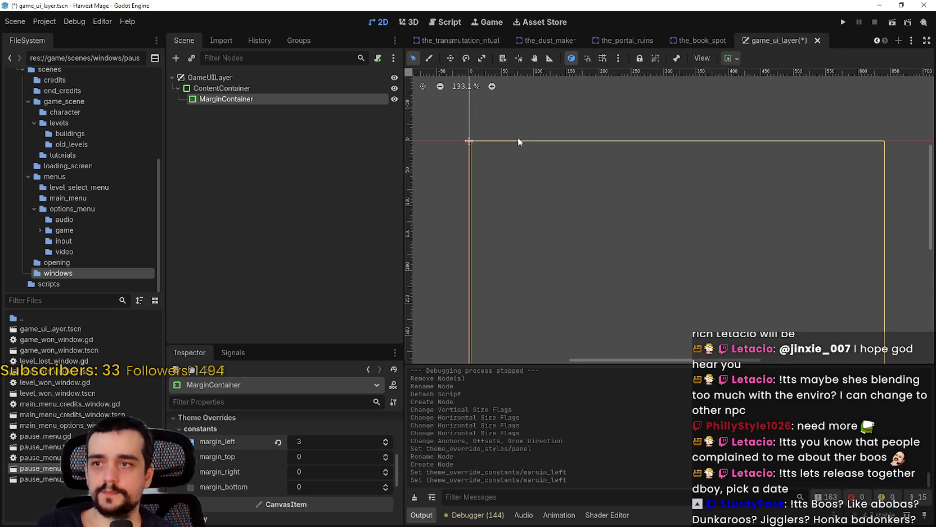
pyautogui.click(386, 443)
pyautogui.click(386, 456)
pyautogui.click(386, 457)
# Step: Set the right and bottom margins to 4, save, and open pause_menu_layer.tscn
pyautogui.click(386, 472)
pyautogui.click(355, 488)
pyautogui.write('4')
pyautogui.press('Return')
pyautogui.hotkey('ctrl', 's')
pyautogui.scroll(-5, 502, 212)
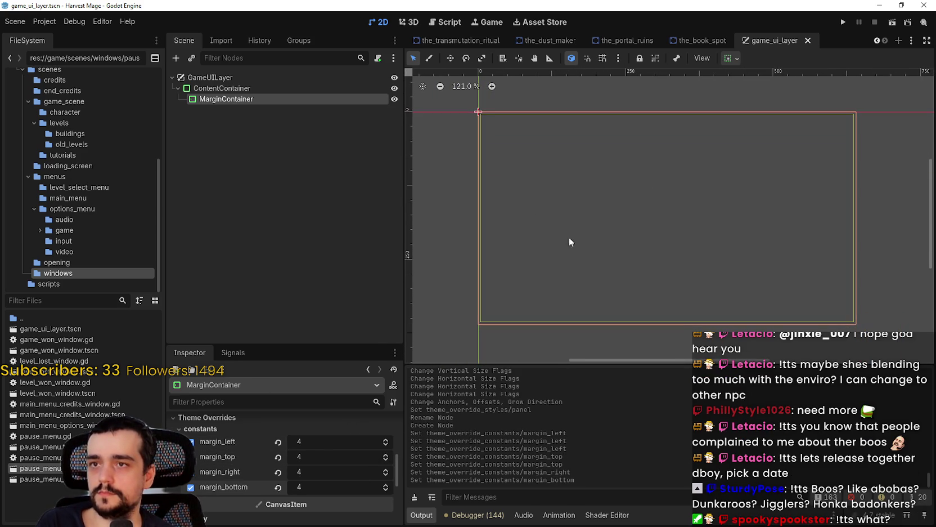
pyautogui.doubleClick(56, 470)
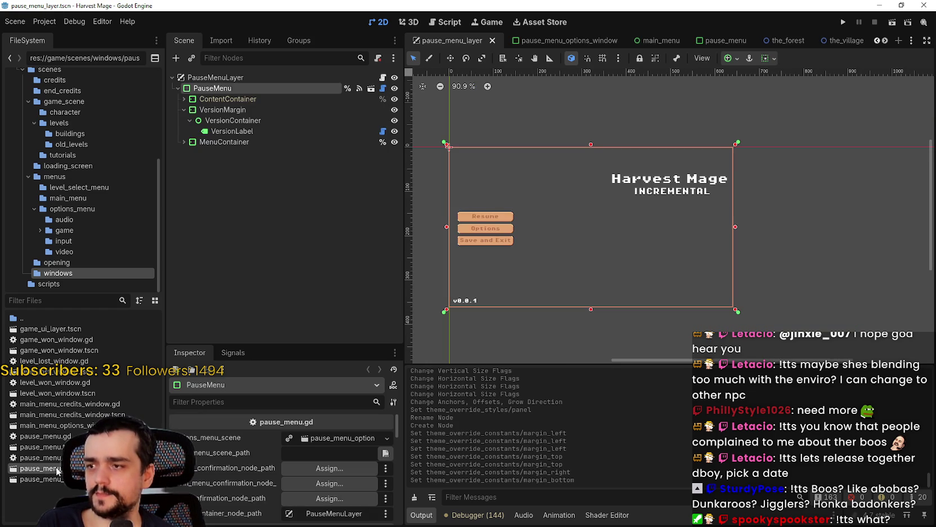
# Step: Close and reopen the pause_menu_layer scene
pyautogui.click(499, 42)
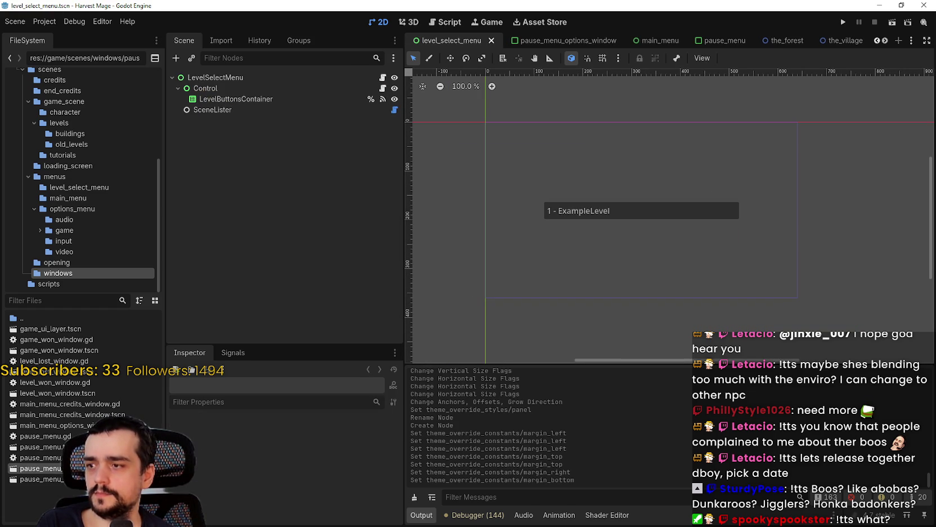
pyautogui.doubleClick(41, 468)
pyautogui.scroll(3, 637, 204)
# Step: Expand and collapse ContentContainer, VersionMargin and MenuContainer to inspect their child nodes
pyautogui.click(182, 109)
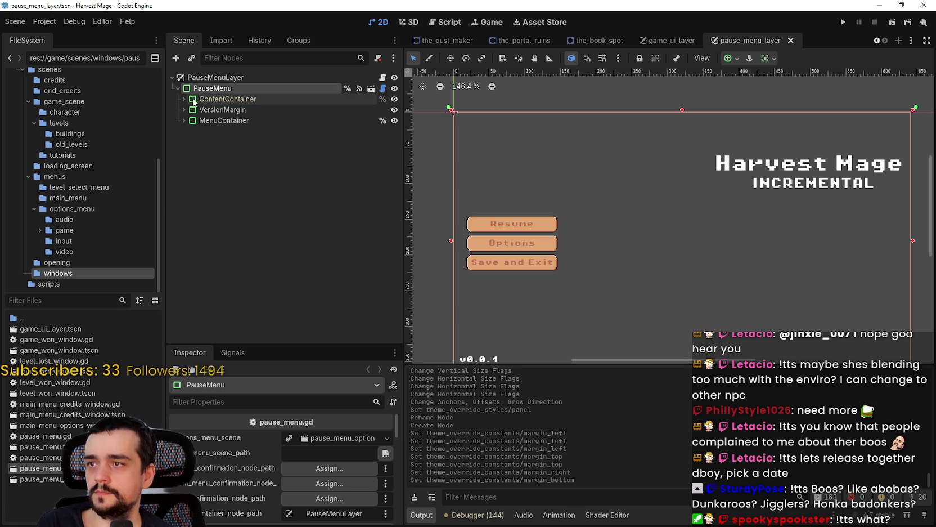
pyautogui.click(183, 97)
pyautogui.click(182, 98)
pyautogui.click(183, 109)
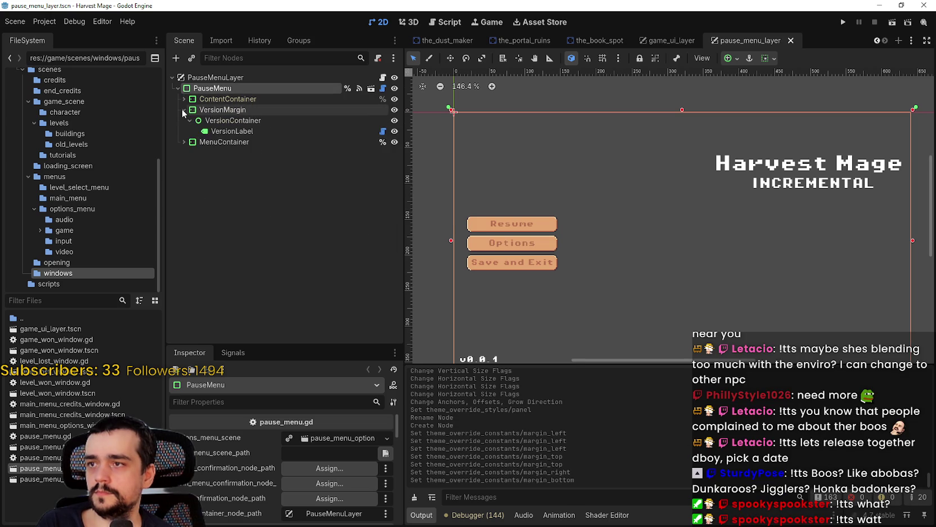
pyautogui.click(182, 109)
pyautogui.click(184, 121)
pyautogui.click(183, 120)
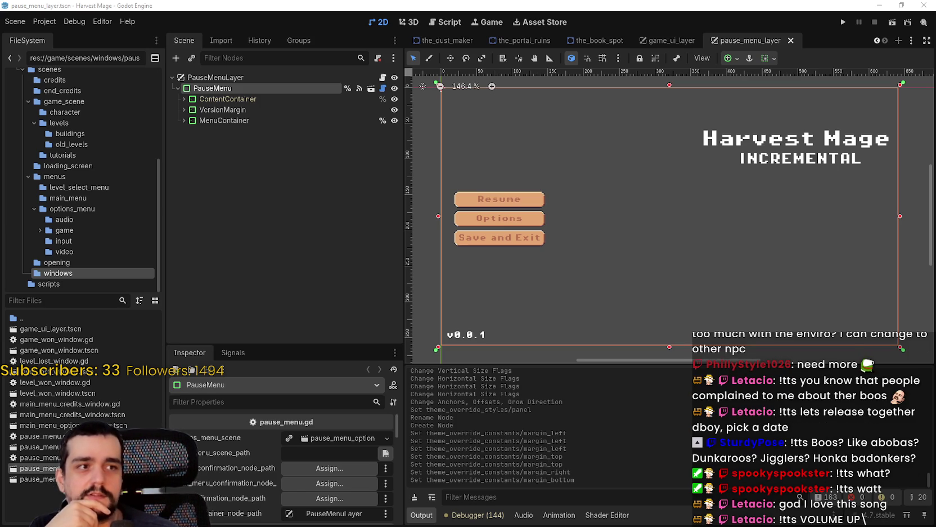
pyautogui.moveTo(0, 66); pyautogui.dragTo(645, 62)
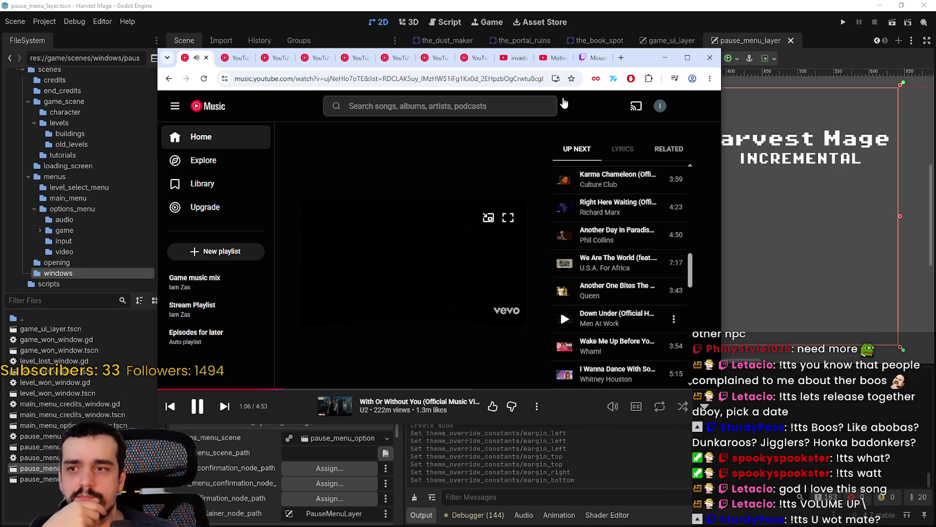
# Step: Leave YouTube Music for the Godot editor and open the Asset Store
pyautogui.hotkey('alt', 'Tab')
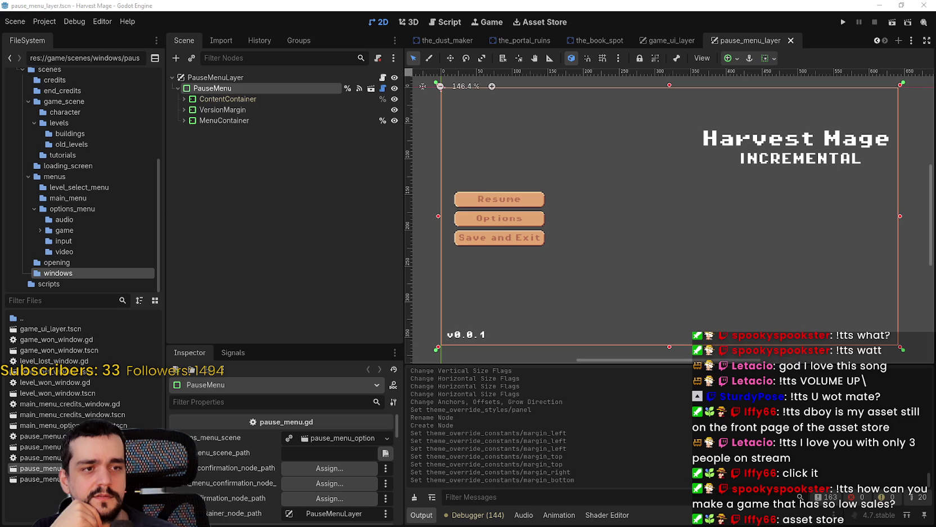
pyautogui.click(547, 24)
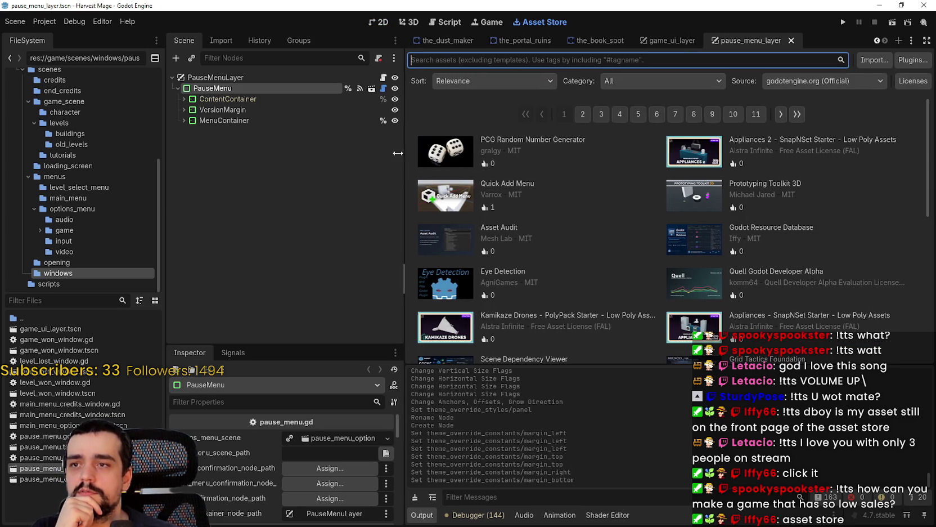
# Step: Widen the Asset Store listing and review its source, category and sort options, keeping Relevance
pyautogui.moveTo(401, 153); pyautogui.dragTo(365, 154)
pyautogui.click(769, 84)
pyautogui.click(685, 80)
pyautogui.click(594, 80)
pyautogui.click(435, 81)
pyautogui.click(444, 85)
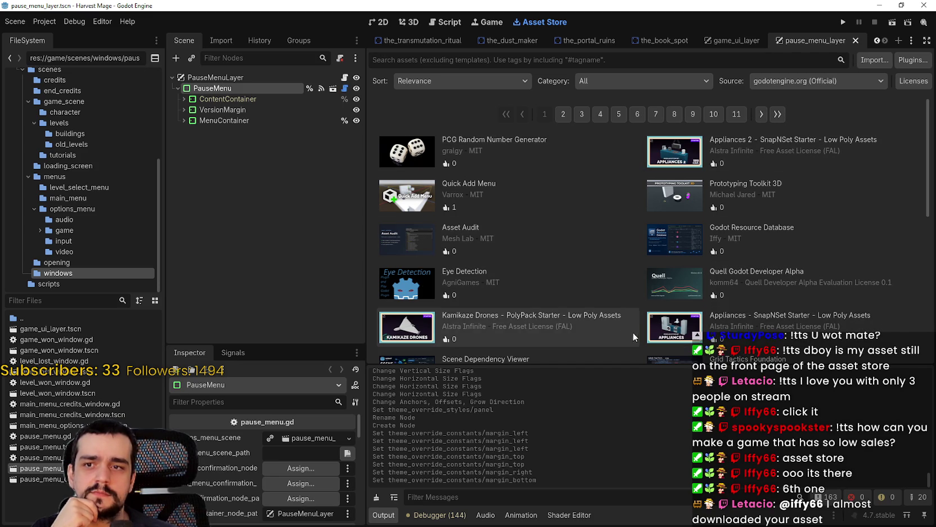
# Step: Scroll through the official assets and go to page 2 of the results
pyautogui.scroll(-5, 574, 289)
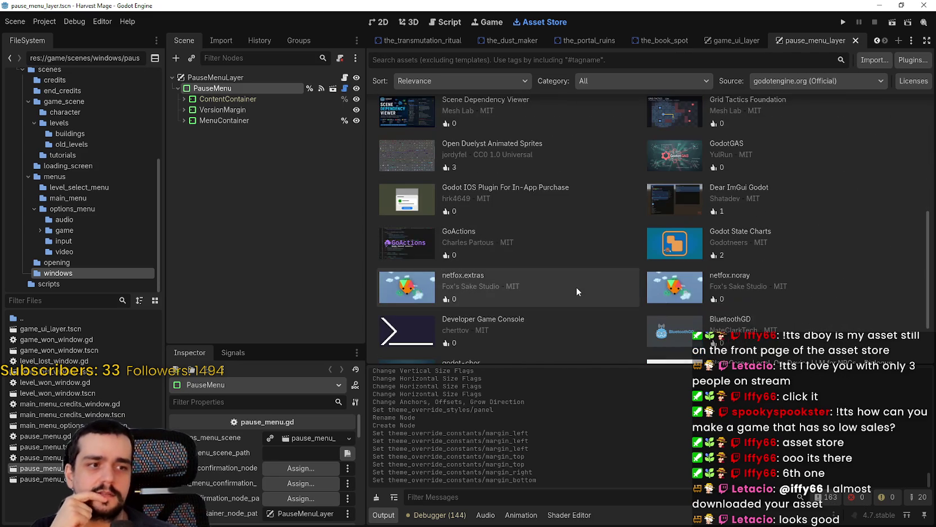
pyautogui.scroll(-2, 576, 287)
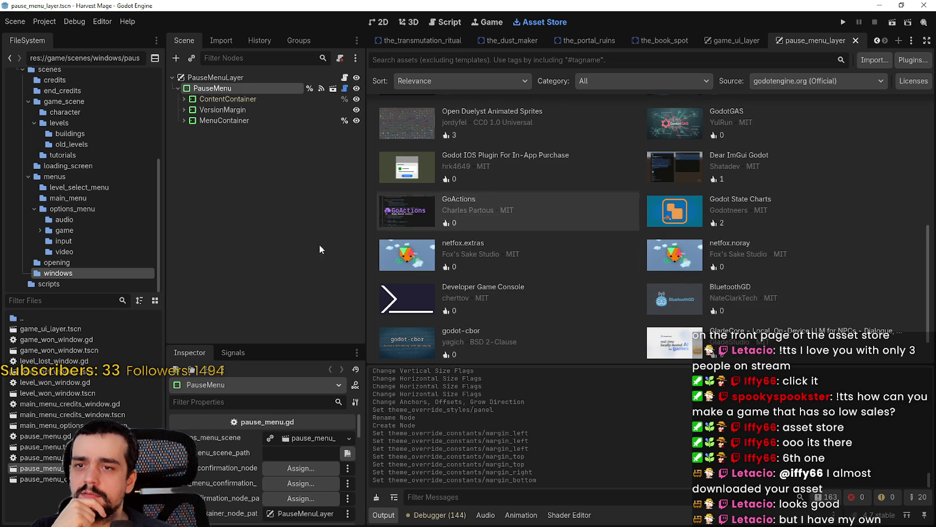
pyautogui.scroll(2, 400, 301)
pyautogui.scroll(4, 400, 302)
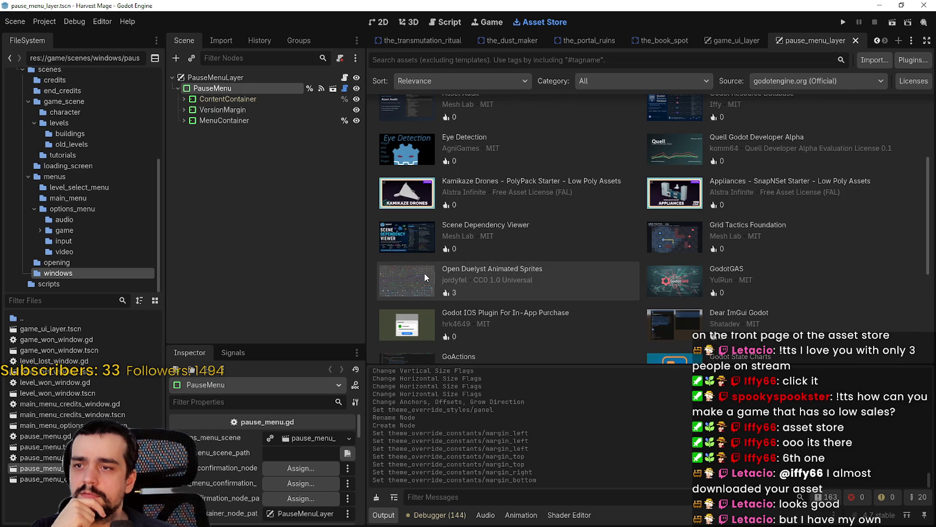
pyautogui.scroll(4, 629, 263)
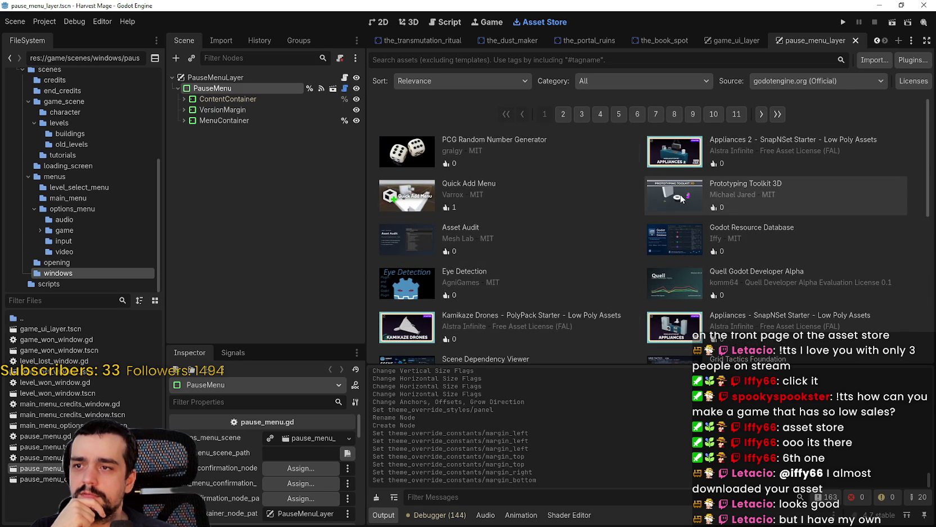
pyautogui.scroll(-5, 681, 197)
pyautogui.scroll(-3, 670, 212)
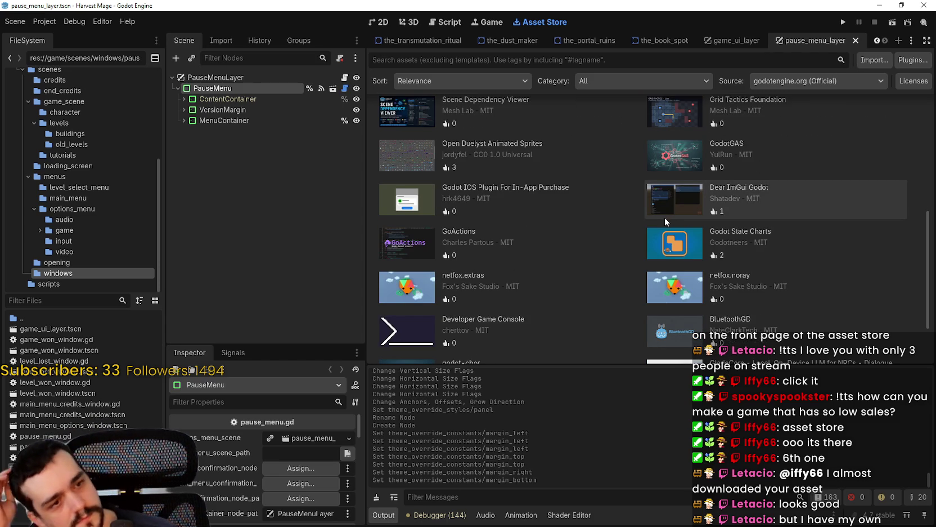
pyautogui.scroll(-3, 642, 232)
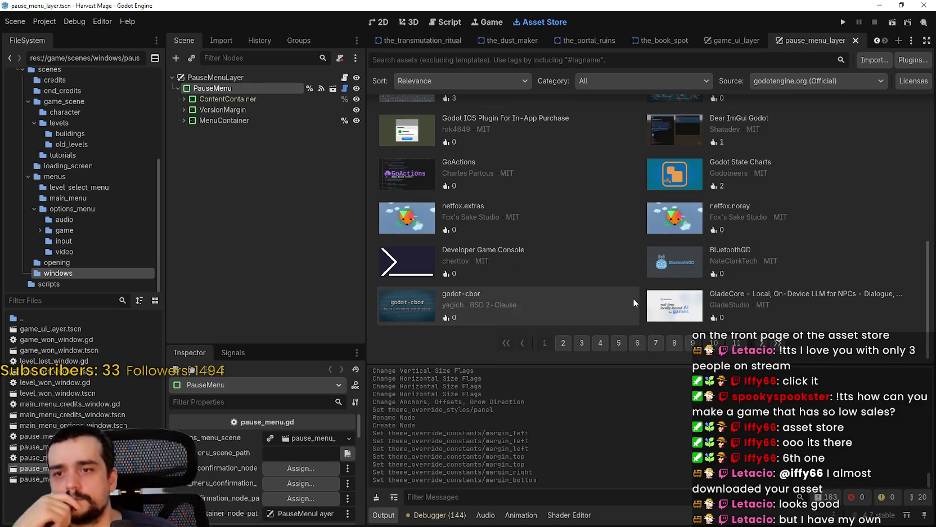
pyautogui.click(569, 339)
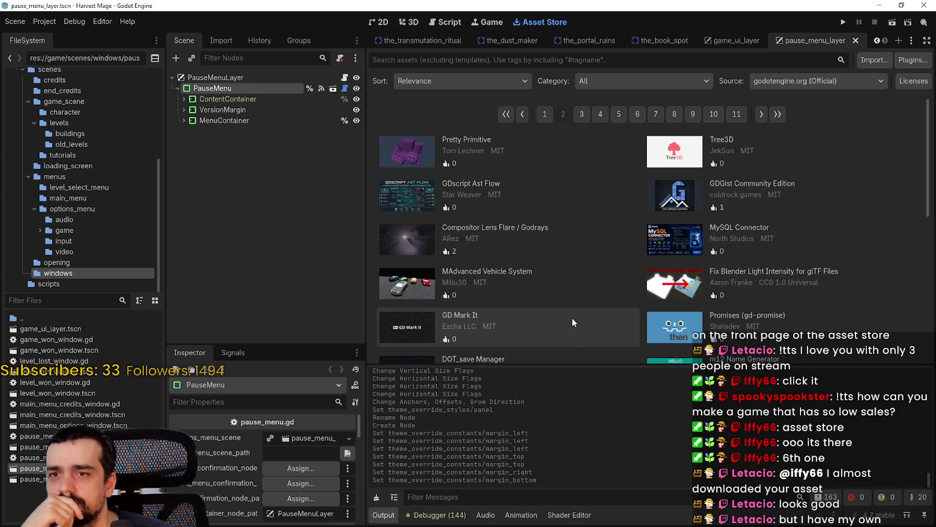
# Step: Sort the Asset Store by Updated (Newest First) and browse the listing
pyautogui.scroll(-5, 572, 317)
pyautogui.scroll(5, 604, 340)
pyautogui.click(443, 82)
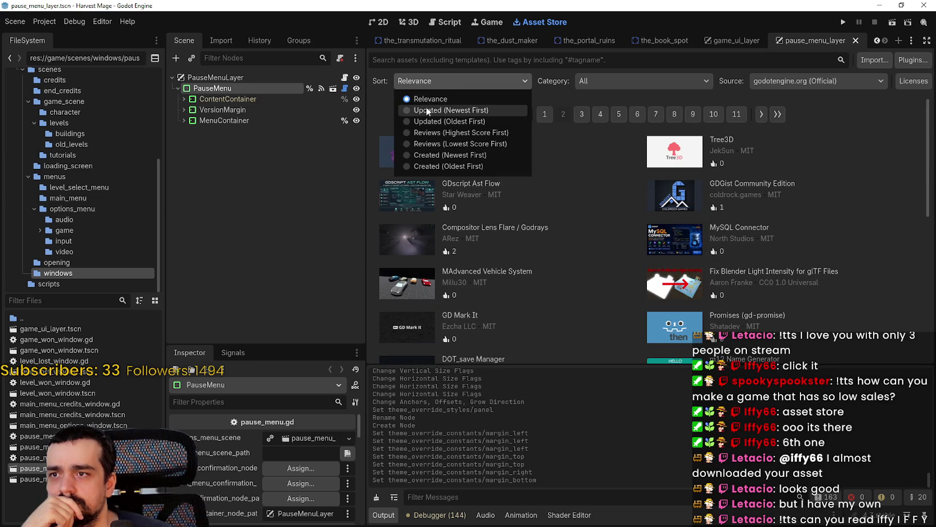
pyautogui.click(429, 109)
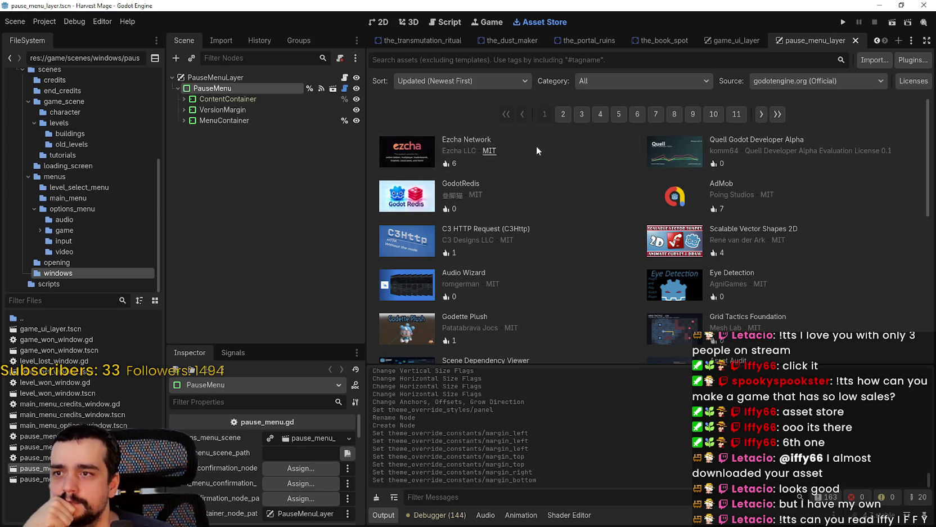
pyautogui.scroll(-3, 511, 183)
pyautogui.scroll(-2, 510, 183)
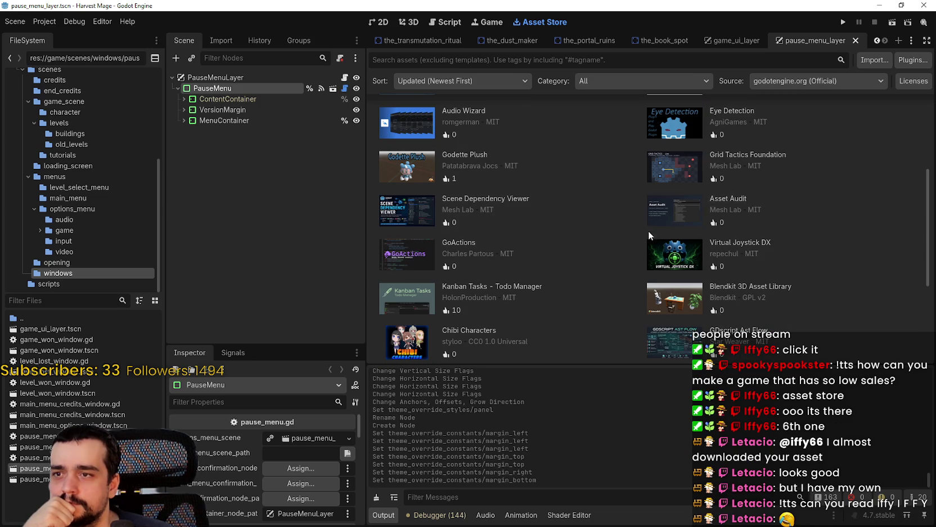
pyautogui.scroll(-2, 726, 276)
pyautogui.scroll(-3, 797, 321)
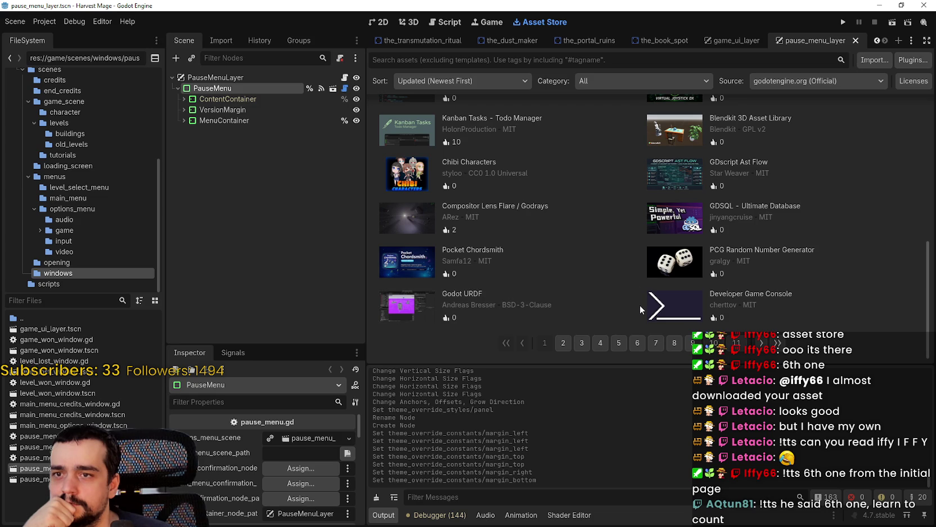
pyautogui.scroll(3, 617, 312)
pyautogui.scroll(4, 616, 313)
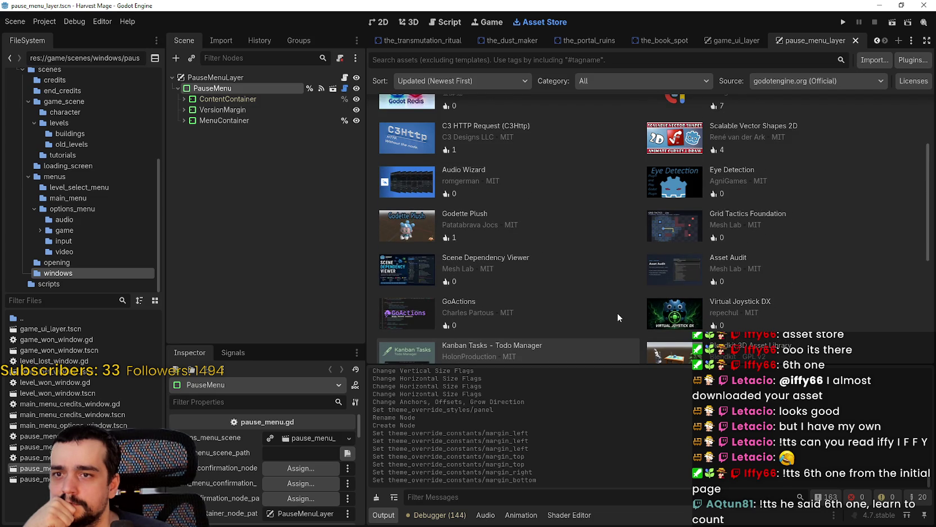
pyautogui.scroll(3, 618, 313)
pyautogui.scroll(-8, 618, 312)
pyautogui.scroll(4, 616, 305)
pyautogui.scroll(5, 618, 304)
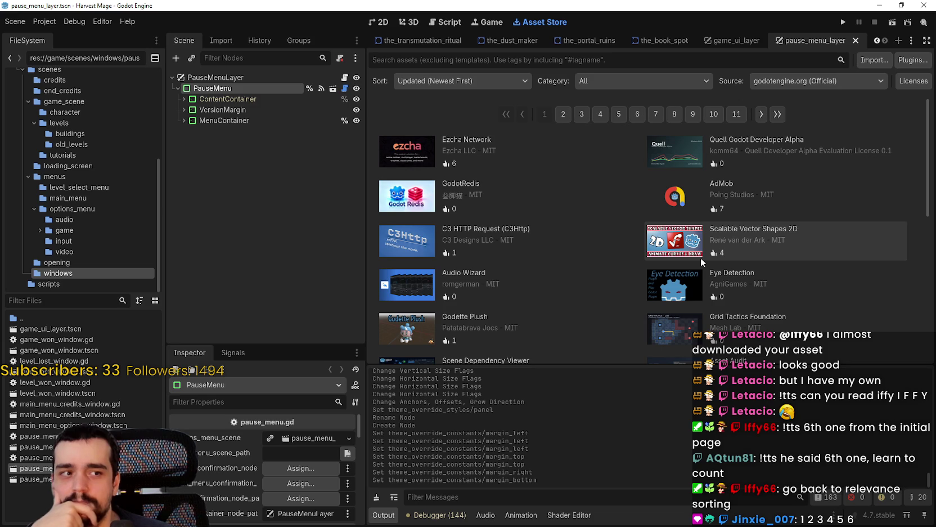
# Step: Sort back to Relevance and bring up the Godot Resource Database asset details, enlarged
pyautogui.click(467, 83)
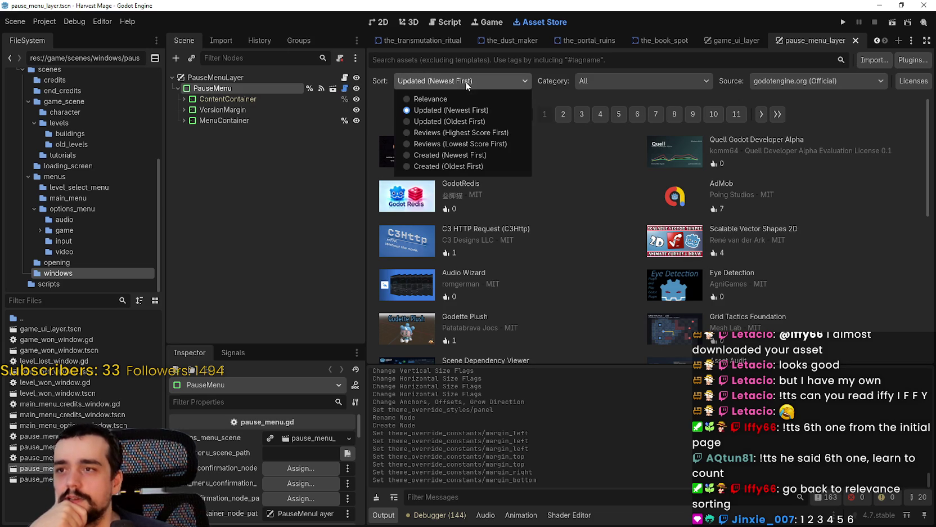
pyautogui.click(438, 99)
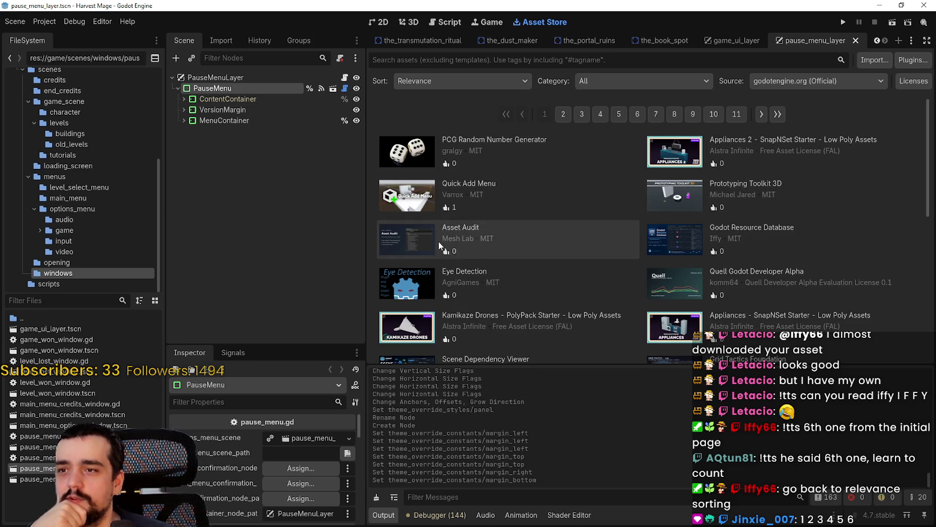
pyautogui.click(691, 249)
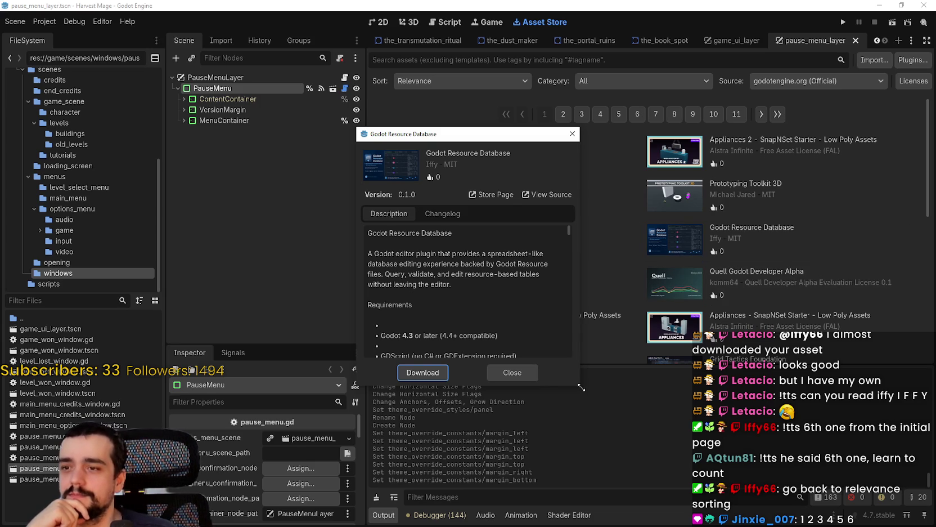
pyautogui.moveTo(582, 387); pyautogui.dragTo(827, 480)
# Step: Move the details window up and glance at the Changelog before returning to Description
pyautogui.moveTo(512, 140); pyautogui.dragTo(507, 51)
pyautogui.click(445, 123)
pyautogui.click(385, 124)
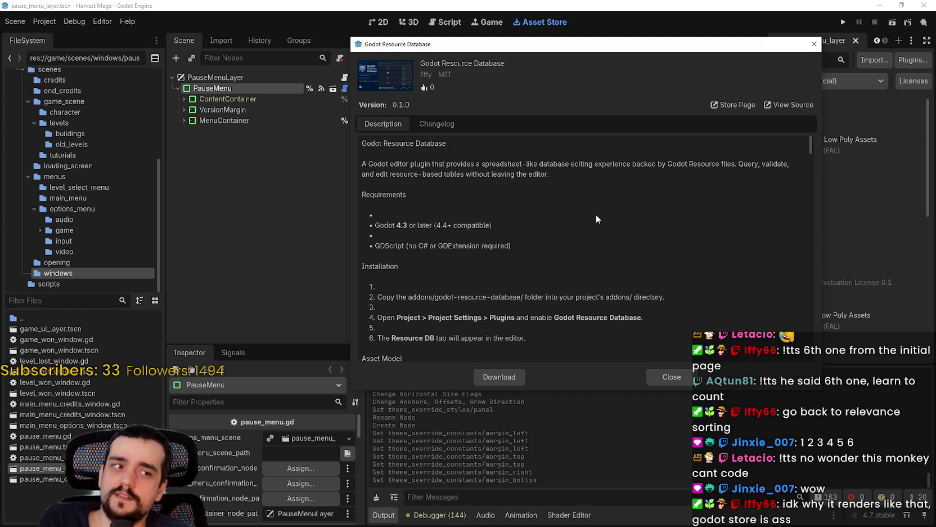
# Step: Read through the description and query examples, then view the asset's Store Page in the browser
pyautogui.scroll(-10, 587, 212)
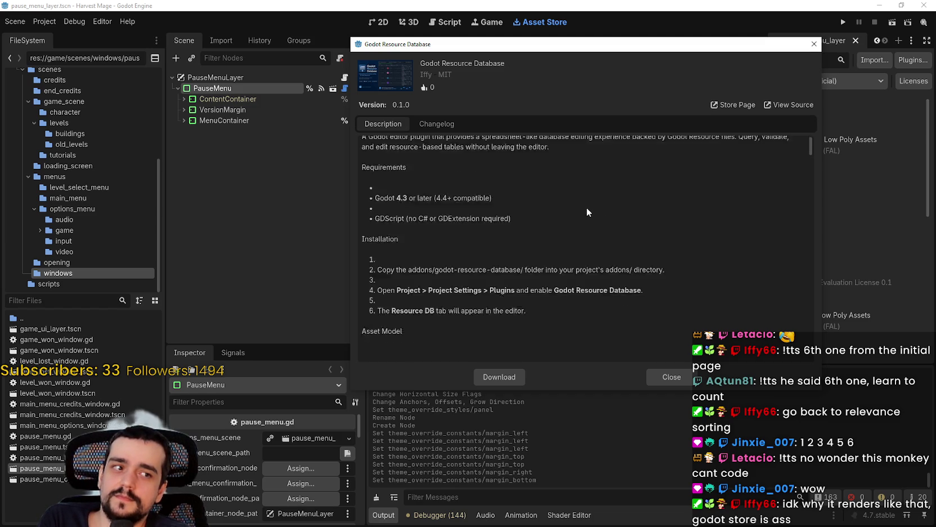
pyautogui.scroll(-10, 574, 189)
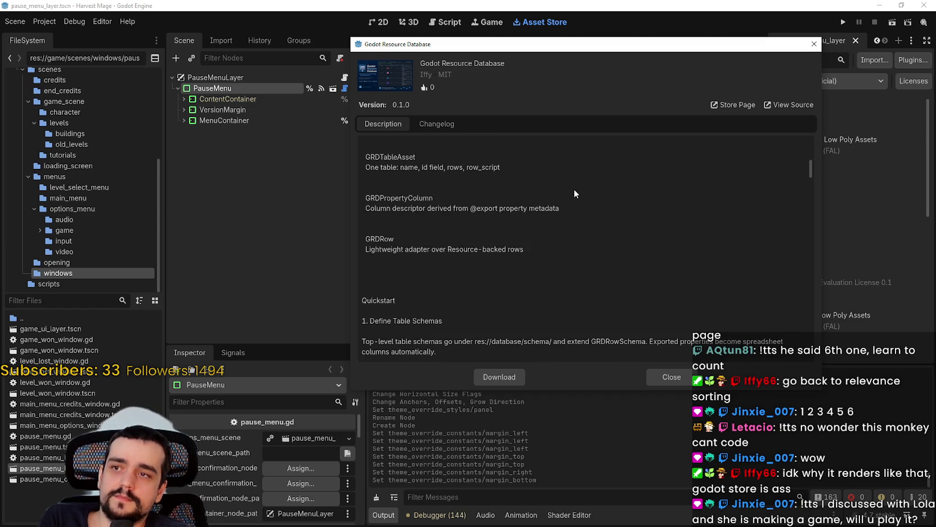
pyautogui.scroll(2, 567, 176)
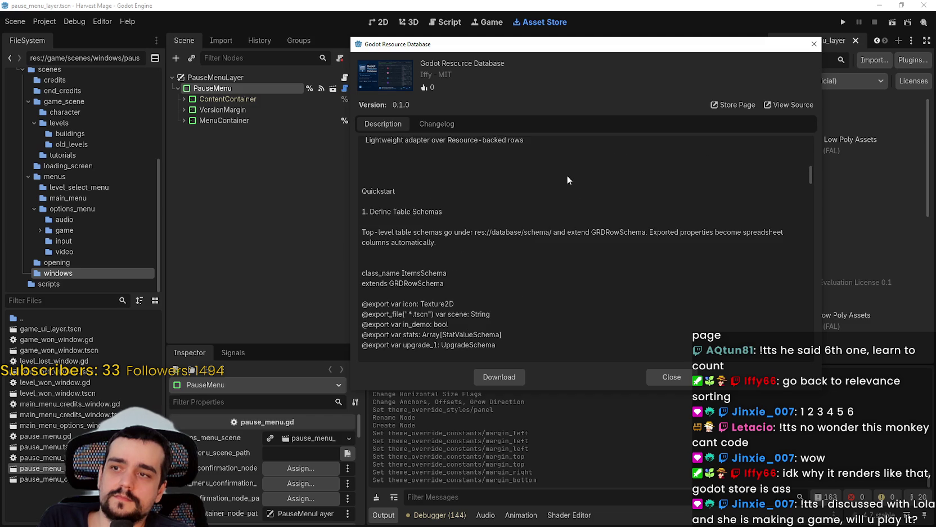
pyautogui.scroll(-5, 568, 179)
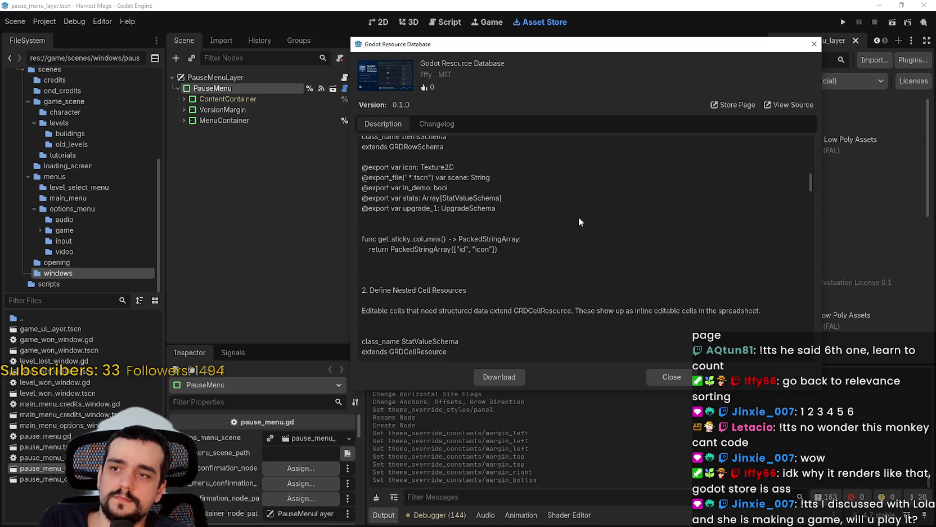
pyautogui.scroll(-6, 579, 217)
pyautogui.scroll(-4, 578, 214)
pyautogui.scroll(-3, 578, 217)
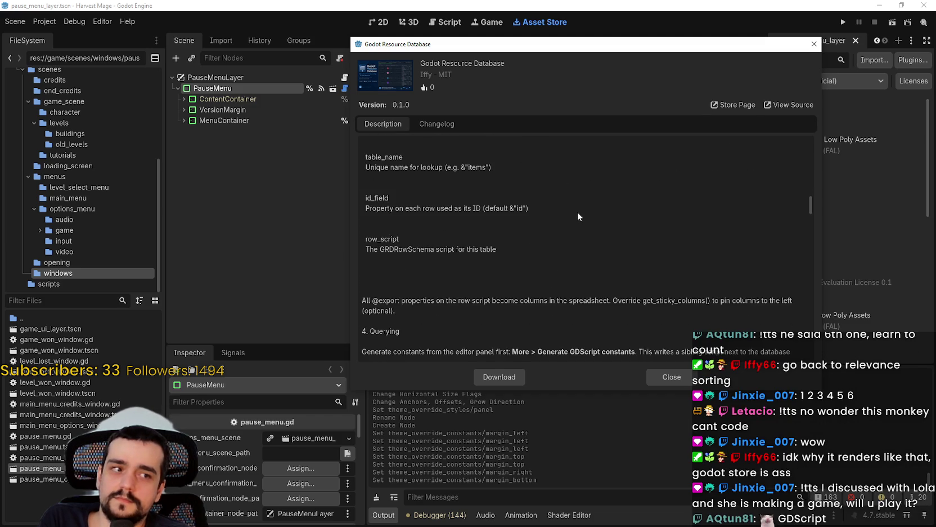
pyautogui.scroll(-2, 577, 212)
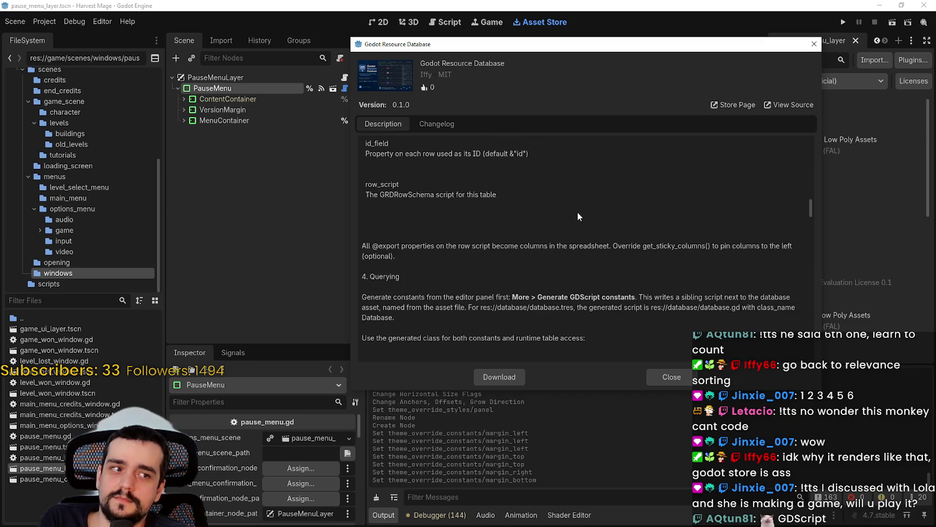
pyautogui.scroll(-4, 577, 212)
pyautogui.scroll(-5, 578, 210)
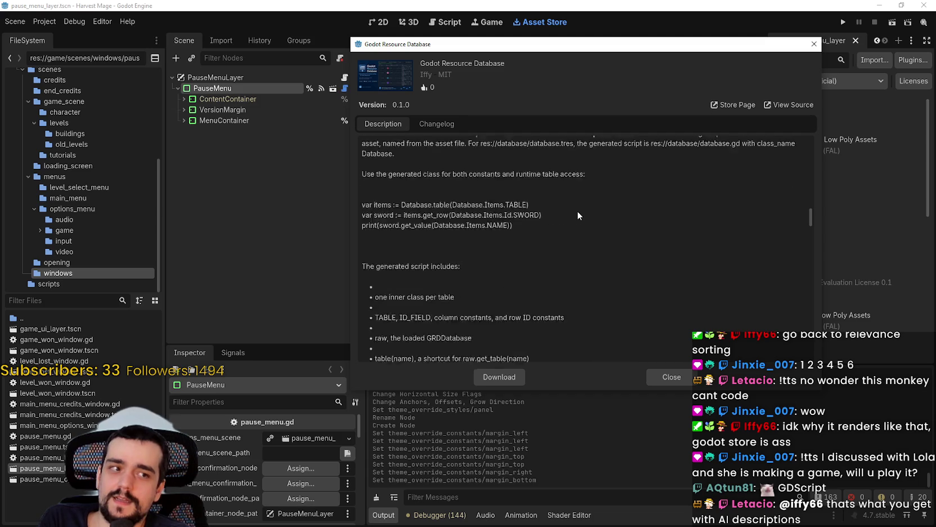
pyautogui.scroll(1, 579, 213)
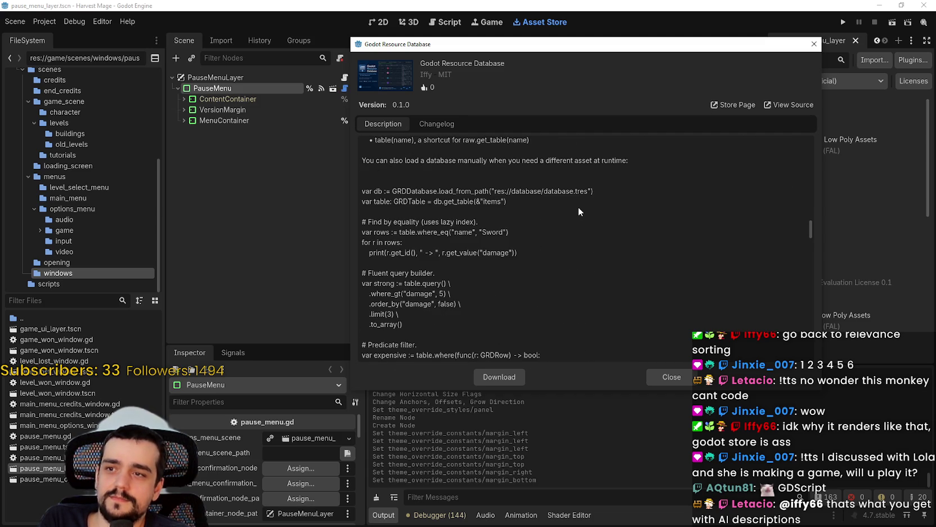
pyautogui.scroll(-3, 579, 213)
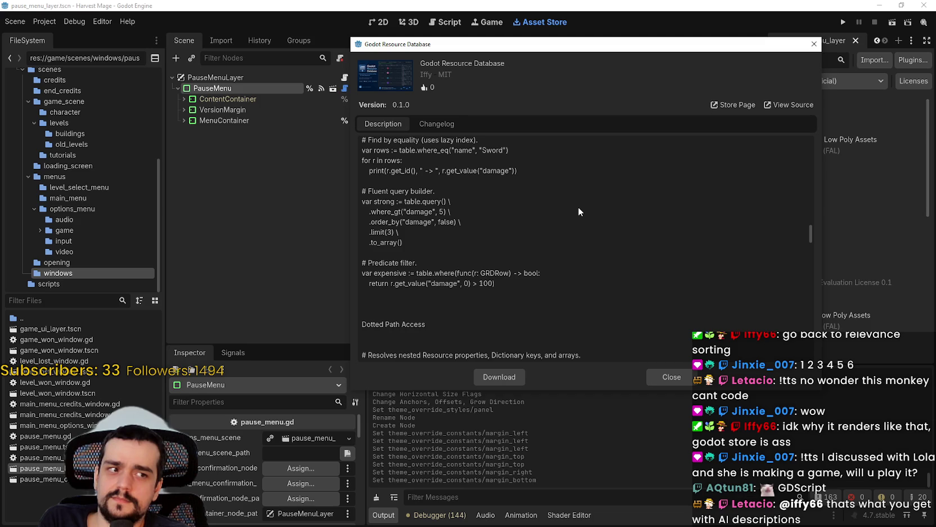
pyautogui.scroll(3, 578, 211)
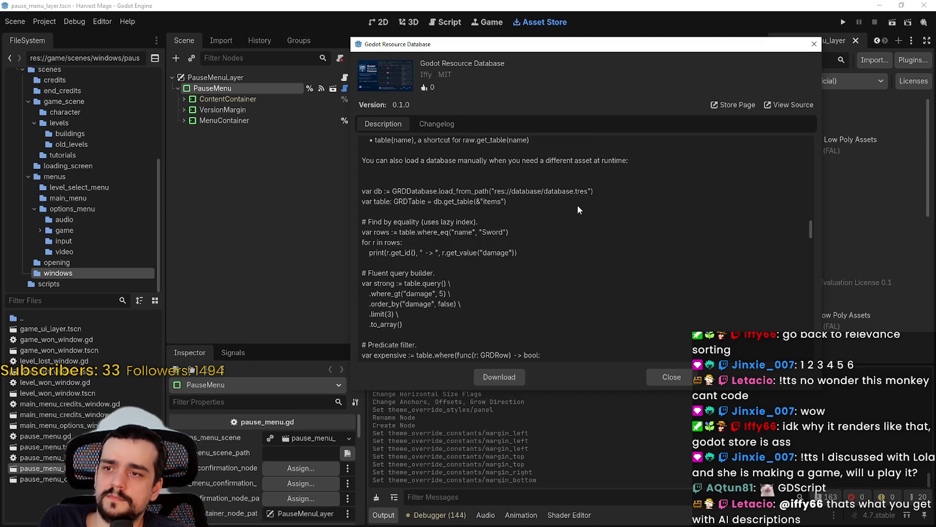
pyautogui.scroll(-5, 577, 208)
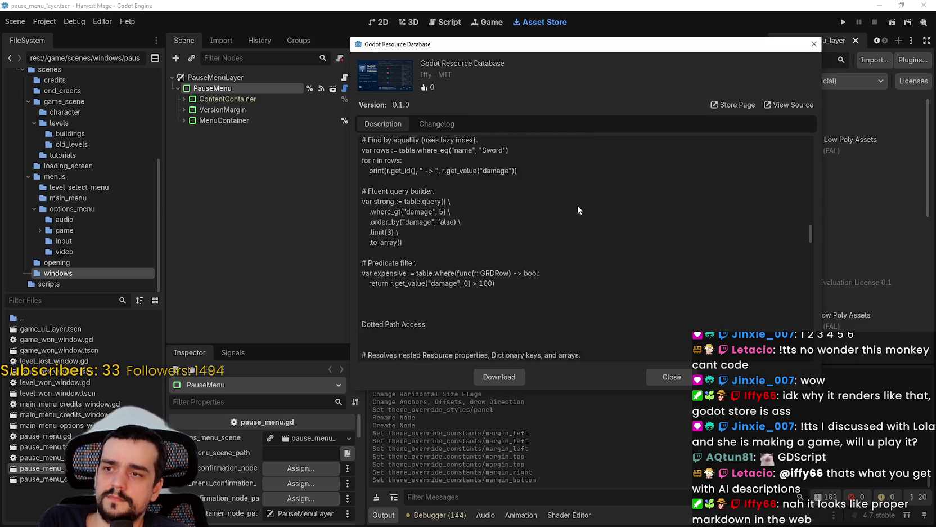
pyautogui.scroll(-2, 576, 203)
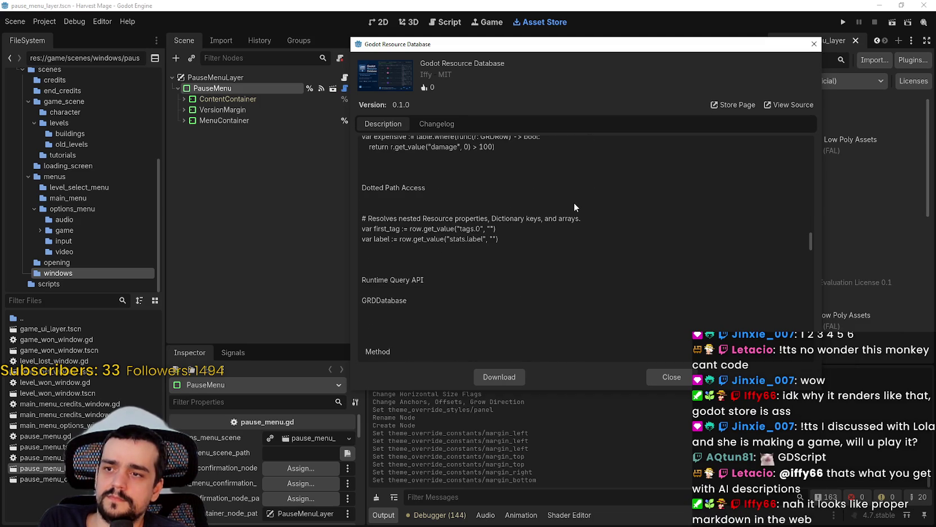
pyautogui.scroll(-7, 574, 204)
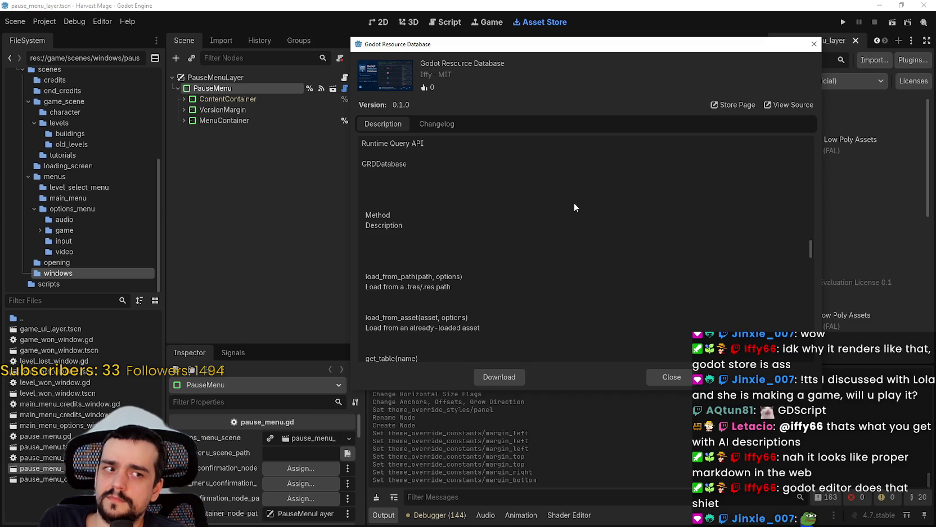
pyautogui.scroll(-11, 574, 207)
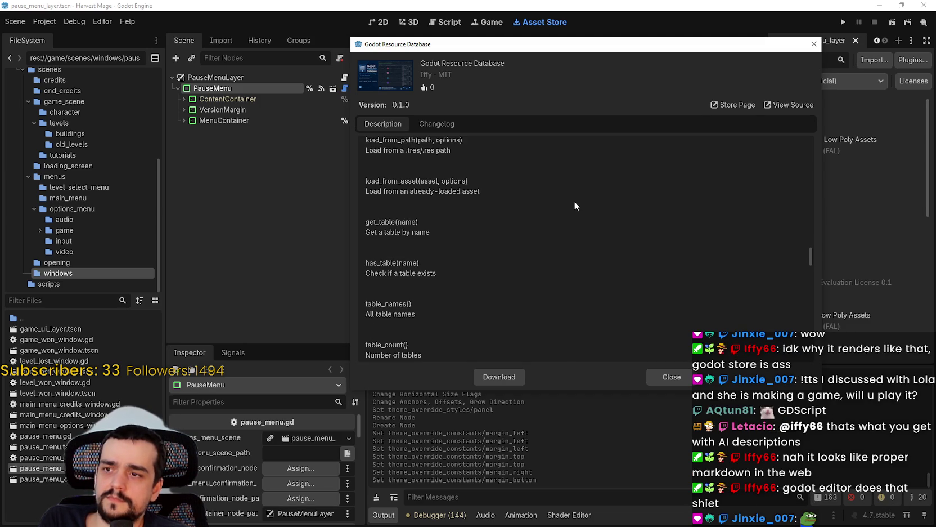
pyautogui.moveTo(811, 265)
pyautogui.mouseDown()
pyautogui.moveTo(799, 208)
pyautogui.moveTo(666, 128)
pyautogui.mouseUp()
pyautogui.click(748, 106)
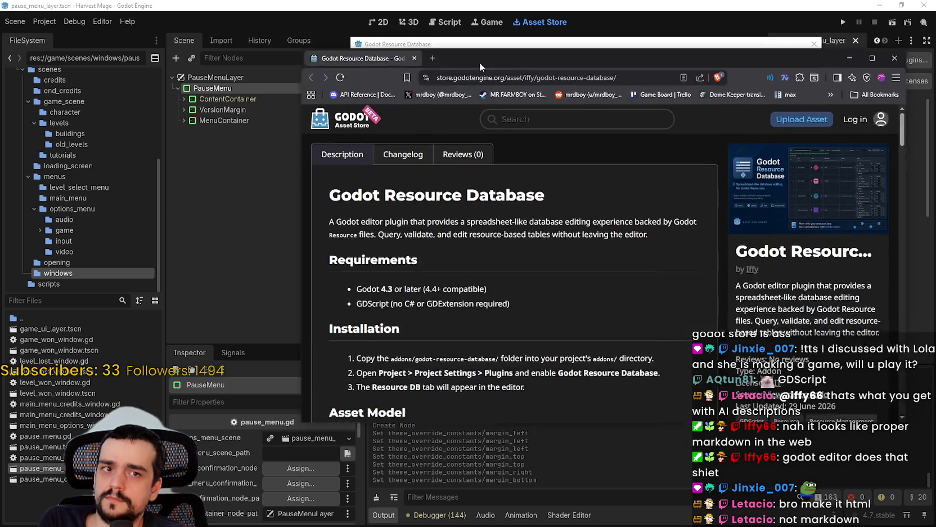
# Step: Maximize the browser and read through the Godot Resource Database store page
pyautogui.moveTo(408, 50); pyautogui.dragTo(402, 39)
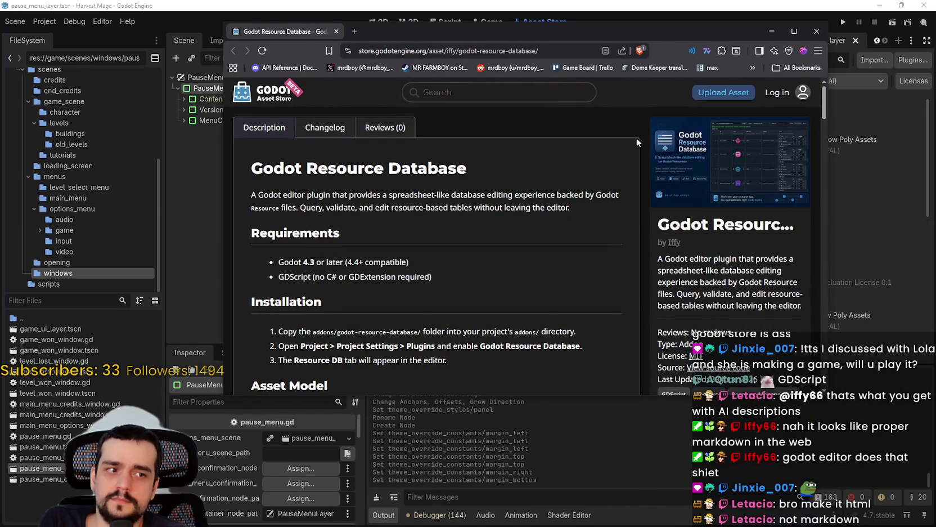
pyautogui.click(794, 31)
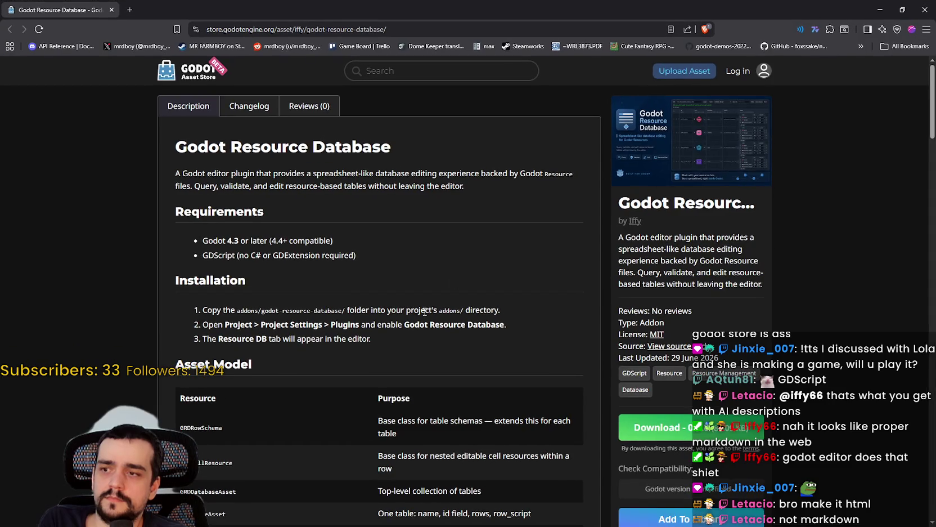
pyautogui.scroll(-3, 450, 307)
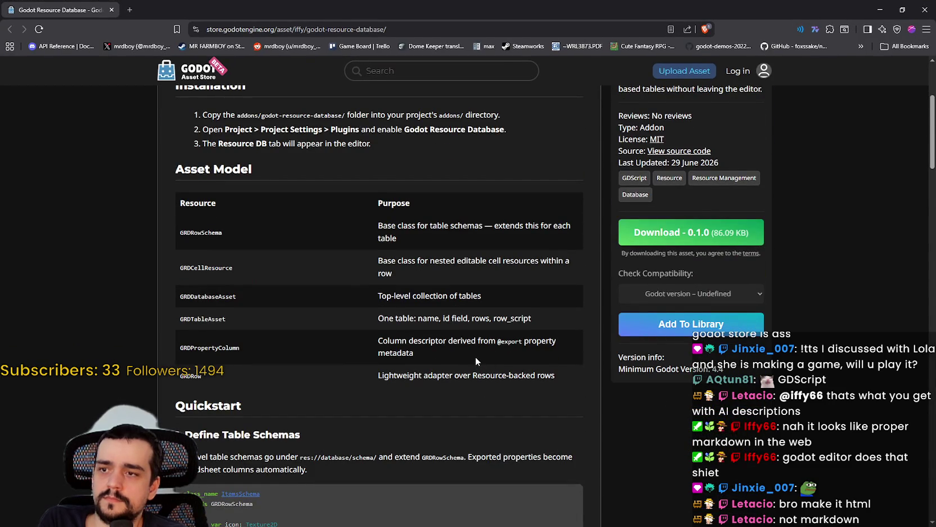
pyautogui.scroll(-3, 475, 356)
pyautogui.scroll(5, 488, 354)
pyautogui.scroll(2, 490, 357)
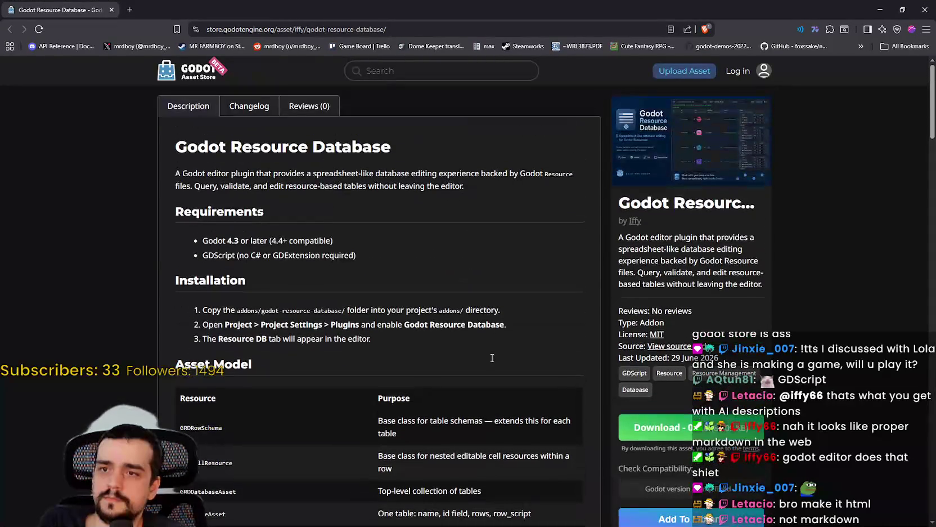
pyautogui.scroll(-9, 495, 345)
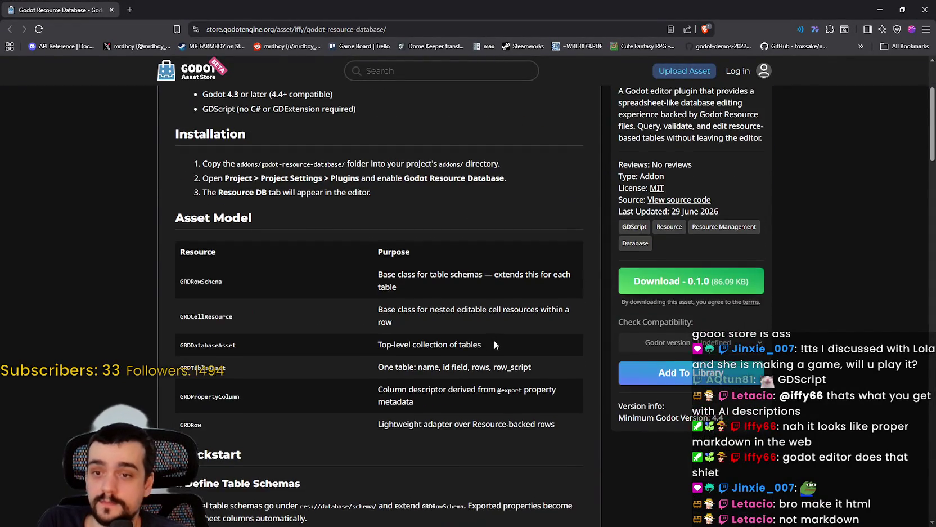
pyautogui.scroll(-2, 494, 345)
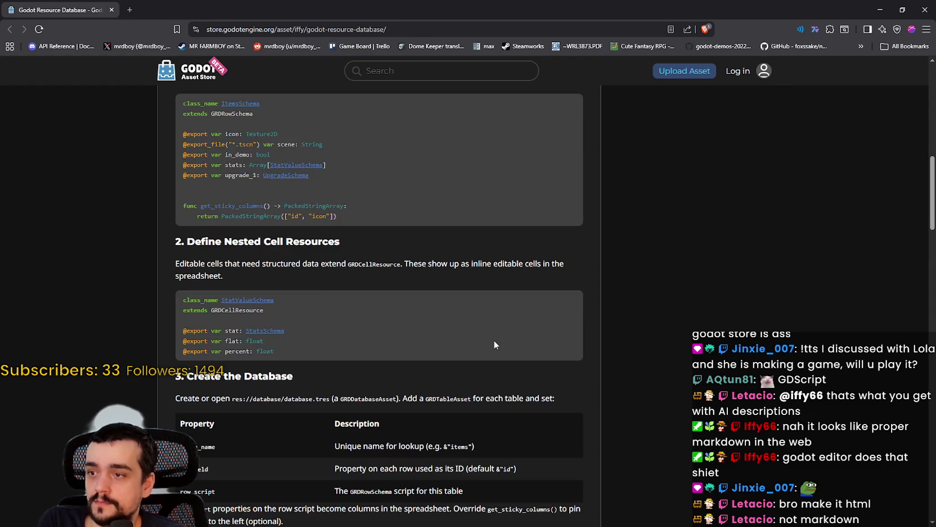
pyautogui.scroll(-2, 494, 345)
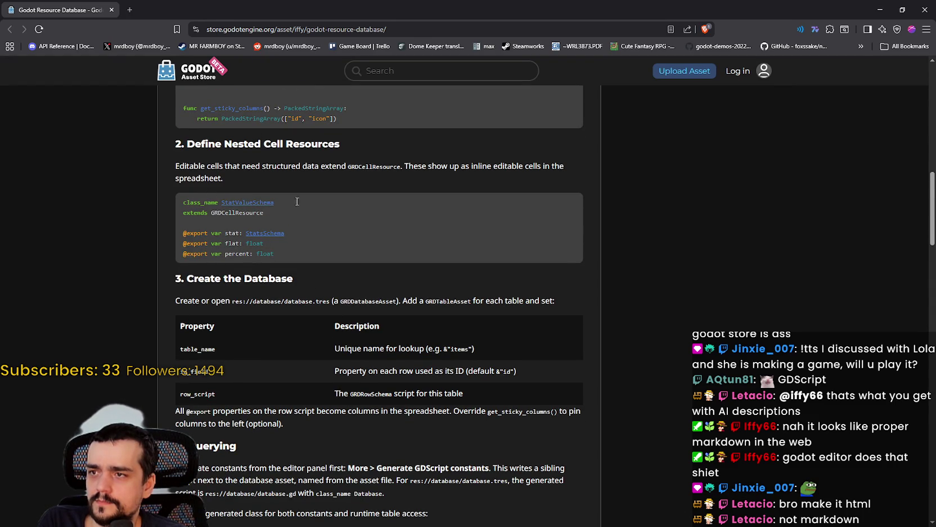
pyautogui.scroll(-3, 340, 324)
pyautogui.scroll(-2, 340, 324)
pyautogui.scroll(3, 340, 324)
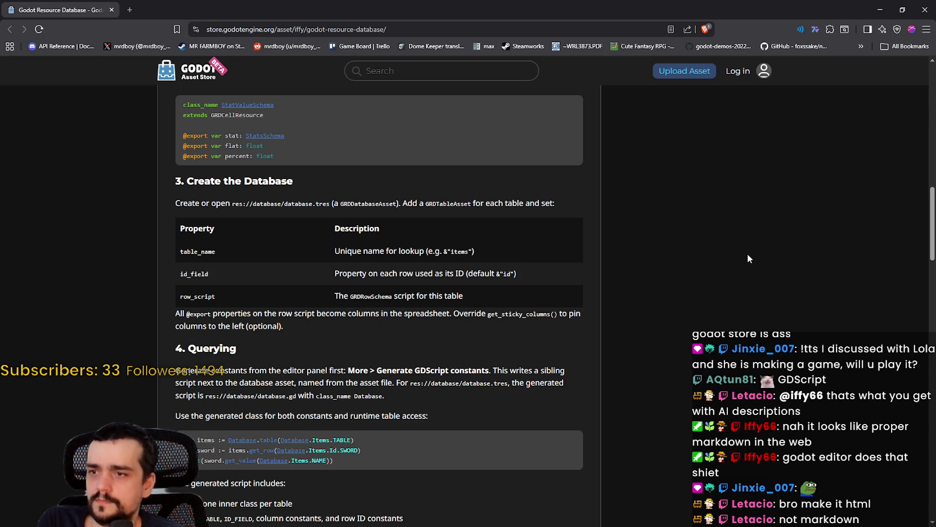
pyautogui.scroll(-6, 569, 290)
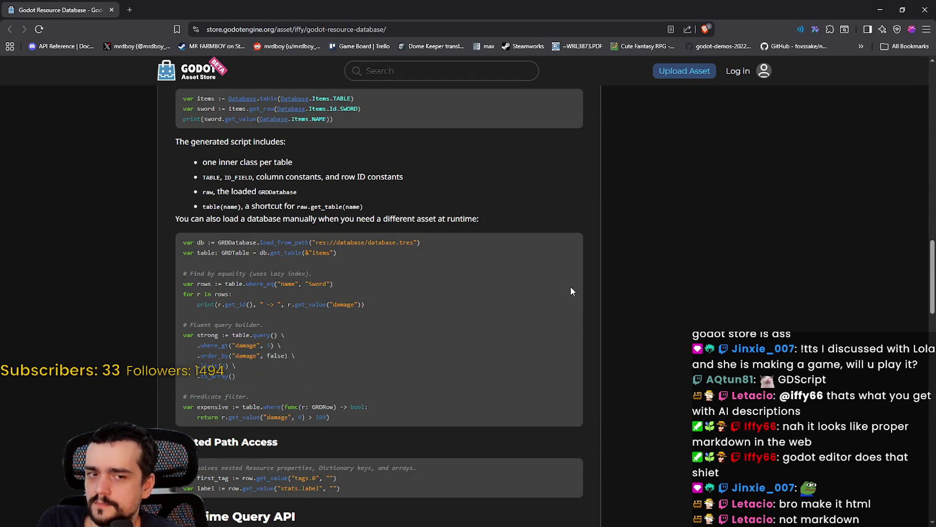
pyautogui.scroll(-3, 571, 291)
pyautogui.scroll(-7, 573, 292)
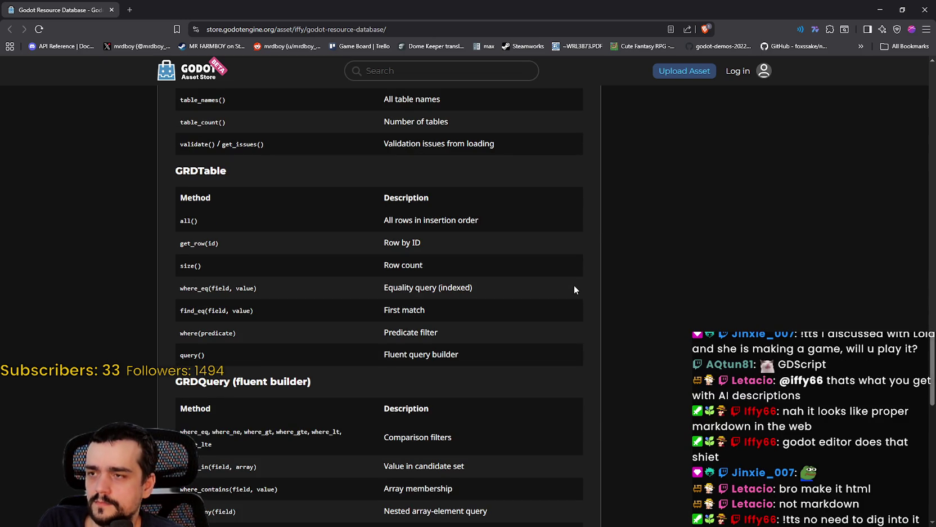
pyautogui.scroll(-2, 575, 290)
pyautogui.scroll(-2, 574, 289)
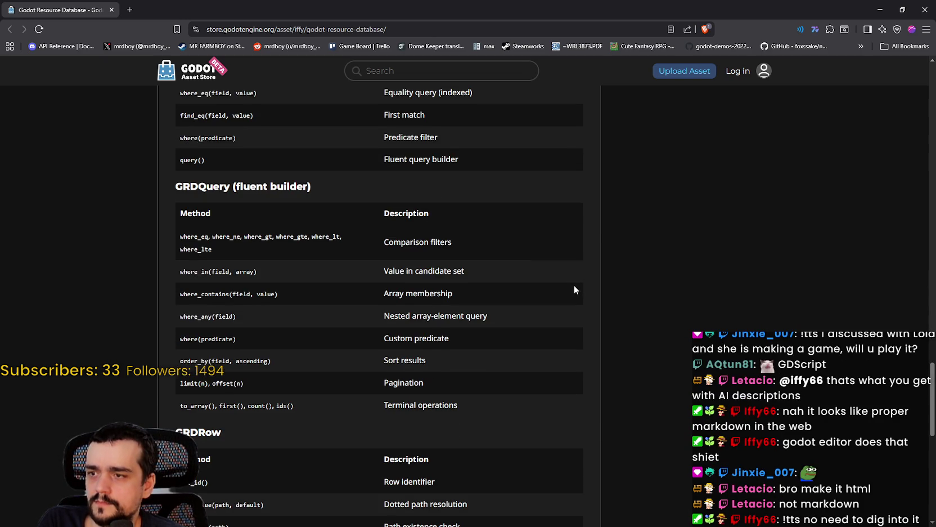
pyautogui.scroll(-1, 574, 289)
pyautogui.scroll(-10, 575, 289)
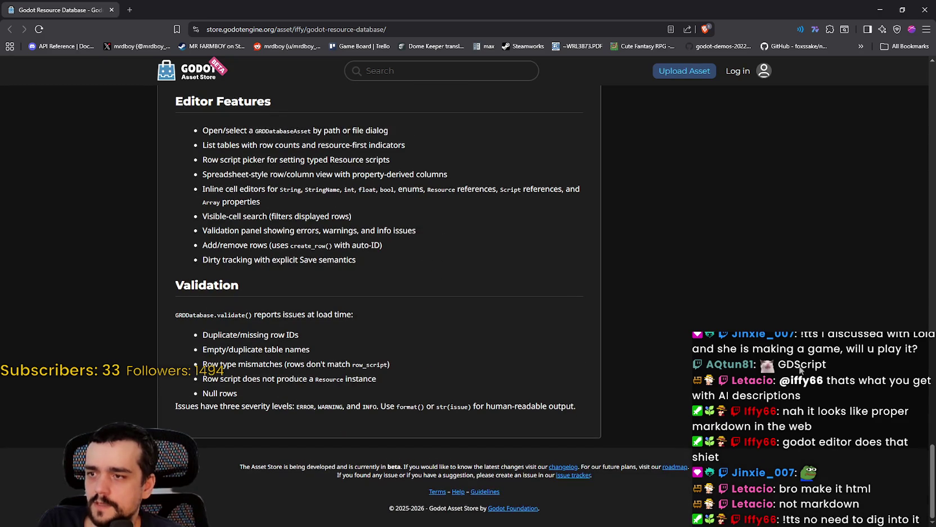
pyautogui.moveTo(933, 469); pyautogui.dragTo(926, 79)
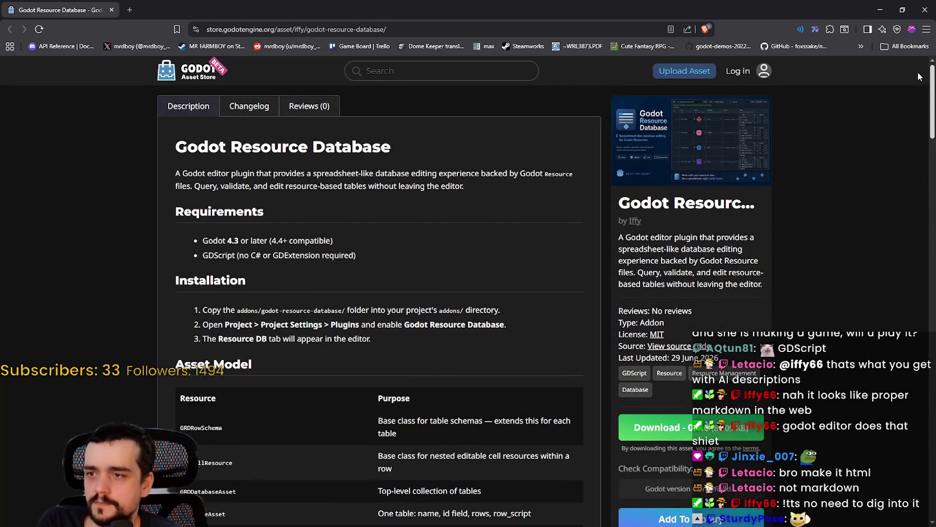
pyautogui.scroll(-1, 926, 93)
pyautogui.scroll(1, 926, 93)
pyautogui.scroll(-2, 928, 93)
pyautogui.scroll(2, 928, 93)
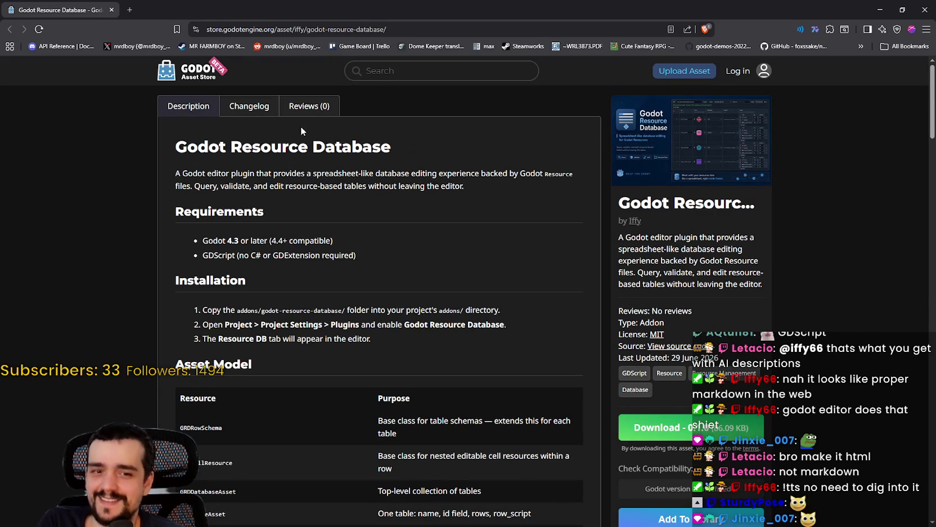
pyautogui.scroll(-8, 486, 365)
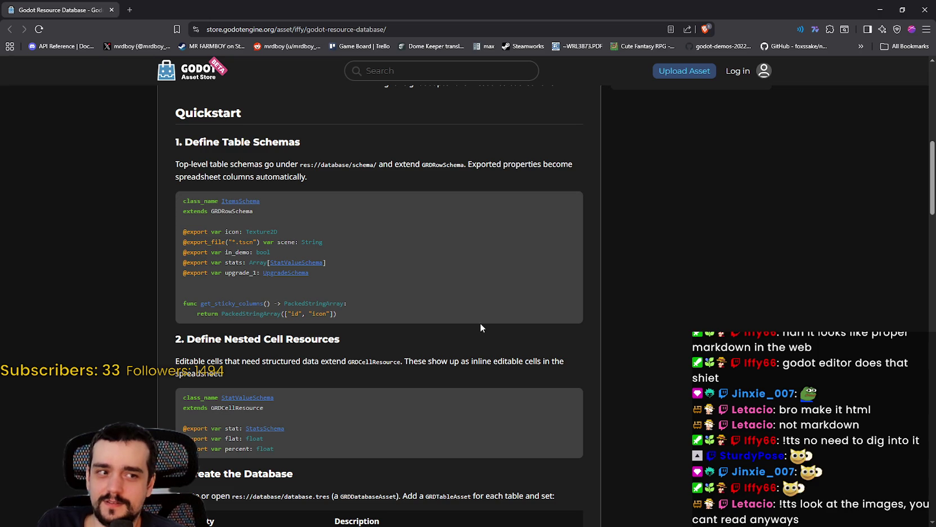
pyautogui.scroll(4, 481, 323)
pyautogui.scroll(5, 481, 321)
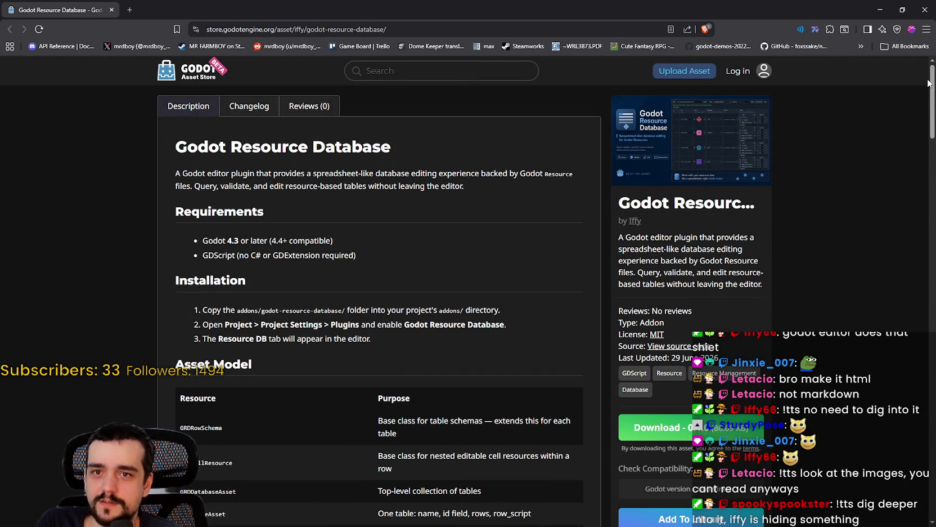
pyautogui.scroll(-6, 916, 206)
pyautogui.scroll(-15, 916, 206)
pyautogui.scroll(20, 915, 206)
# Step: Open the plugin's preview screenshot in a new tab and switch to it
pyautogui.rightClick(713, 145)
pyautogui.click(741, 155)
pyautogui.hotkey('ctrl', 'Tab')
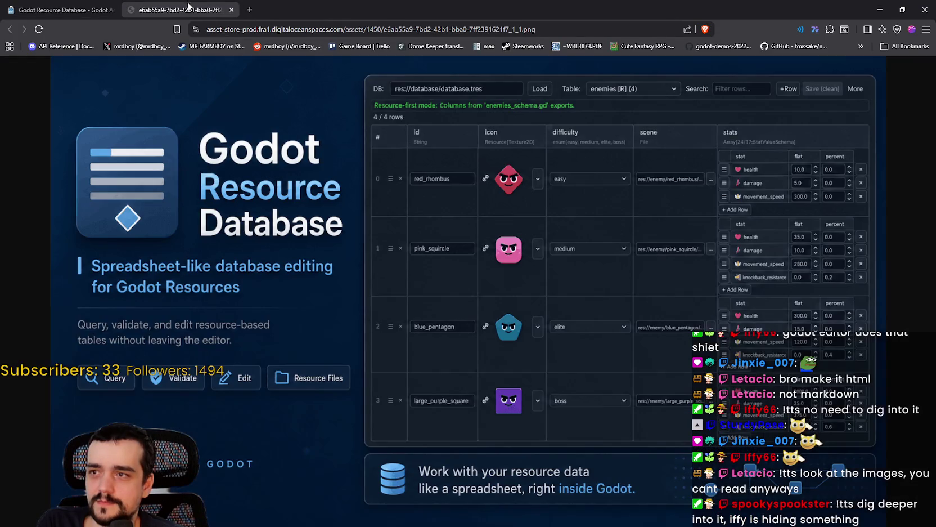
# Step: Zoom the screenshot to full size and scroll over the enemies table with its stats
pyautogui.click(503, 237)
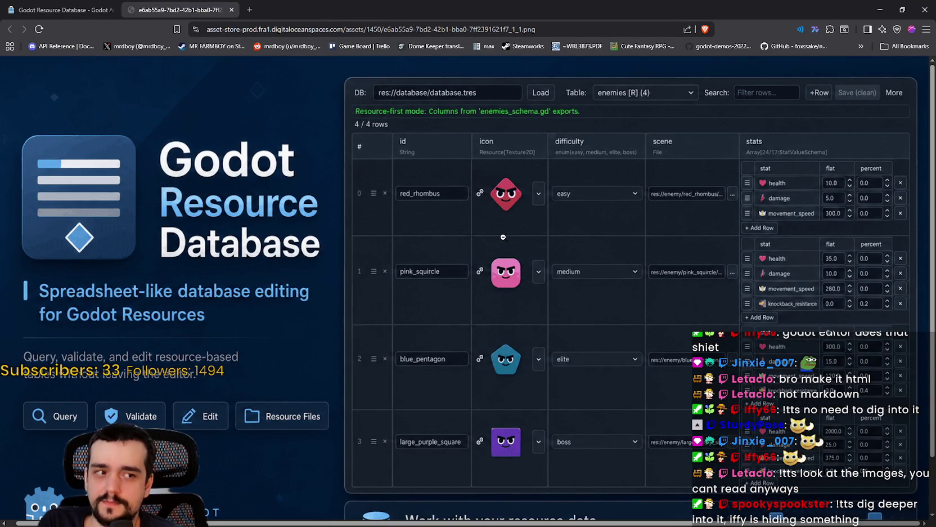
pyautogui.scroll(-1, 490, 239)
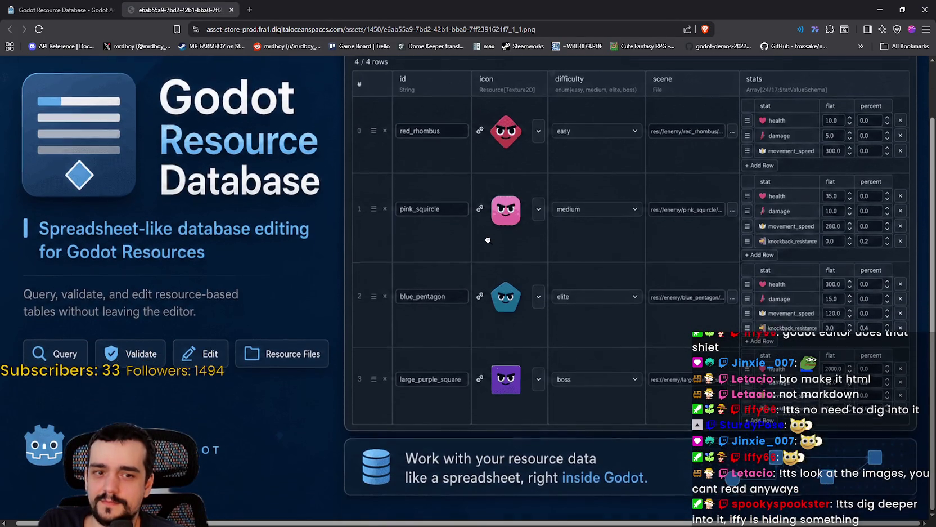
pyautogui.scroll(1, 416, 440)
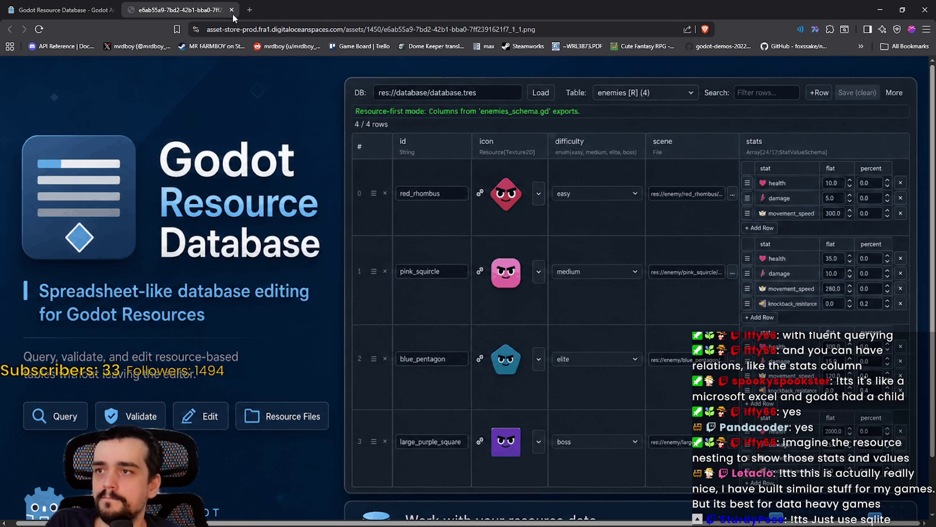
# Step: Close the screenshot tab, then restore and close the browser window
pyautogui.click(231, 10)
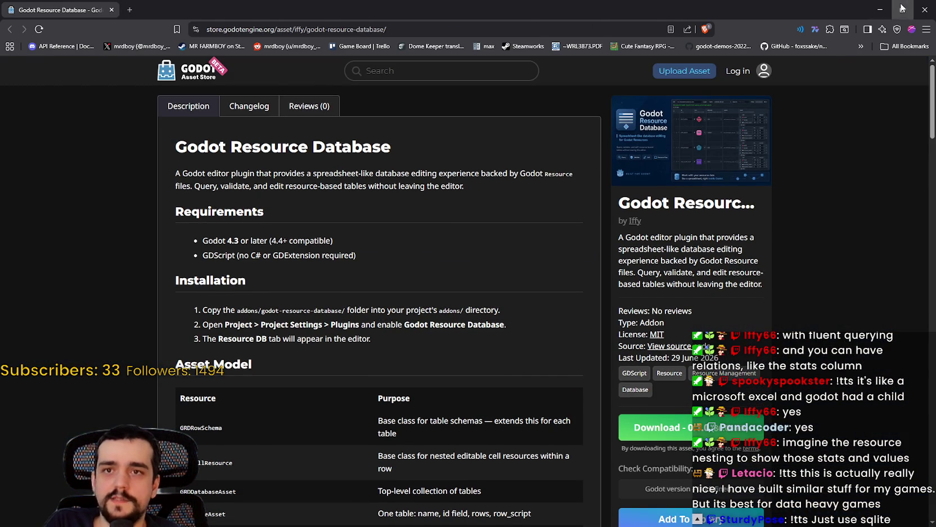
pyautogui.click(902, 9)
pyautogui.moveTo(458, 35); pyautogui.dragTo(448, 91)
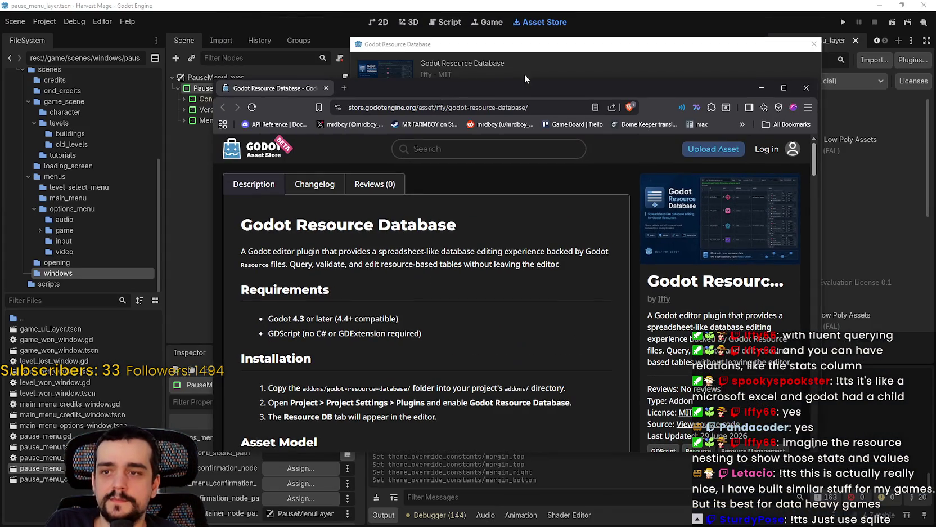
pyautogui.click(807, 87)
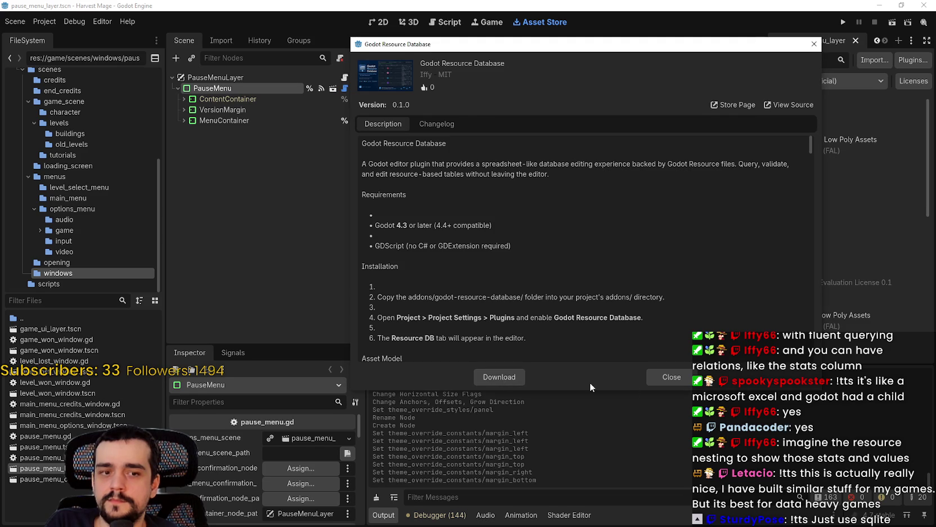
# Step: Close the Resource Database asset details and open Project Settings
pyautogui.click(671, 377)
pyautogui.click(45, 22)
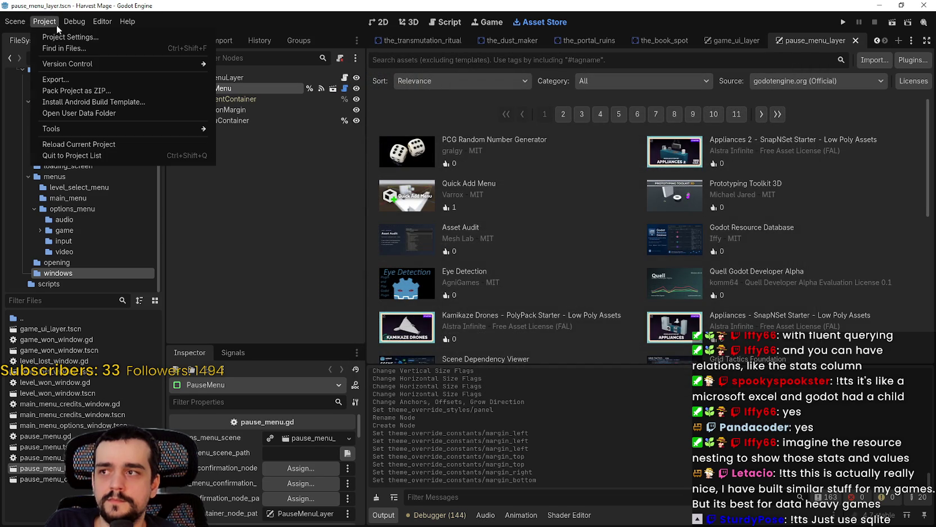
pyautogui.click(51, 36)
# Step: Check the Input Map and Autoload tabs, then close Project Settings
pyautogui.click(204, 75)
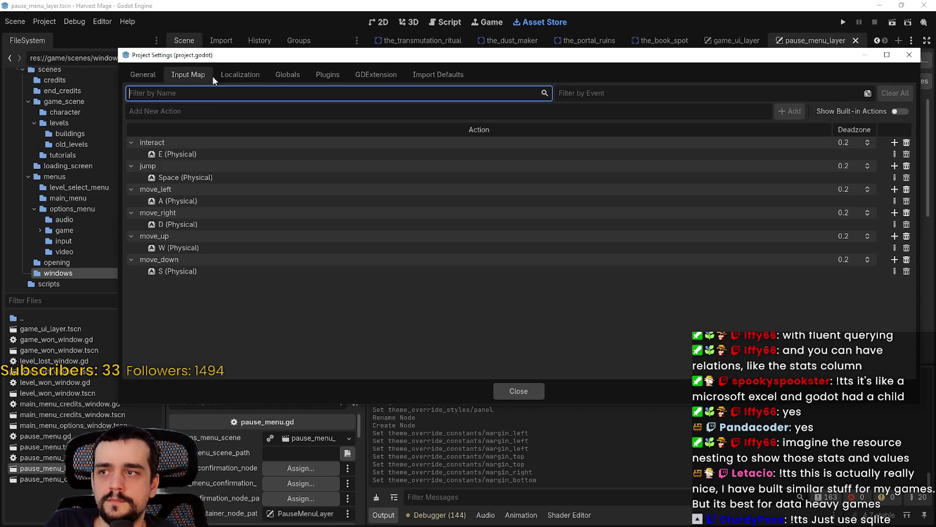
pyautogui.click(288, 74)
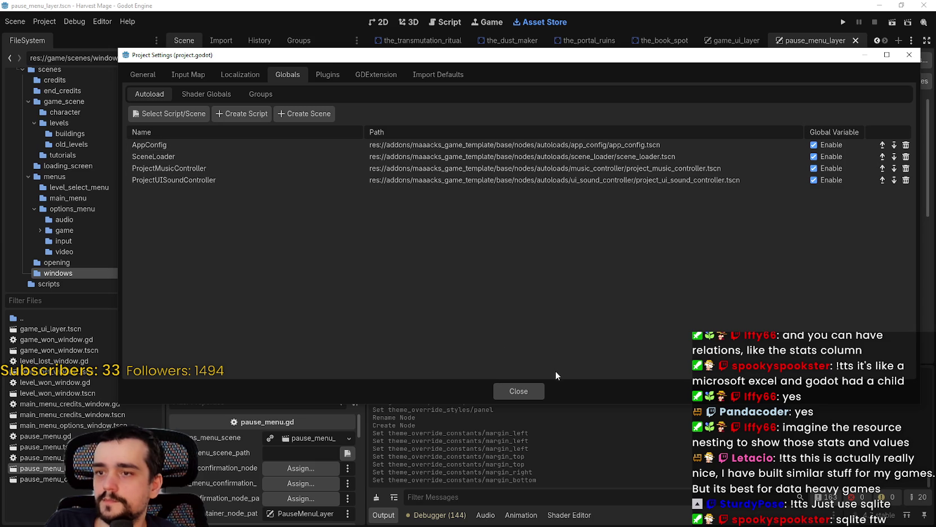
pyautogui.click(518, 390)
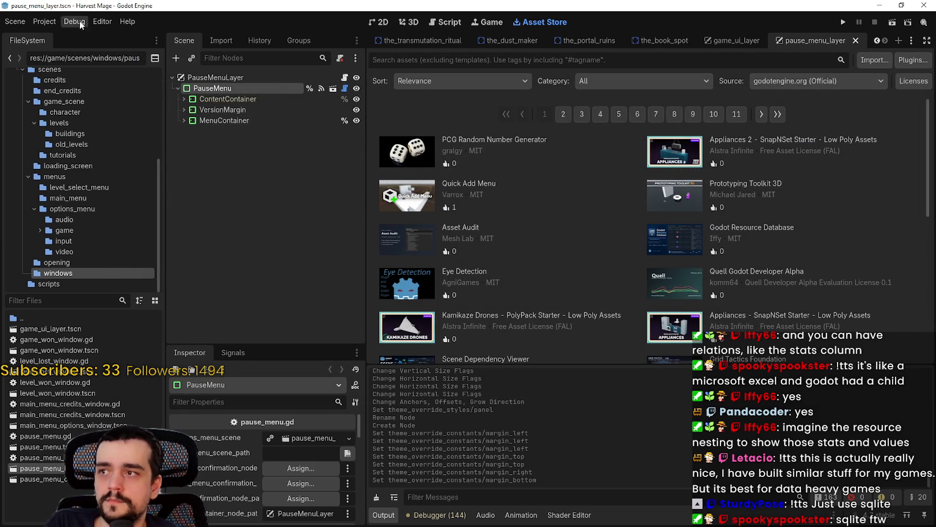
# Step: Keep the asset source and Relevance sorting, and open the Godot Resource Database details
pyautogui.click(763, 76)
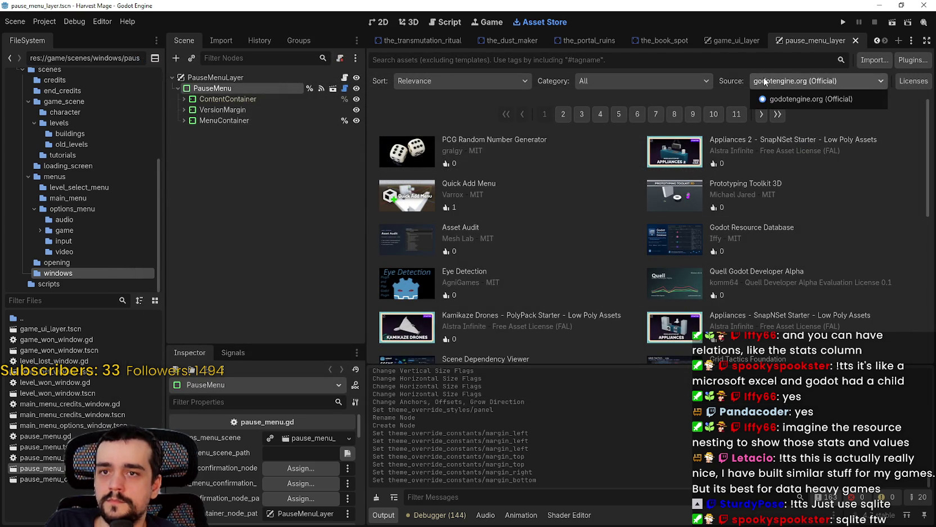
pyautogui.click(532, 88)
pyautogui.click(486, 80)
pyautogui.click(485, 80)
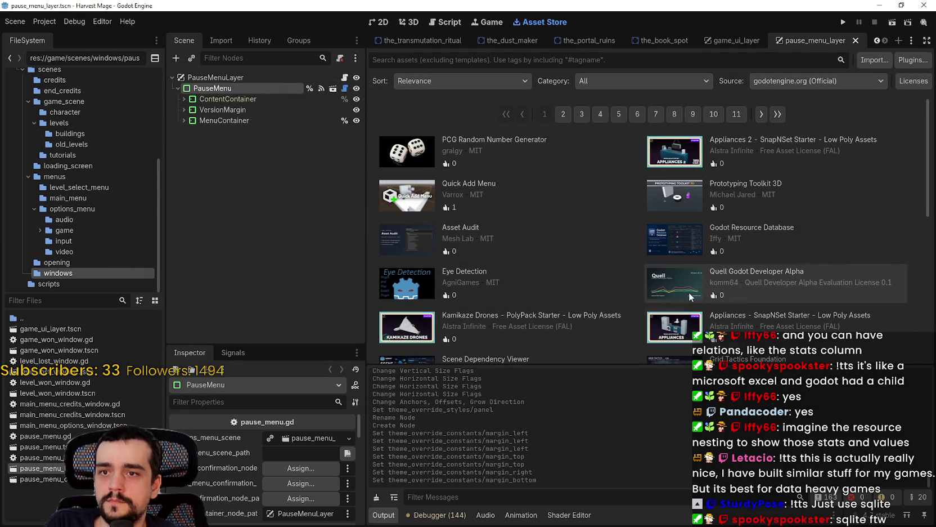
pyautogui.click(675, 237)
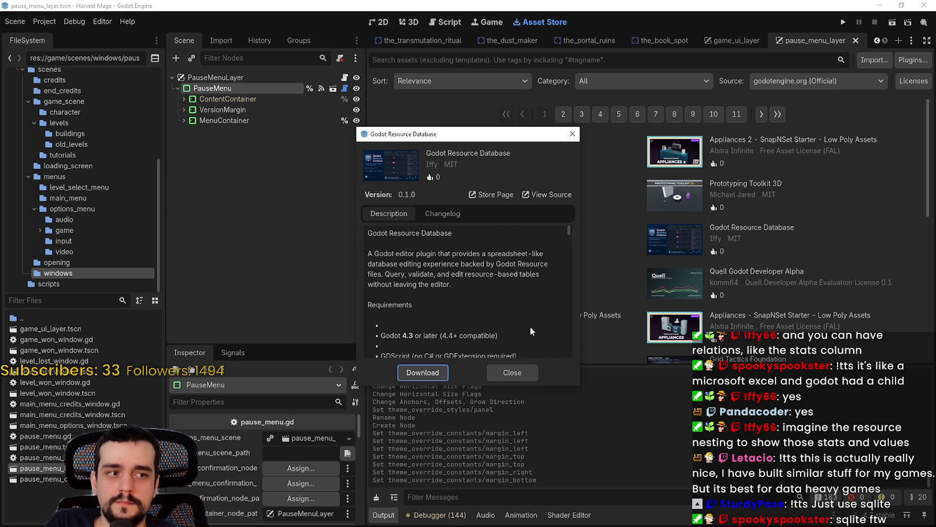
# Step: Download Godot Resource Database, review the editor, examples, runtime and tests folders, and install it
pyautogui.click(441, 381)
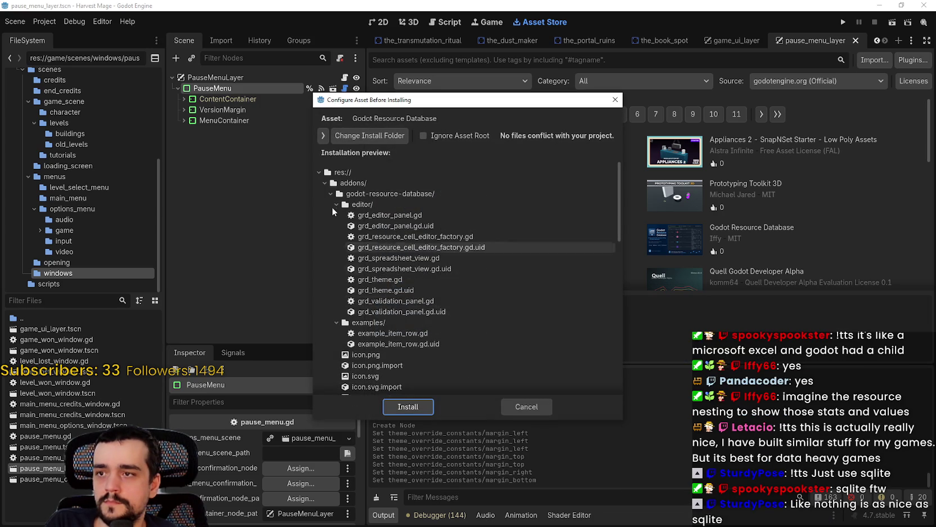
pyautogui.click(328, 204)
pyautogui.click(333, 215)
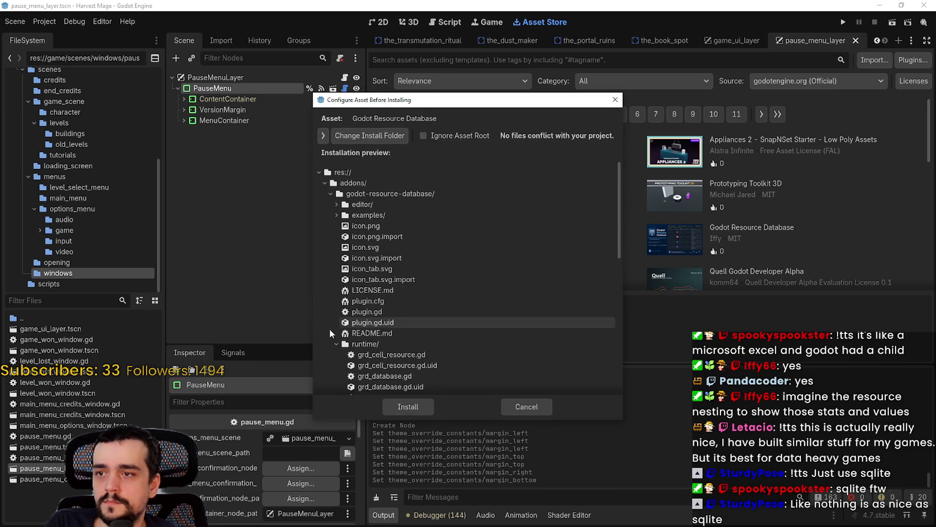
pyautogui.click(336, 343)
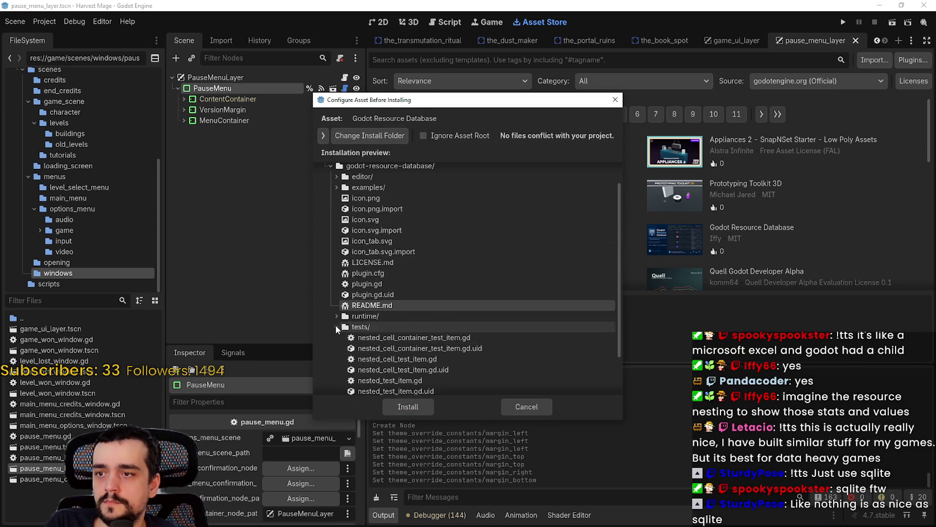
pyautogui.scroll(-2, 335, 325)
pyautogui.click(336, 277)
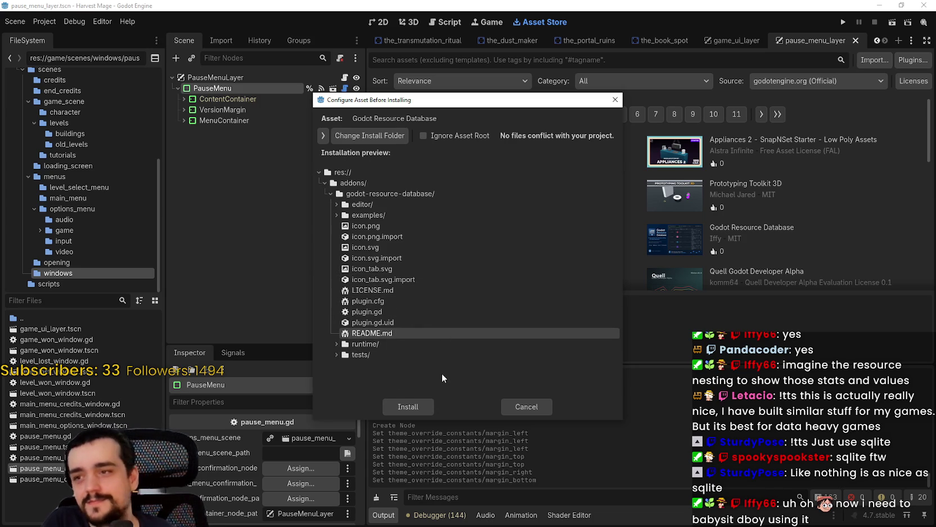
pyautogui.click(407, 411)
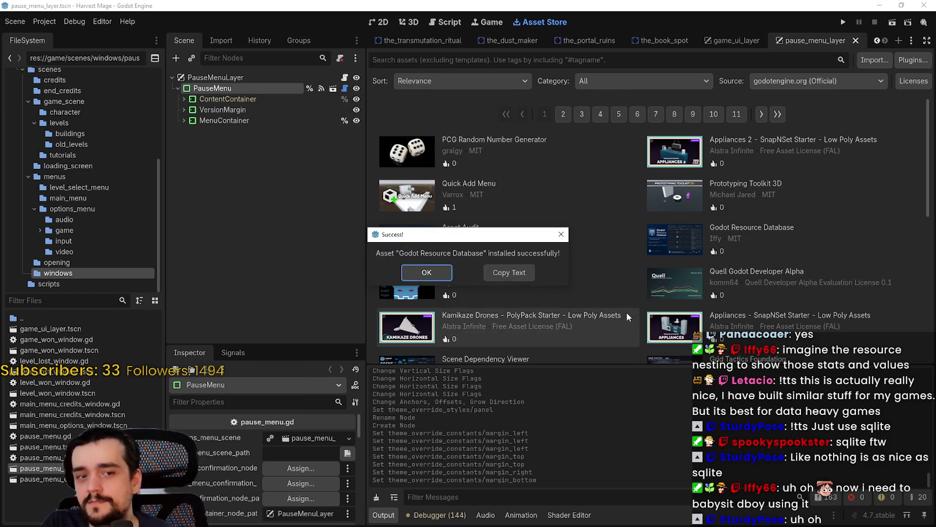
pyautogui.click(422, 265)
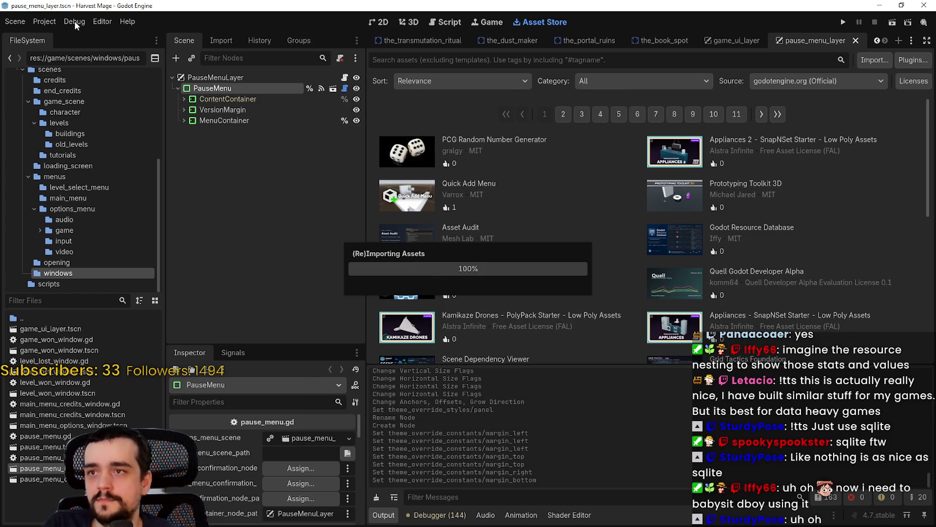
# Step: Dismiss the Project menu and bring the itch.io profile browser over the editor
pyautogui.click(55, 22)
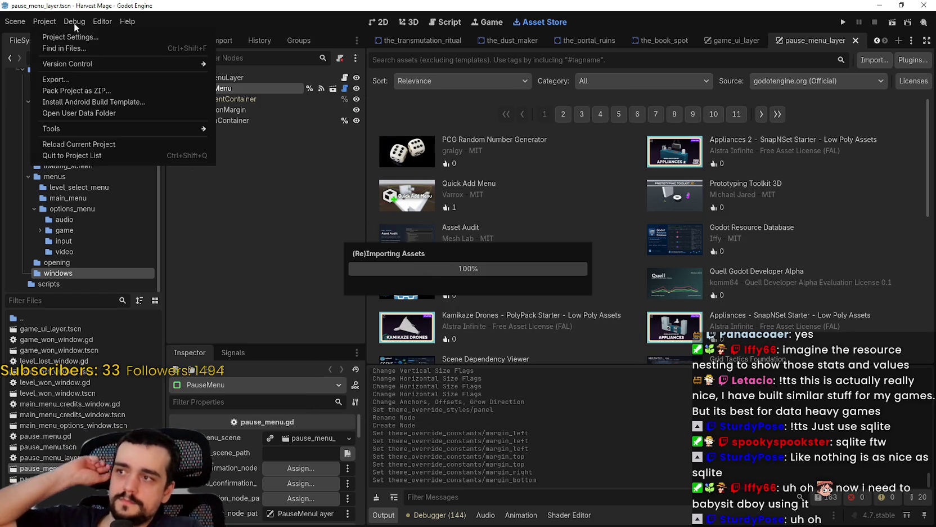
pyautogui.click(86, 20)
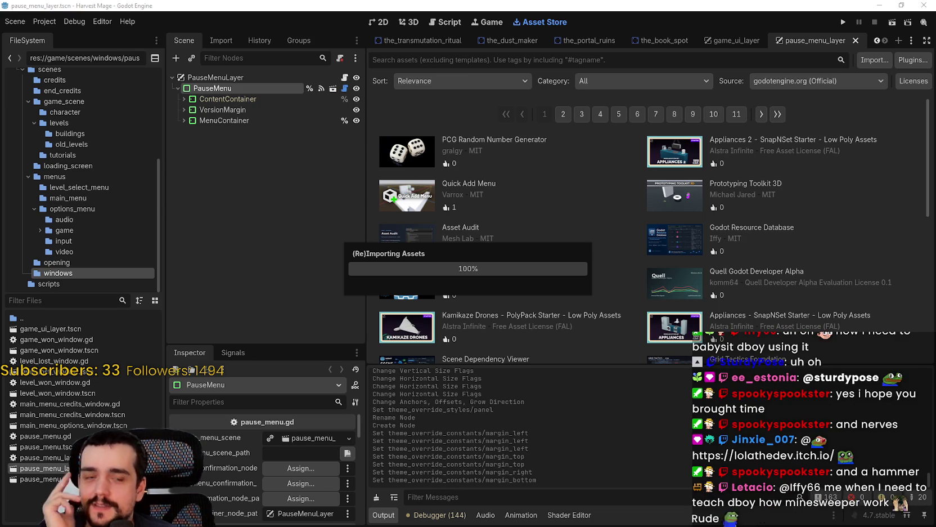
pyautogui.moveTo(935, 29); pyautogui.dragTo(352, 29)
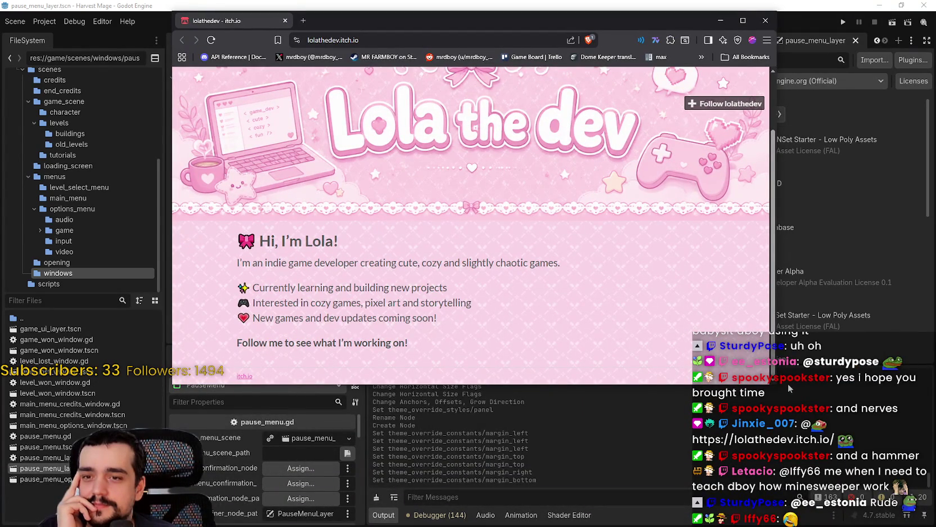
# Step: Enlarge the browser window and select the developer's intro text through the follow-me sentence
pyautogui.moveTo(775, 386)
pyautogui.mouseDown()
pyautogui.moveTo(867, 486)
pyautogui.moveTo(884, 465)
pyautogui.moveTo(841, 462)
pyautogui.mouseUp()
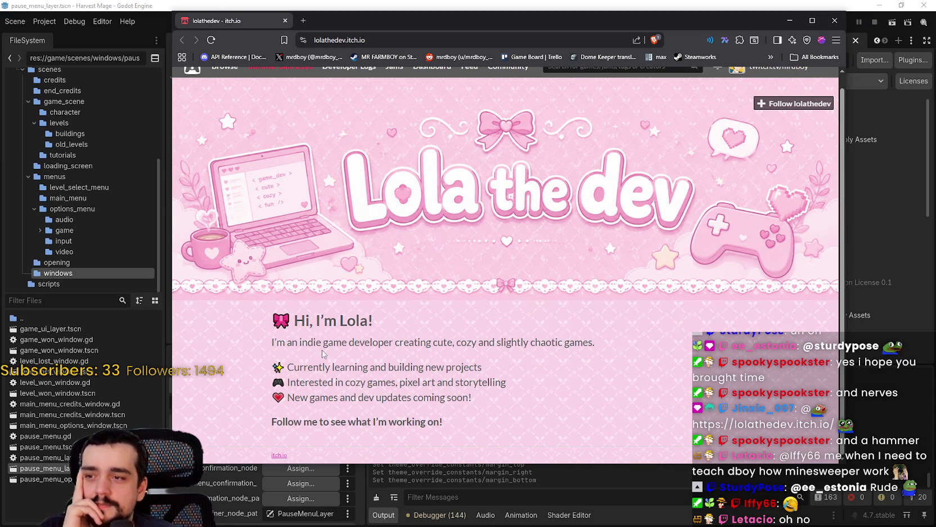
pyautogui.moveTo(262, 344); pyautogui.dragTo(601, 339)
pyautogui.moveTo(286, 367)
pyautogui.mouseDown()
pyautogui.moveTo(498, 369)
pyautogui.moveTo(508, 385)
pyautogui.mouseUp()
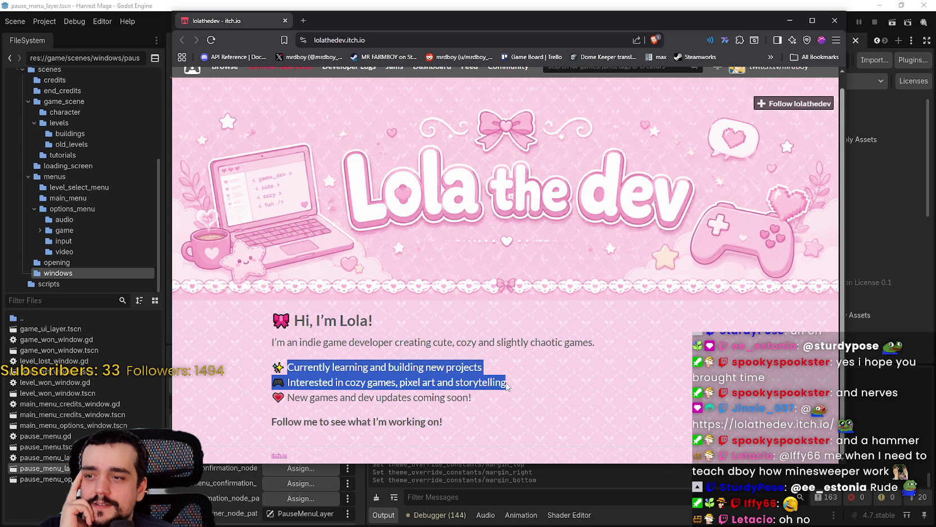
pyautogui.moveTo(507, 391)
pyautogui.mouseDown()
pyautogui.moveTo(489, 423)
pyautogui.moveTo(373, 409)
pyautogui.mouseUp()
pyautogui.moveTo(276, 422); pyautogui.dragTo(494, 426)
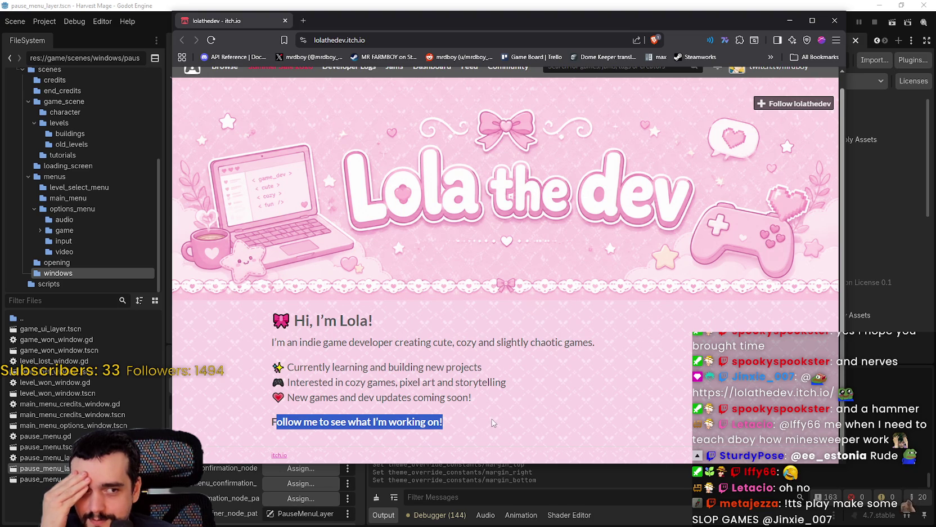
# Step: Scroll up and bring up the context options for the profile banner image
pyautogui.scroll(2, 493, 423)
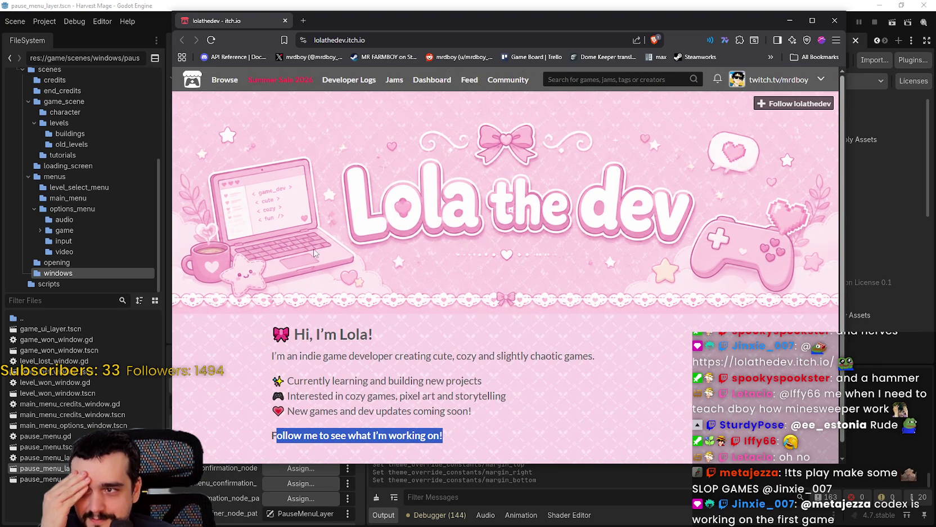
pyautogui.rightClick(265, 193)
pyautogui.click(274, 172)
pyautogui.rightClick(274, 172)
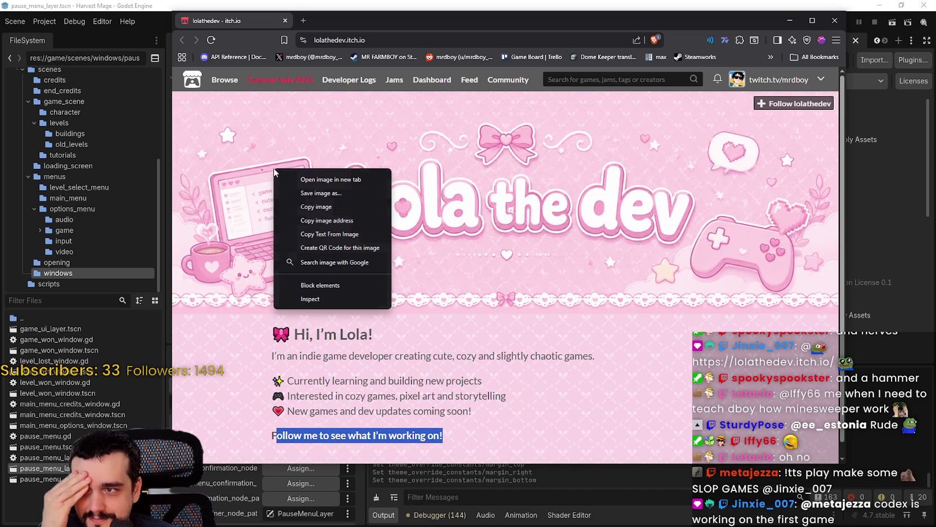
# Step: Open the banner image in a new tab, view it, and close that tab
pyautogui.click(305, 179)
pyautogui.scroll(-3, 421, 271)
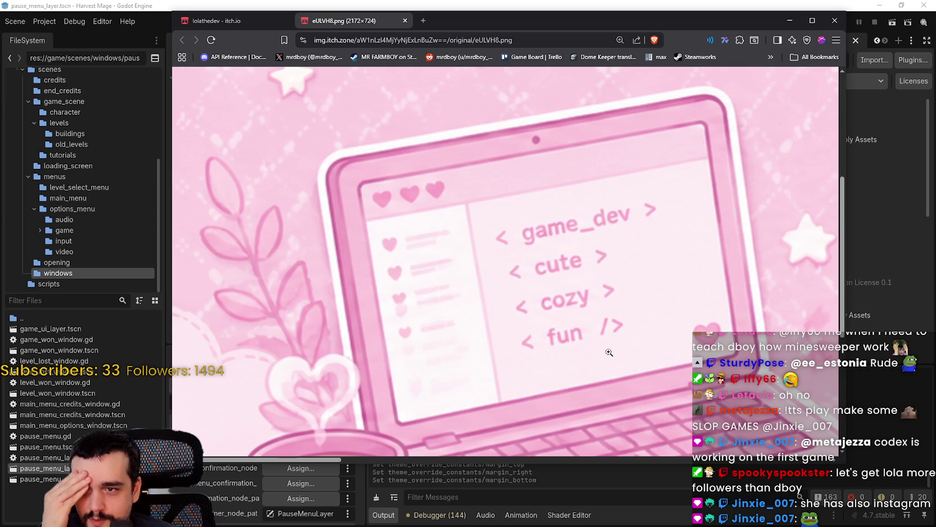
pyautogui.click(405, 21)
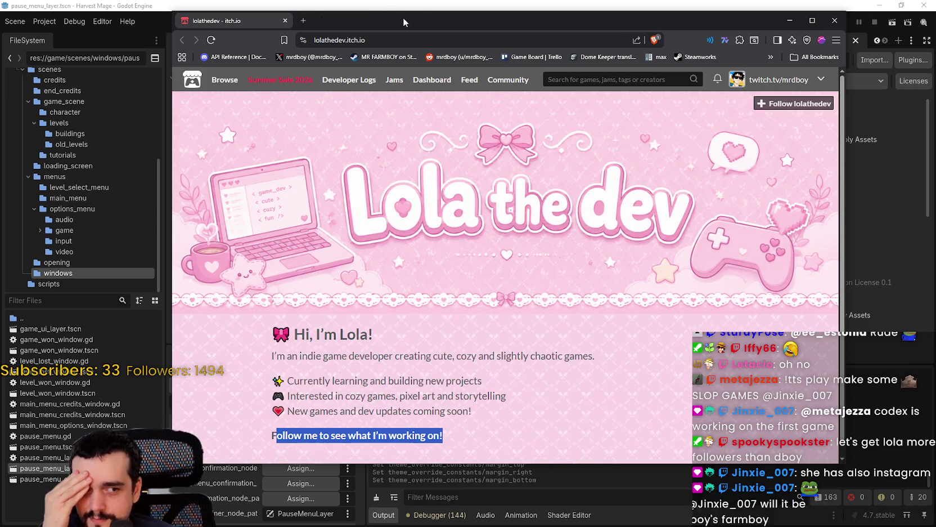
# Step: Scroll through the itch.io profile, then close the browser window
pyautogui.scroll(-1, 523, 313)
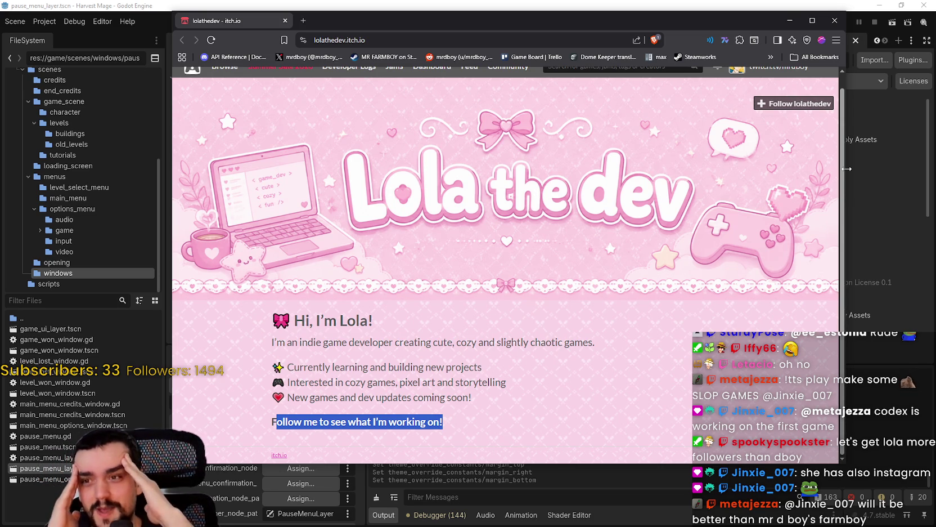
pyautogui.scroll(1, 730, 259)
pyautogui.scroll(-1, 732, 232)
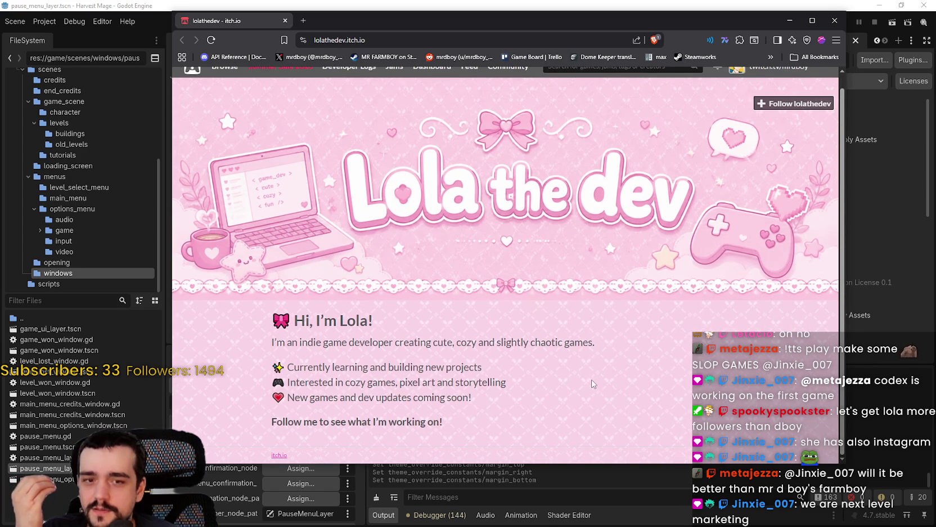
pyautogui.scroll(1, 608, 371)
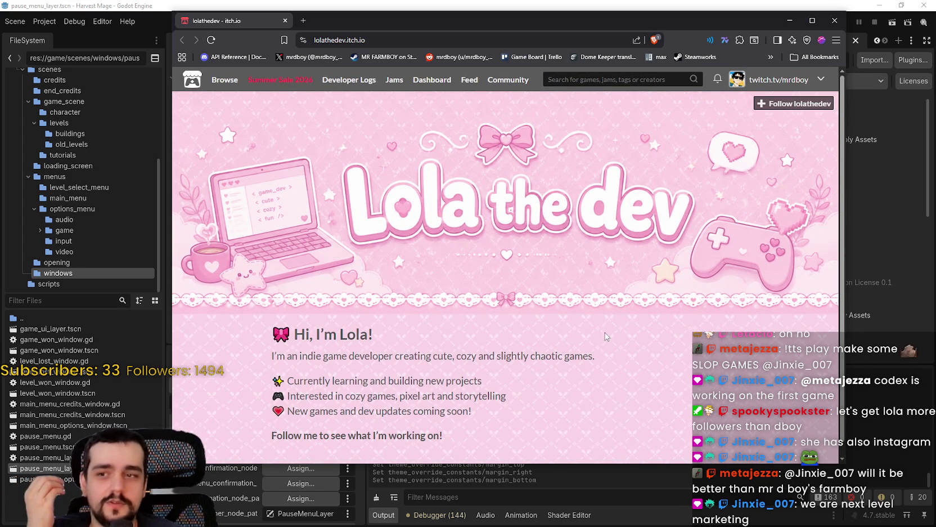
pyautogui.scroll(-1, 600, 350)
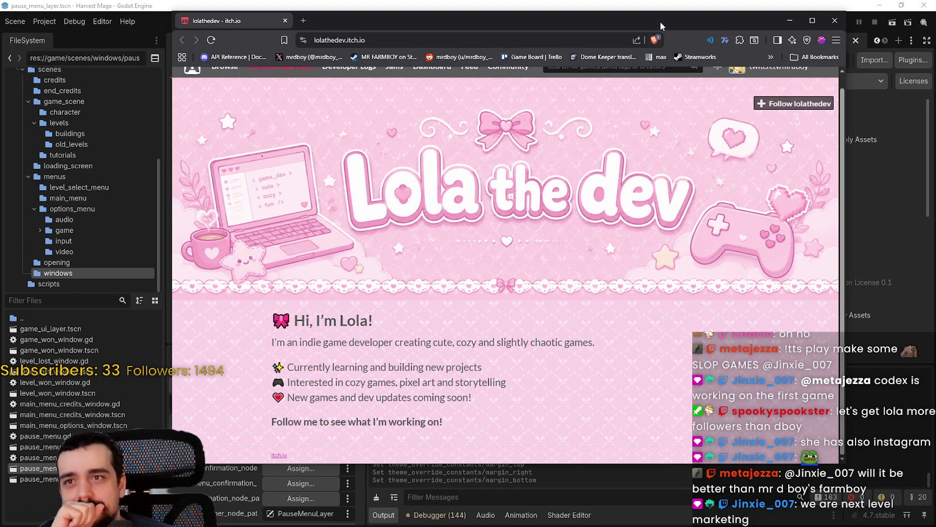
pyautogui.moveTo(660, 21); pyautogui.dragTo(646, 31)
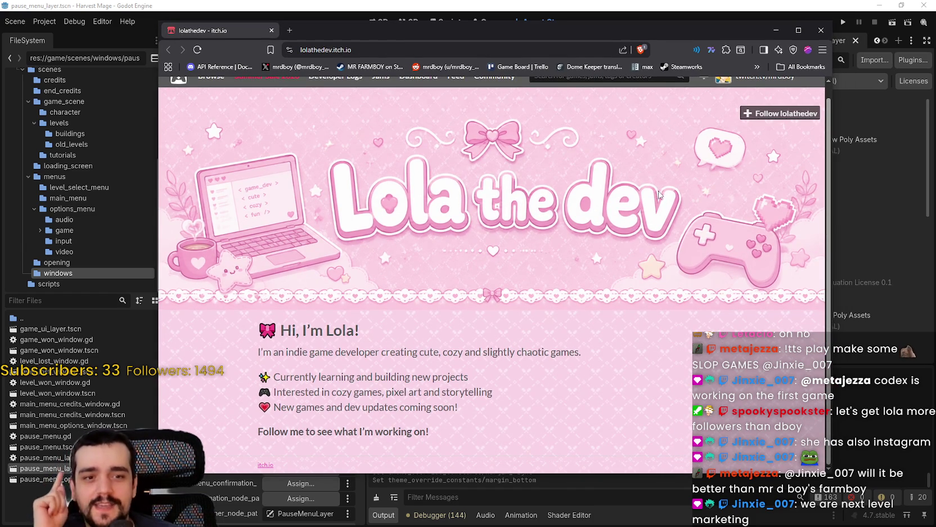
pyautogui.click(823, 33)
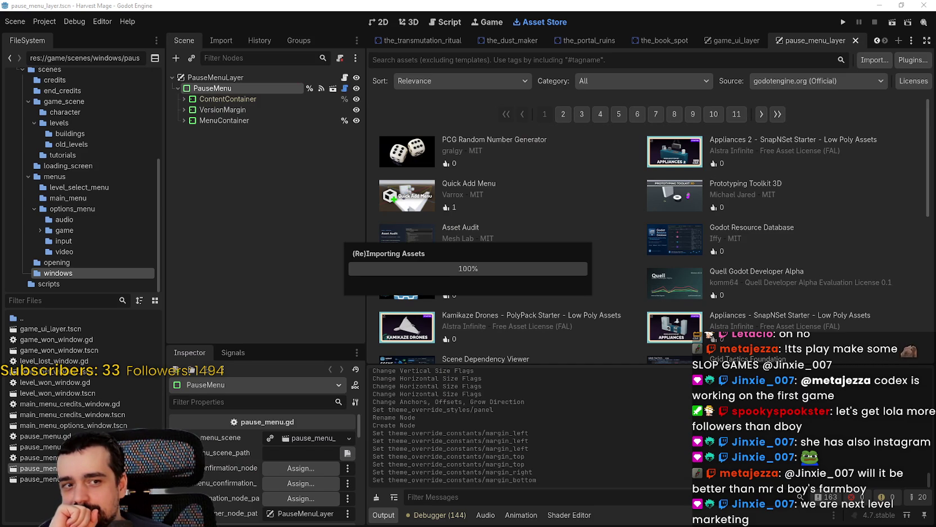
# Step: Open Project Settings and look over the Shader Globals, Global Groups and Autoload tabs
pyautogui.click(96, 22)
pyautogui.moveTo(20, 26)
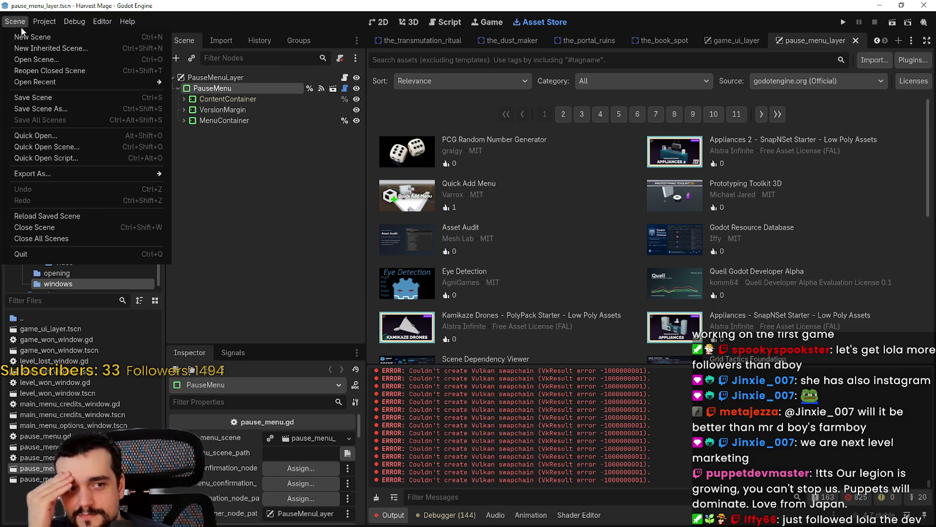
pyautogui.moveTo(75, 22)
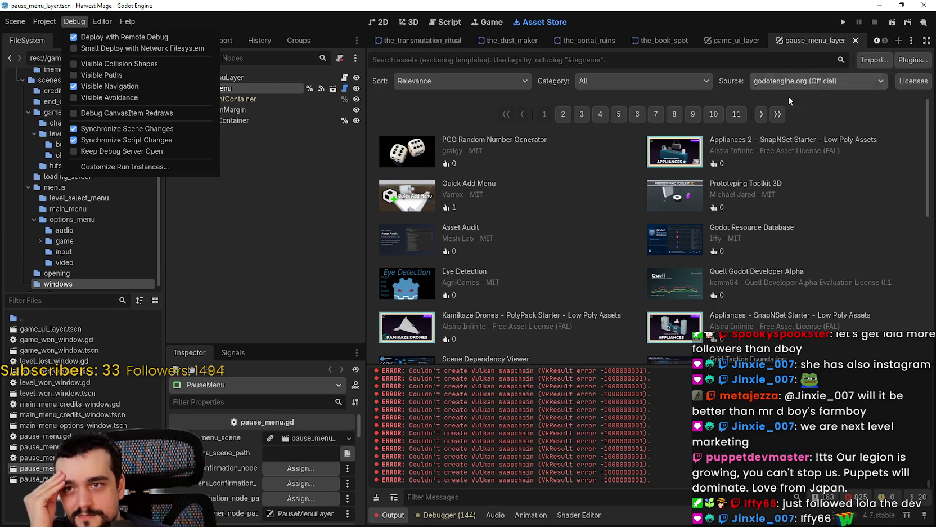
pyautogui.click(62, 35)
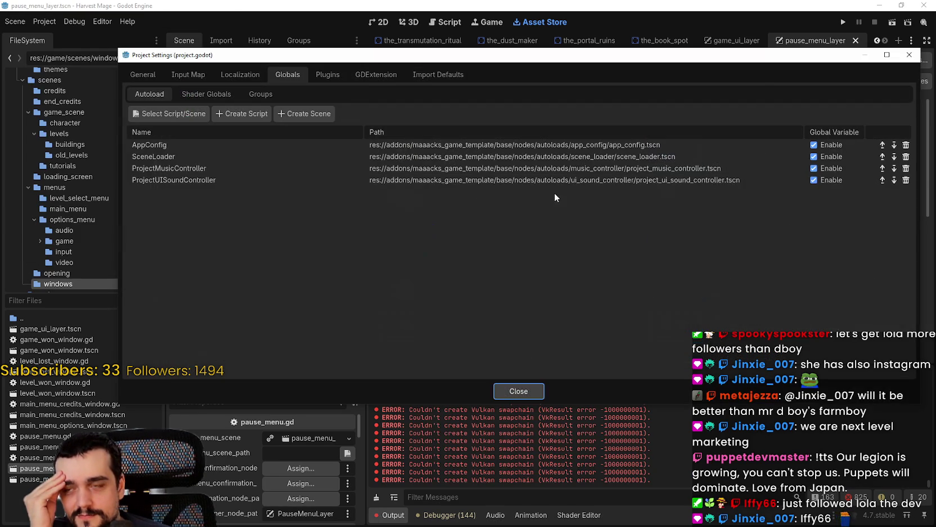
pyautogui.click(213, 96)
pyautogui.click(254, 95)
pyautogui.click(167, 94)
# Step: Enable the Godot Resource Database plugin and reload the current project
pyautogui.click(319, 75)
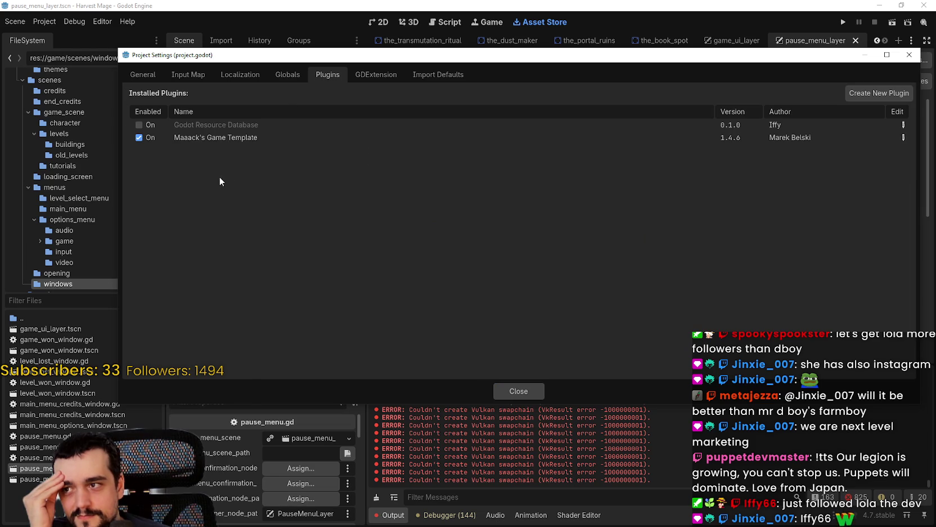
pyautogui.click(141, 125)
pyautogui.click(494, 388)
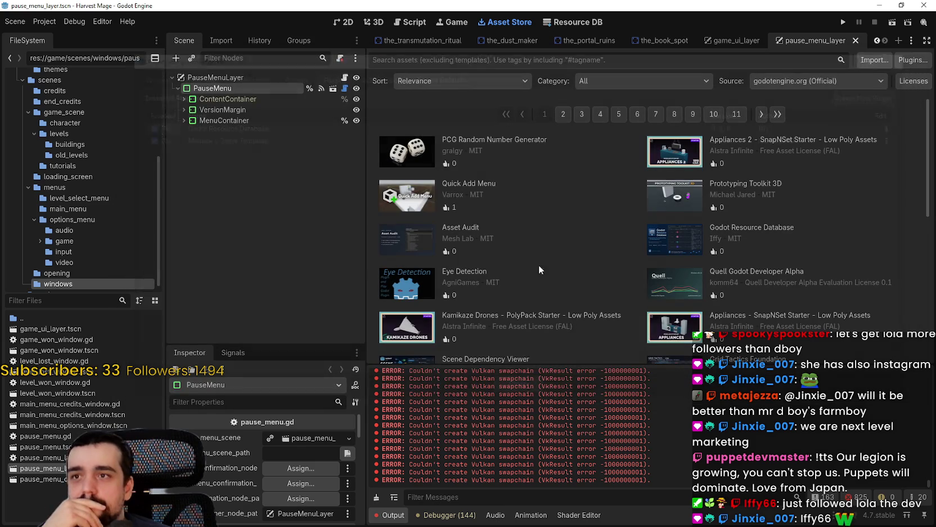
pyautogui.click(45, 22)
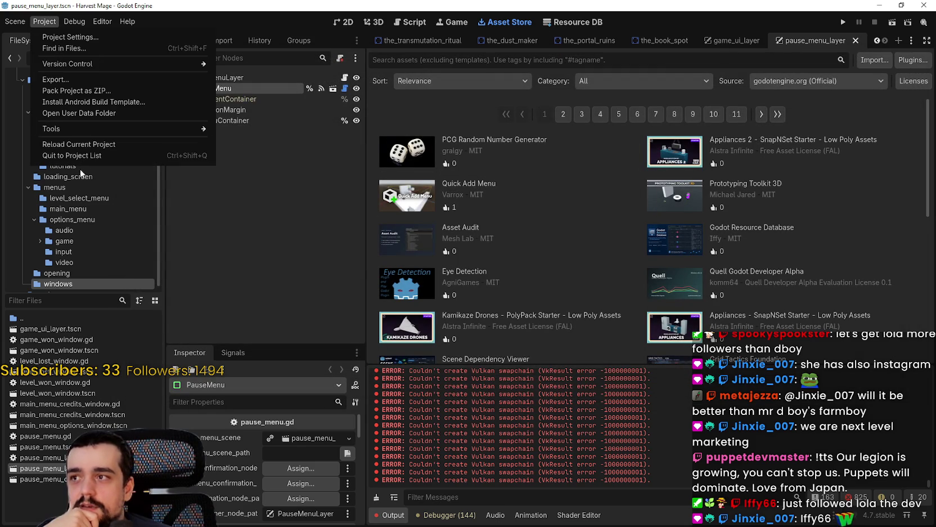
pyautogui.click(85, 144)
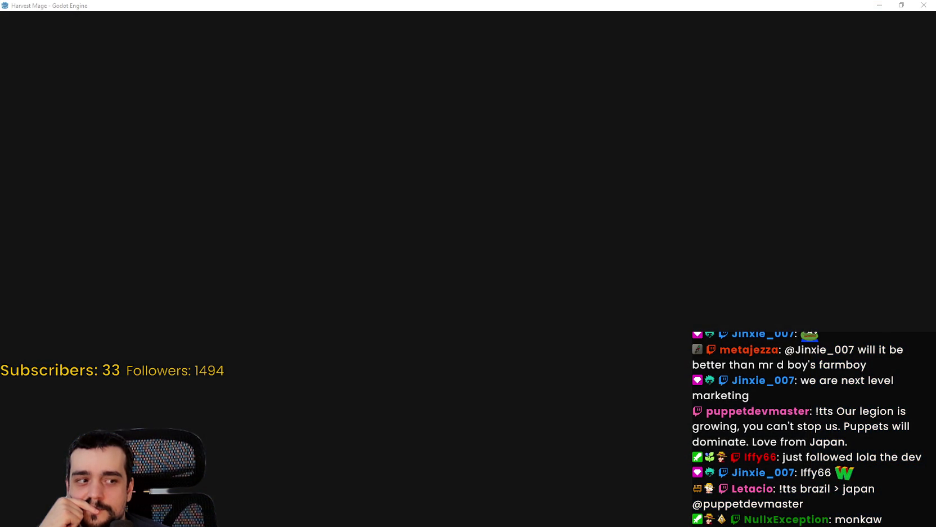
# Step: In Steam, search for 'MR FARMBOY' and open its store page screenshots
pyautogui.hotkey('alt', 'Tab')
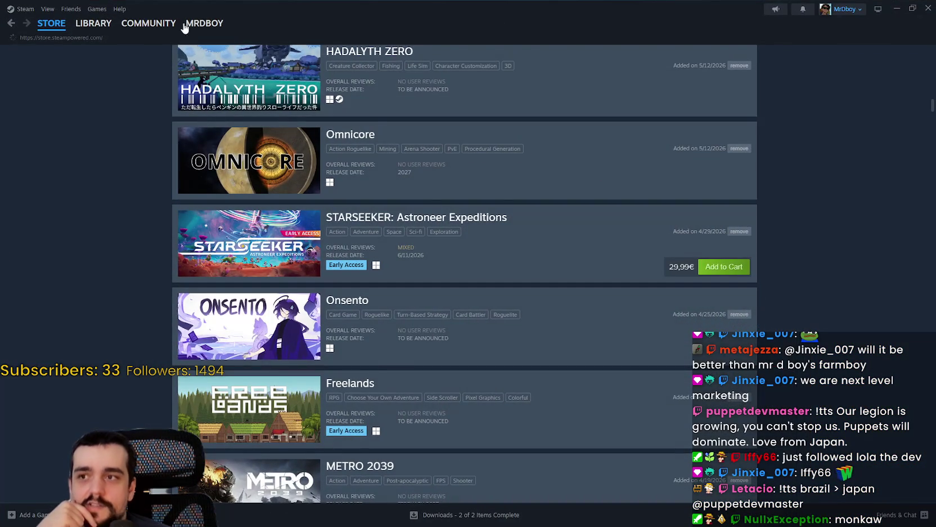
pyautogui.click(51, 23)
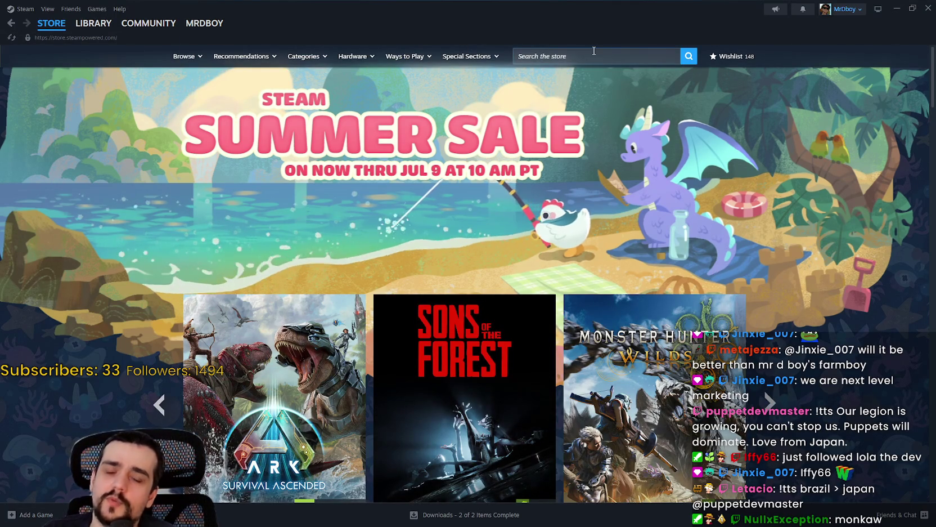
pyautogui.click(567, 55)
pyautogui.write('MR FARMBOY')
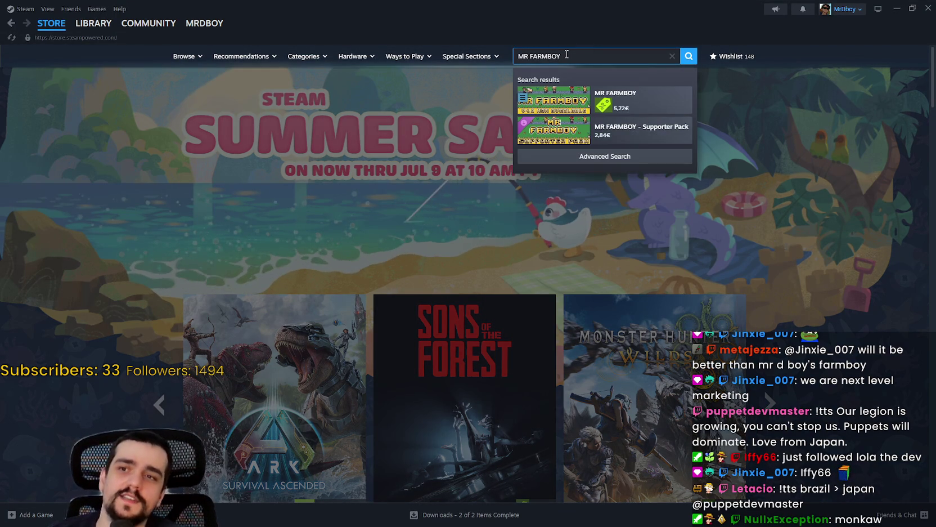
pyautogui.click(619, 100)
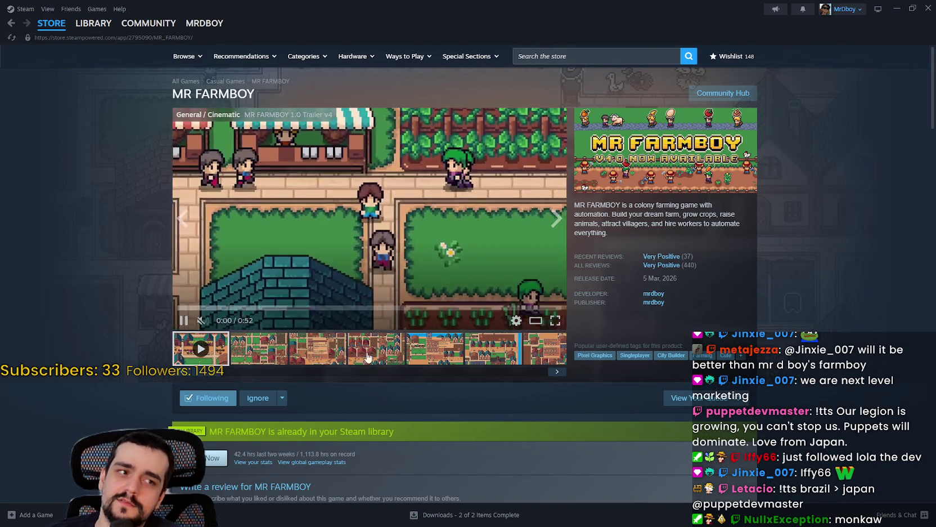
pyautogui.click(368, 358)
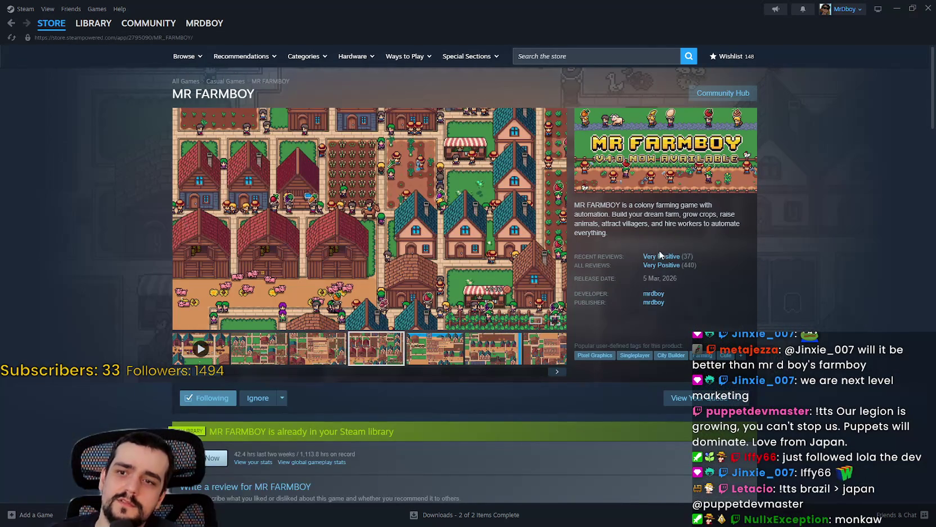
# Step: Show the Community Hub reviews in All Languages, sorted by Most Recent
pyautogui.click(734, 94)
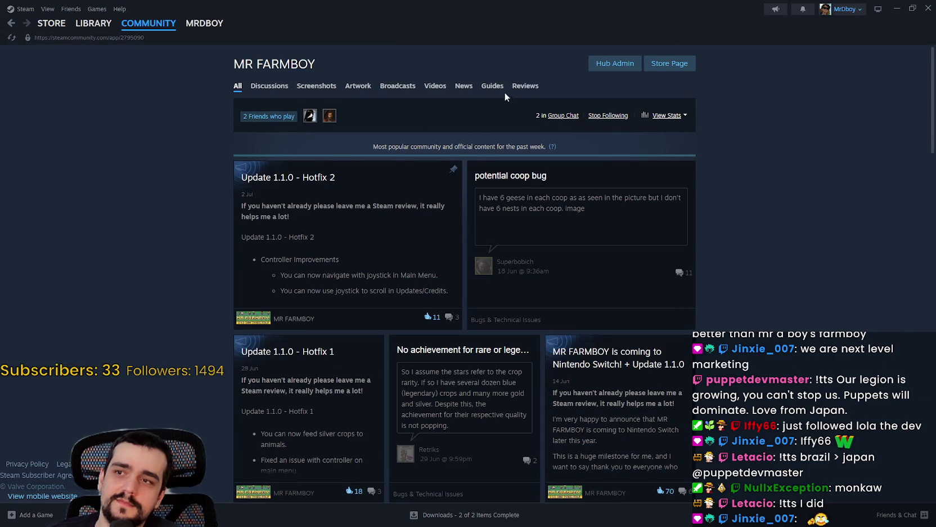
pyautogui.click(526, 90)
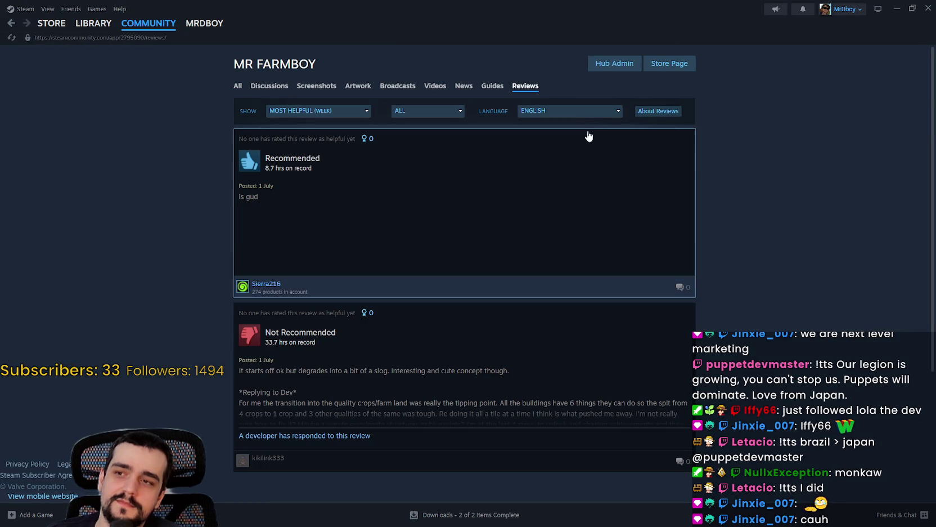
pyautogui.click(596, 111)
pyautogui.click(540, 122)
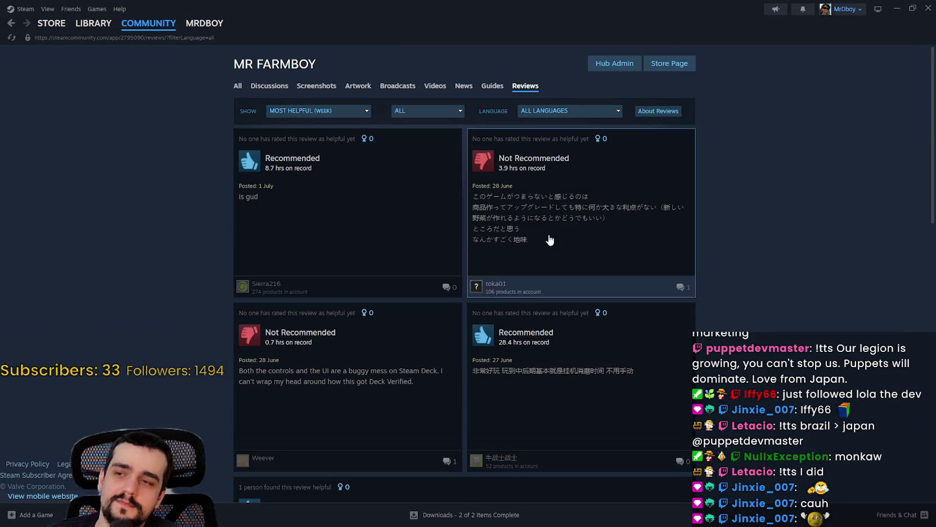
pyautogui.click(332, 111)
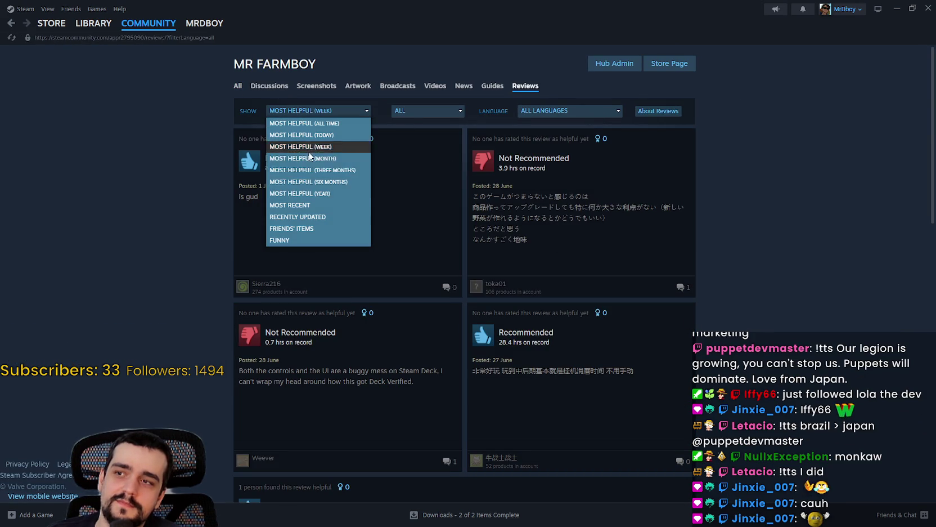
pyautogui.click(294, 210)
# Step: Scroll the reviews and open the long Portuguese negative review in full
pyautogui.scroll(-1, 139, 238)
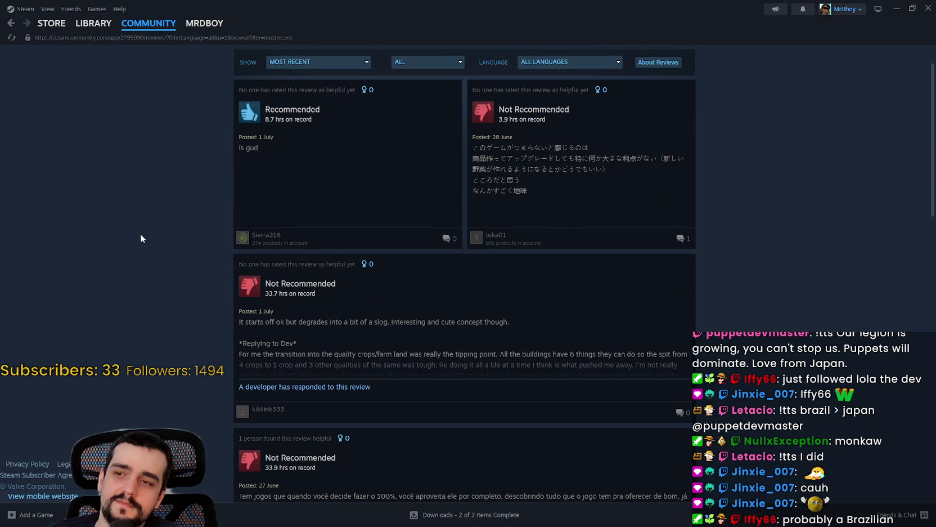
pyautogui.scroll(-3, 140, 233)
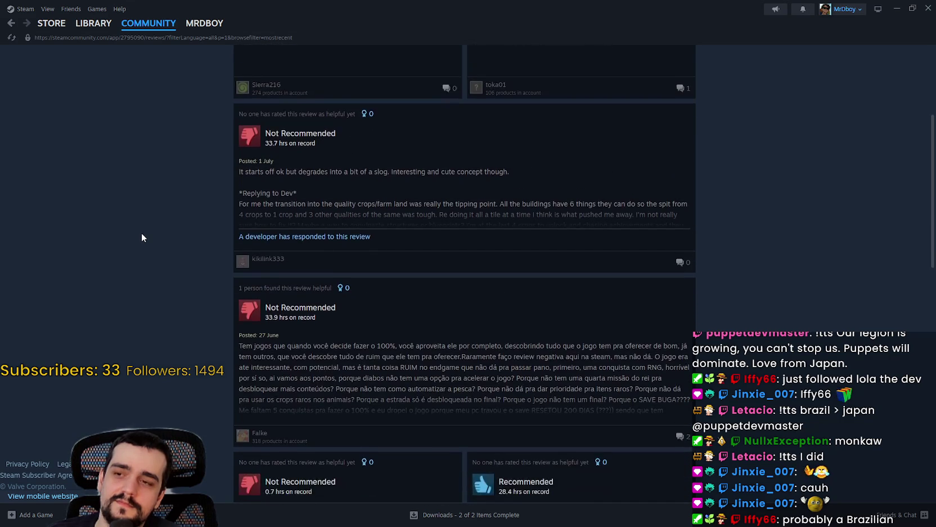
pyautogui.scroll(-3, 142, 236)
pyautogui.click(568, 168)
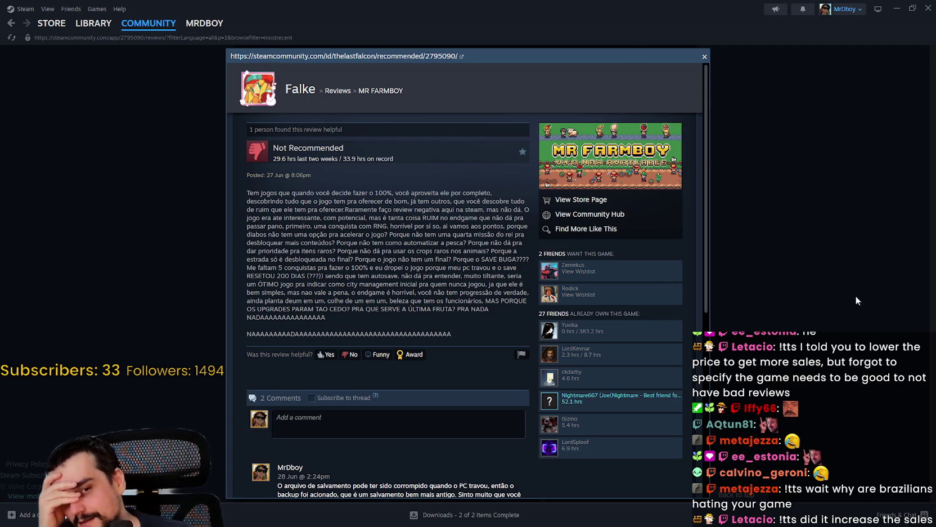
# Step: Close the full review popup and go back to the MR FARMBOY store page
pyautogui.click(717, 251)
pyautogui.scroll(5, 606, 226)
pyautogui.scroll(-3, 506, 213)
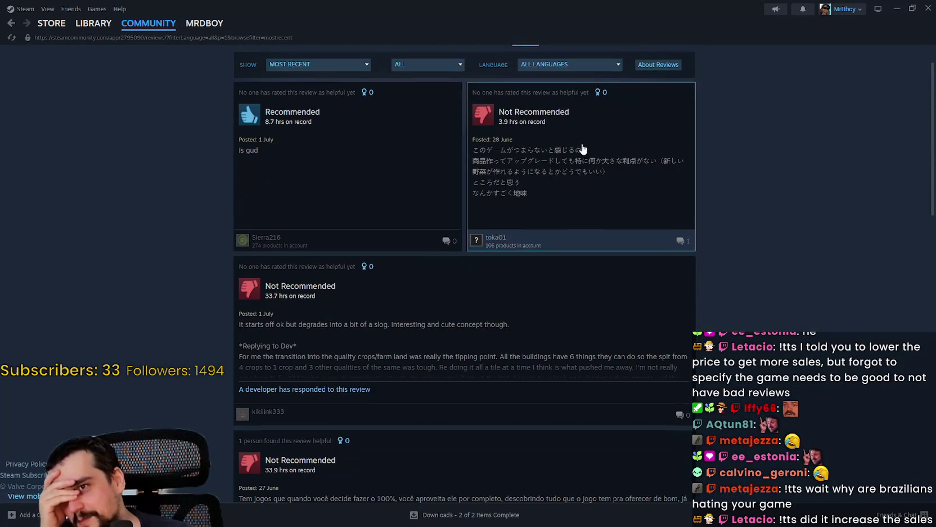
pyautogui.scroll(3, 708, 106)
pyautogui.click(670, 64)
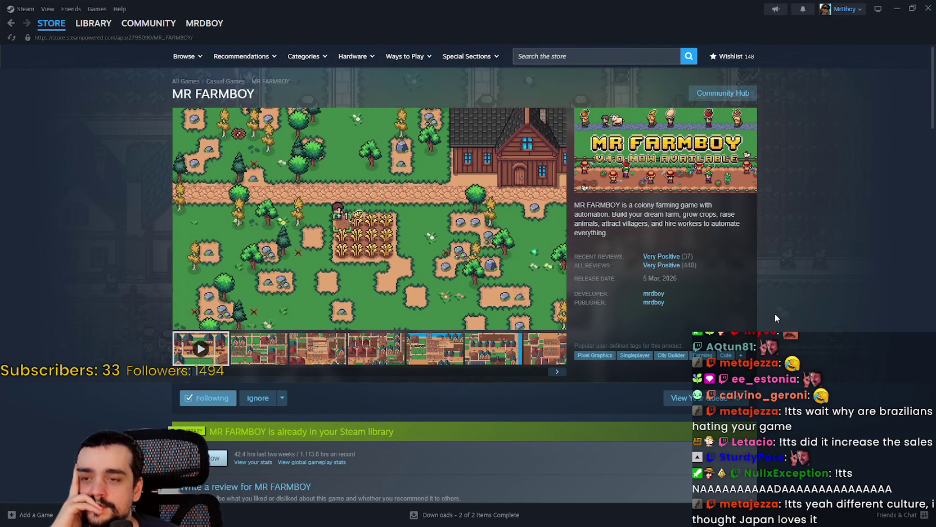
# Step: Minimize Steam so the Godot editor with its Asset Store listing is visible
pyautogui.moveTo(666, 260)
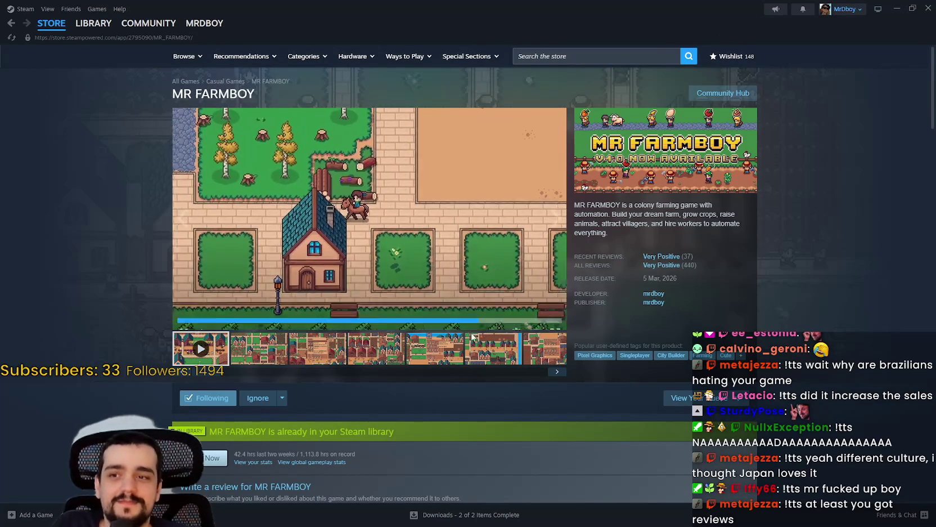
pyautogui.click(898, 8)
pyautogui.scroll(-2, 549, 287)
pyautogui.scroll(2, 572, 249)
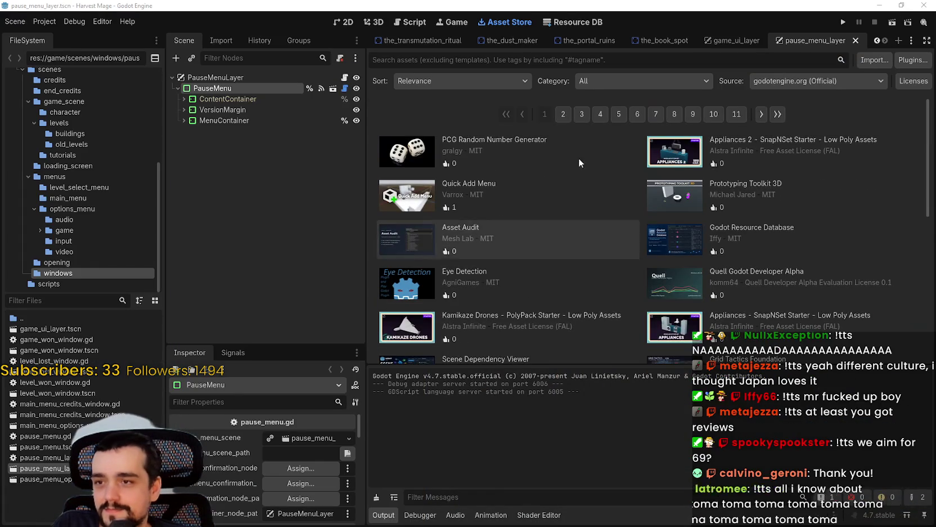
# Step: Switch to the Resource DB workspace, close the pause_menu_layer tab, and focus the empty DB path field
pyautogui.click(573, 22)
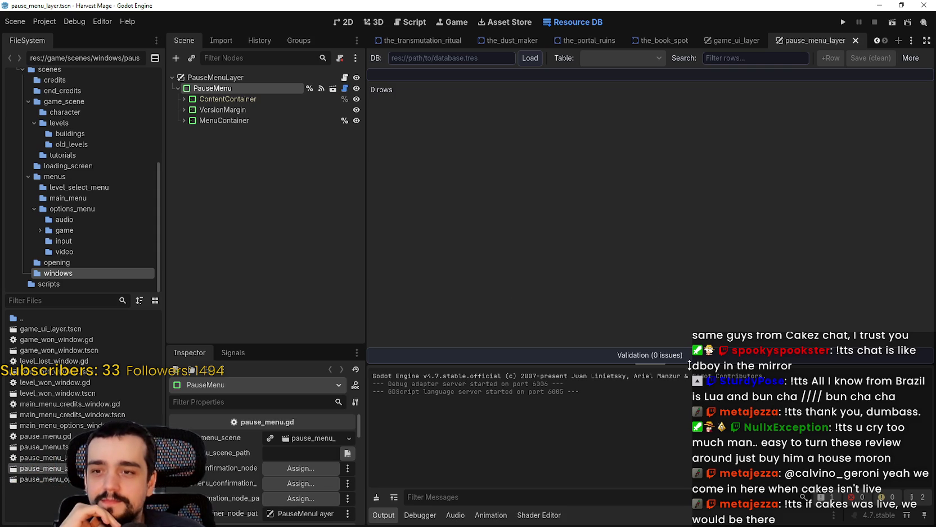
pyautogui.click(854, 40)
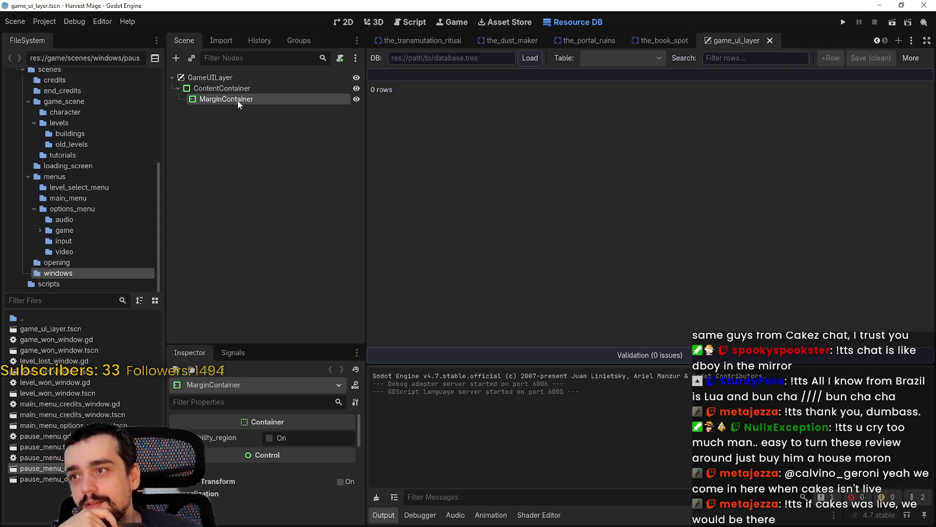
pyautogui.click(242, 79)
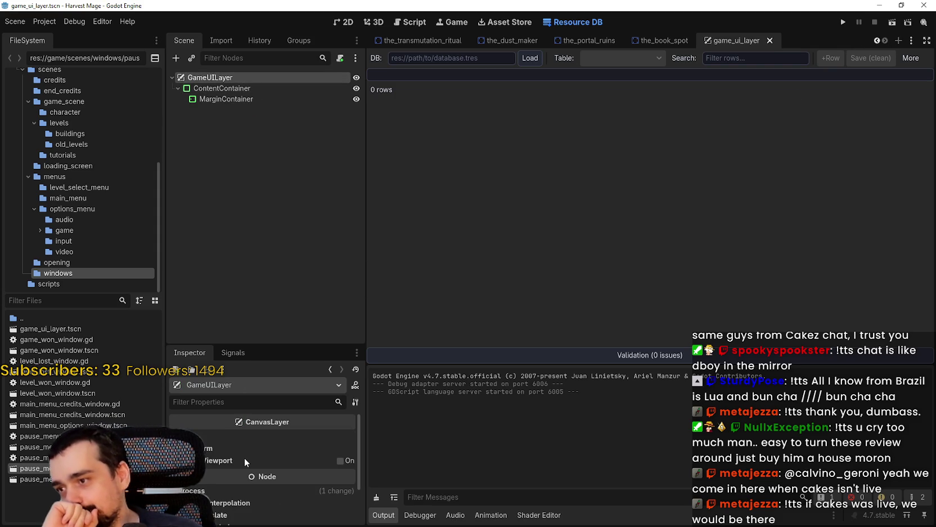
pyautogui.scroll(-2, 249, 488)
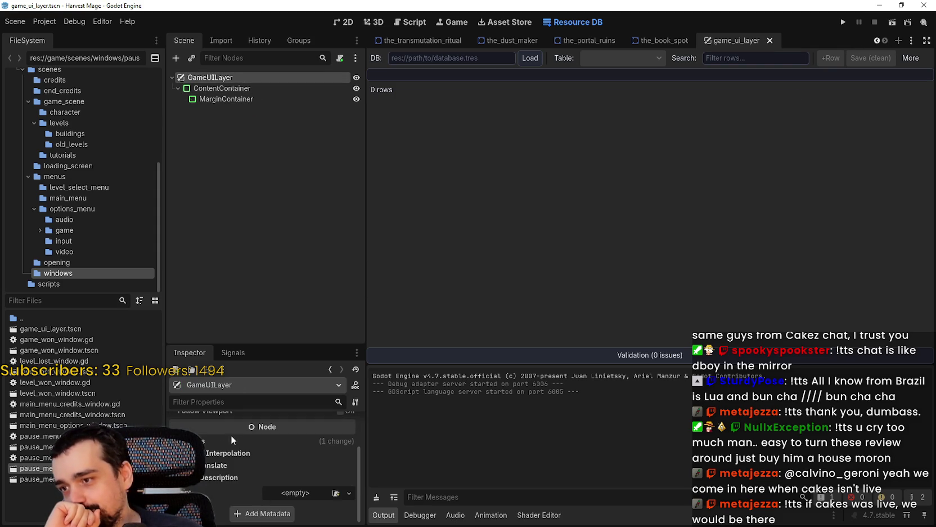
pyautogui.scroll(1, 231, 442)
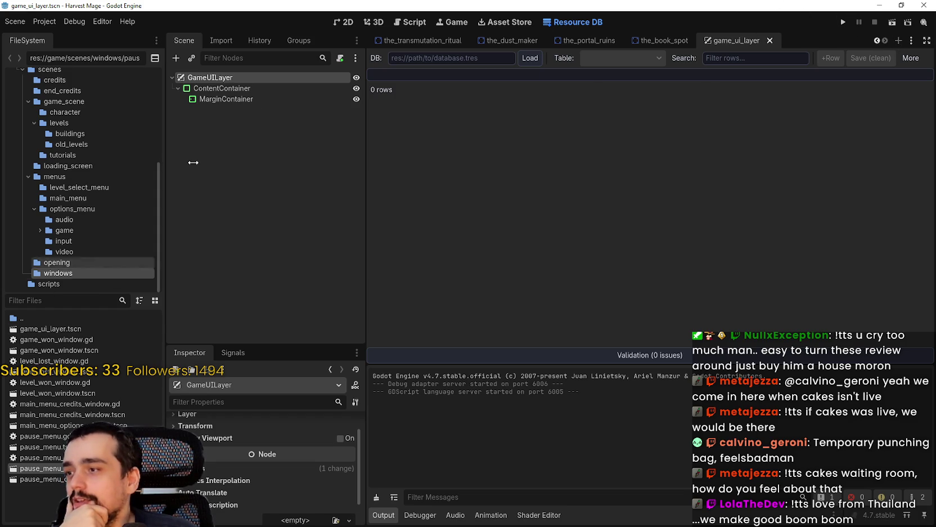
pyautogui.click(876, 40)
pyautogui.scroll(-3, 875, 36)
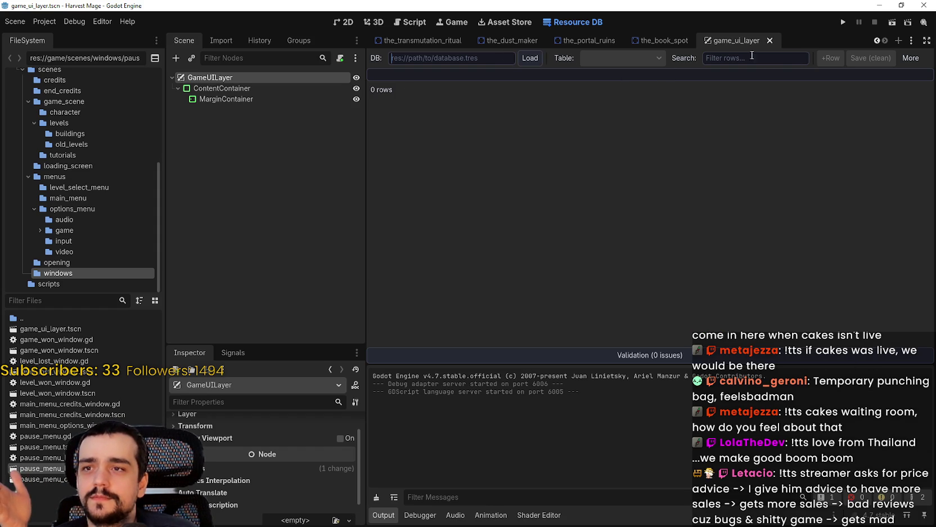
pyautogui.click(484, 56)
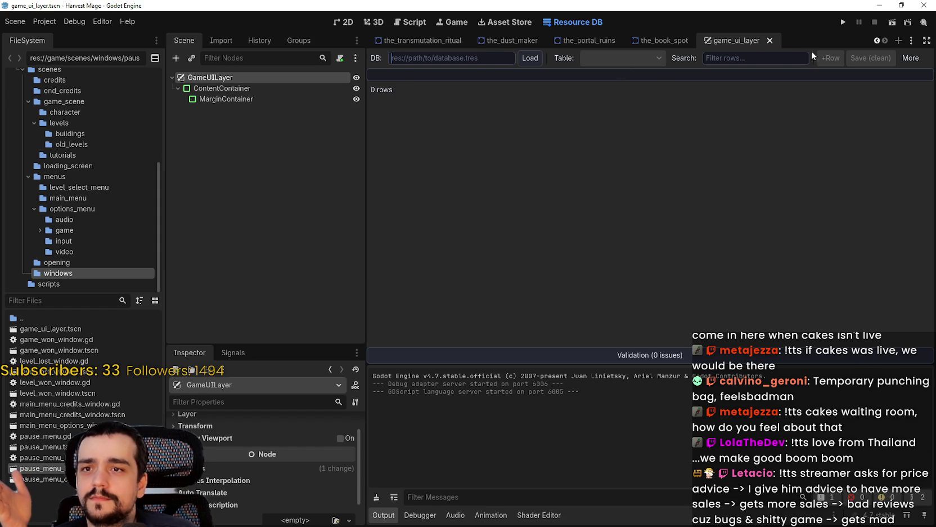
# Step: Try loading the Resource DB with an empty database path
pyautogui.click(909, 58)
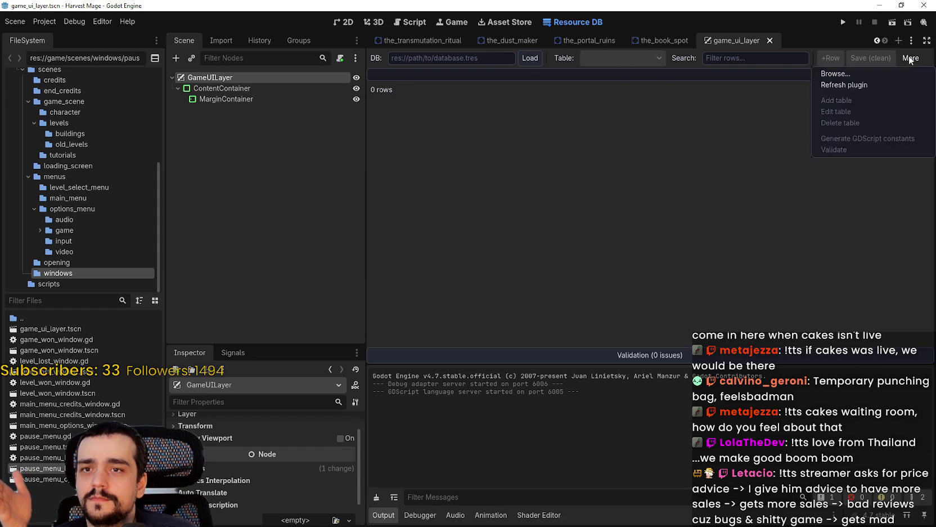
pyautogui.click(912, 59)
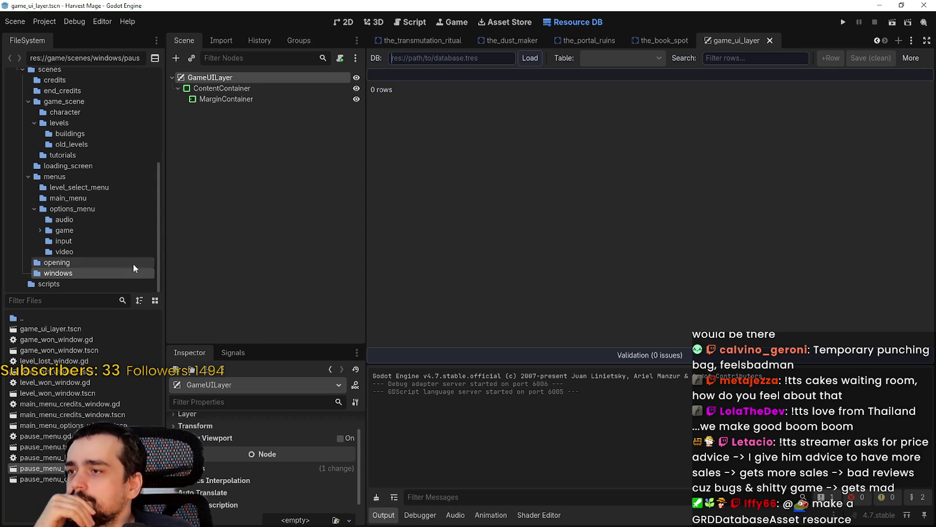
pyautogui.click(530, 58)
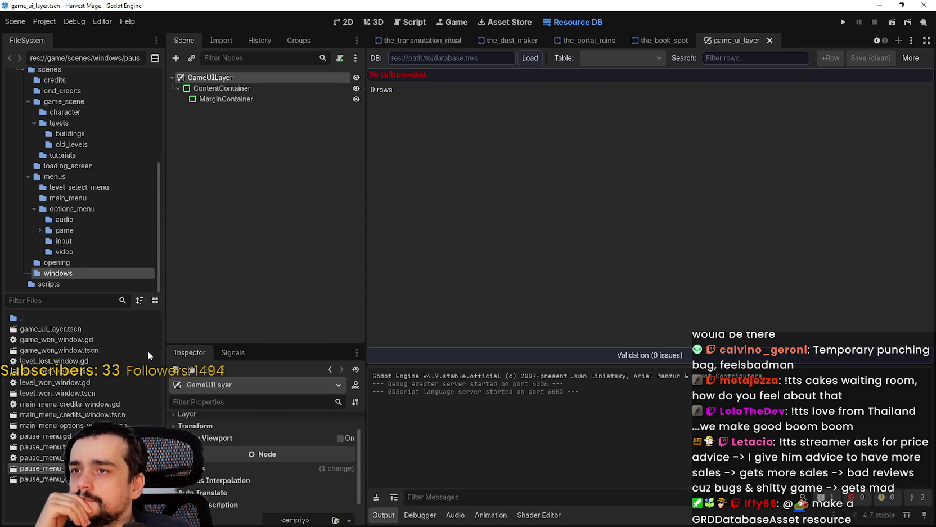
pyautogui.click(433, 57)
pyautogui.rightClick(434, 58)
pyautogui.press('Escape')
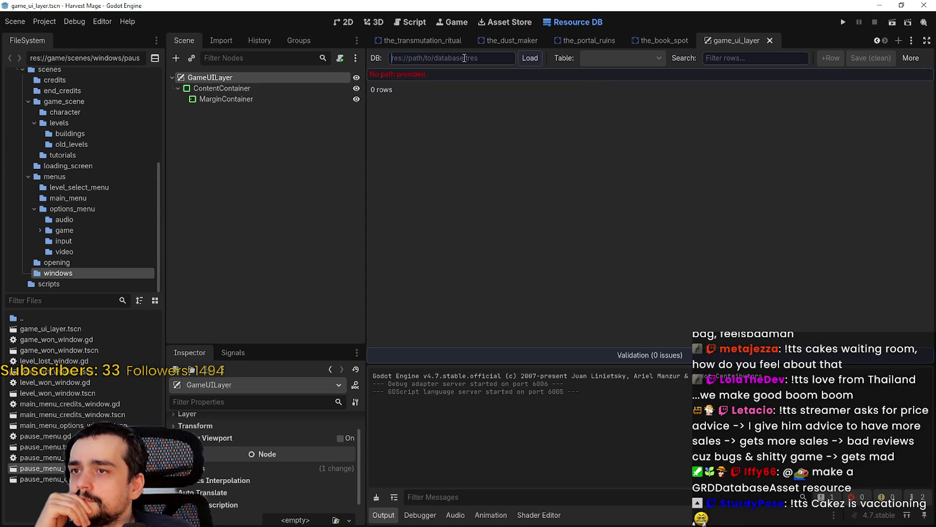
# Step: Browse res://game/resources/animations for a database file, then cancel with none found
pyautogui.click(911, 58)
pyautogui.click(836, 74)
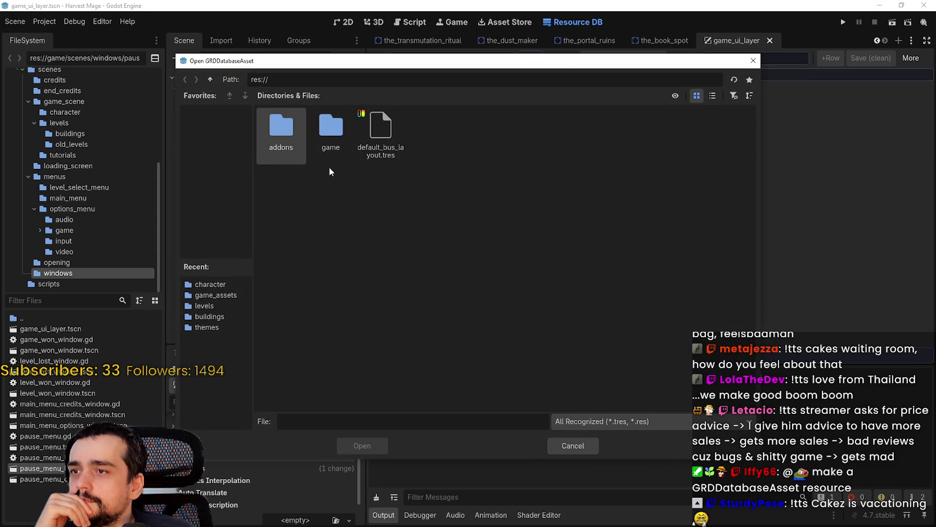
pyautogui.doubleClick(335, 147)
pyautogui.doubleClick(331, 129)
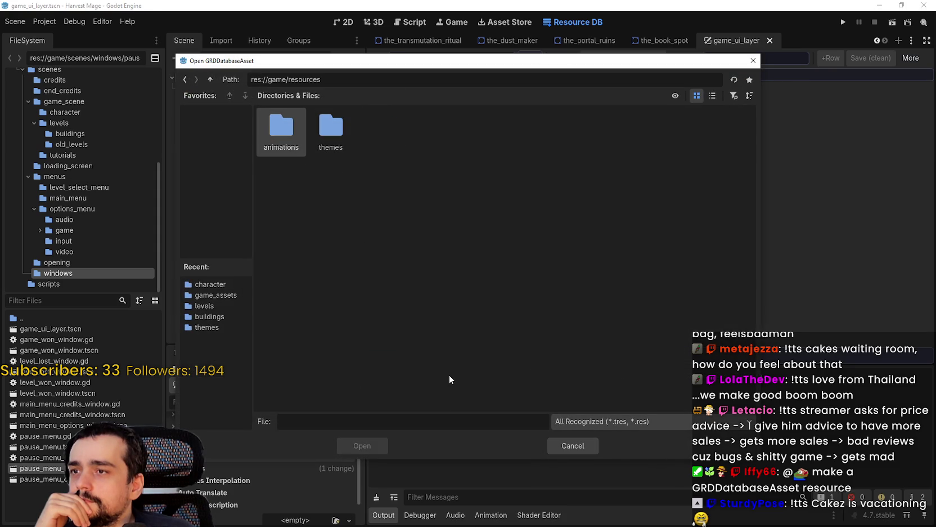
pyautogui.doubleClick(331, 129)
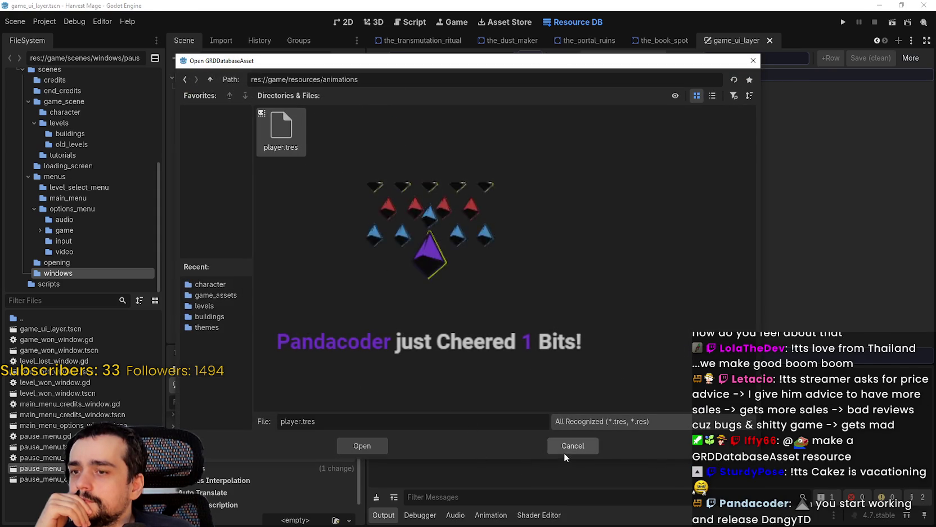
pyautogui.click(568, 447)
# Step: Show the res://game/resources/ folder contents in the FileSystem dock
pyautogui.scroll(2, 132, 235)
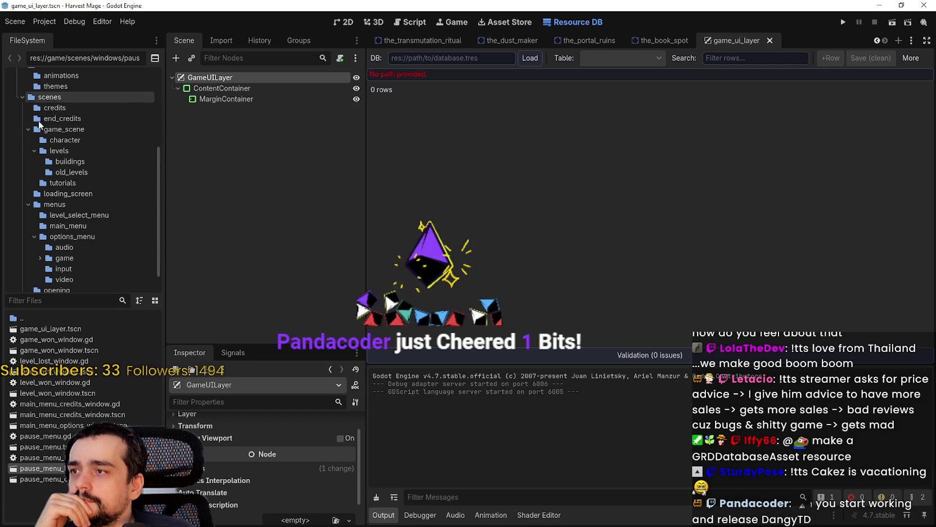
pyautogui.scroll(5, 112, 187)
pyautogui.scroll(-3, 112, 210)
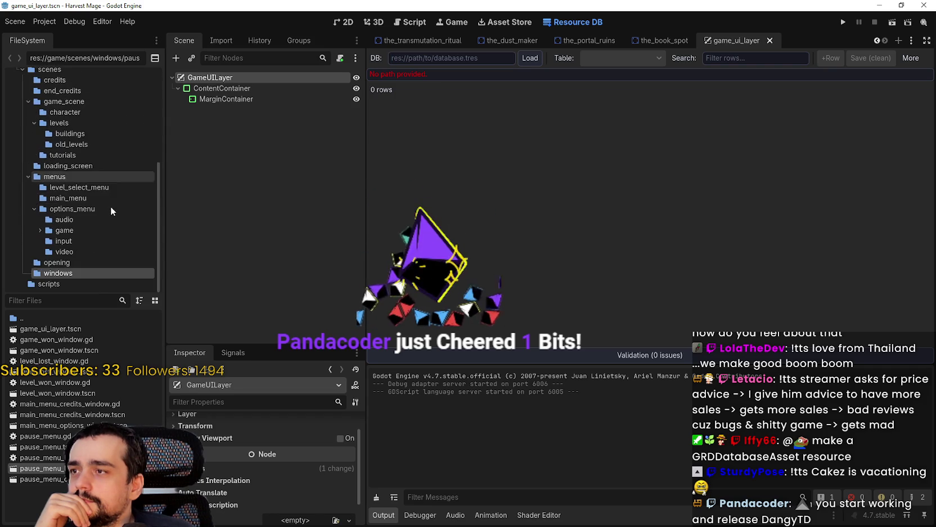
pyautogui.click(56, 120)
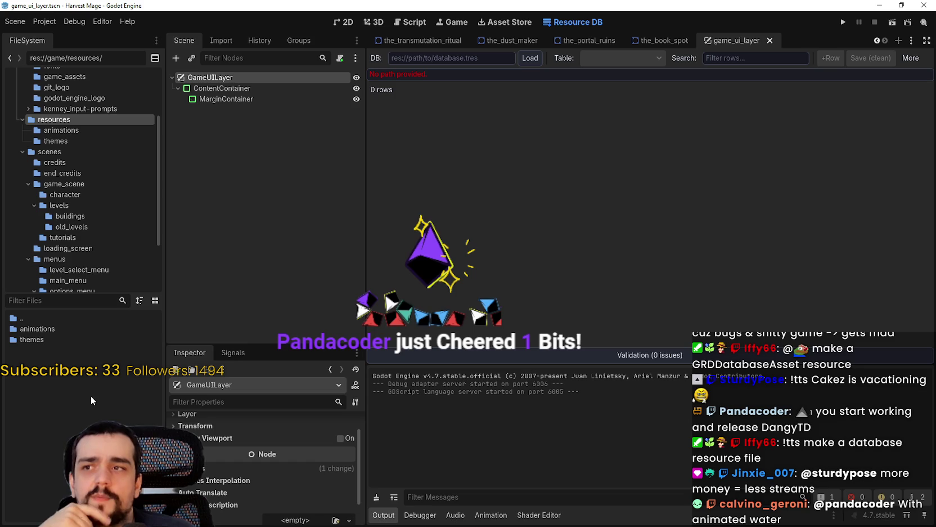
pyautogui.rightClick(65, 379)
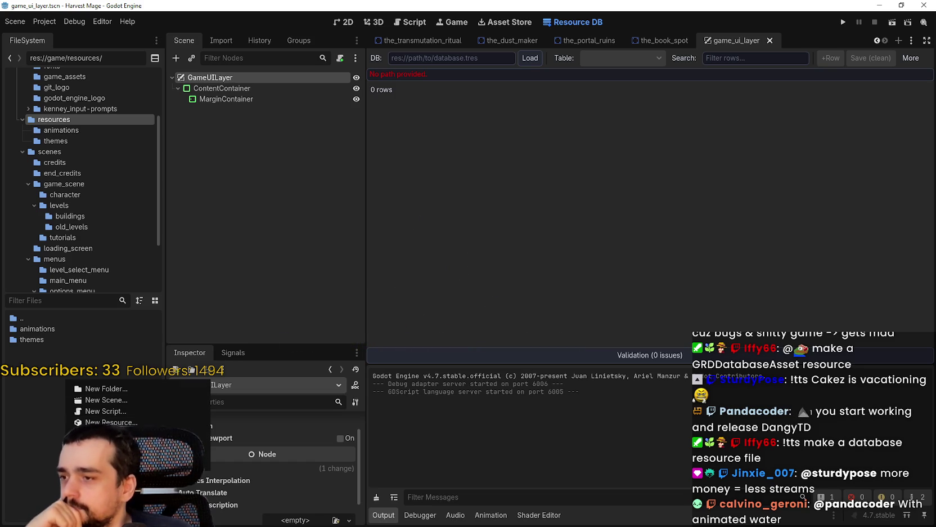
# Step: Create a plain Resource in the resources folder saved as database.tres
pyautogui.click(111, 422)
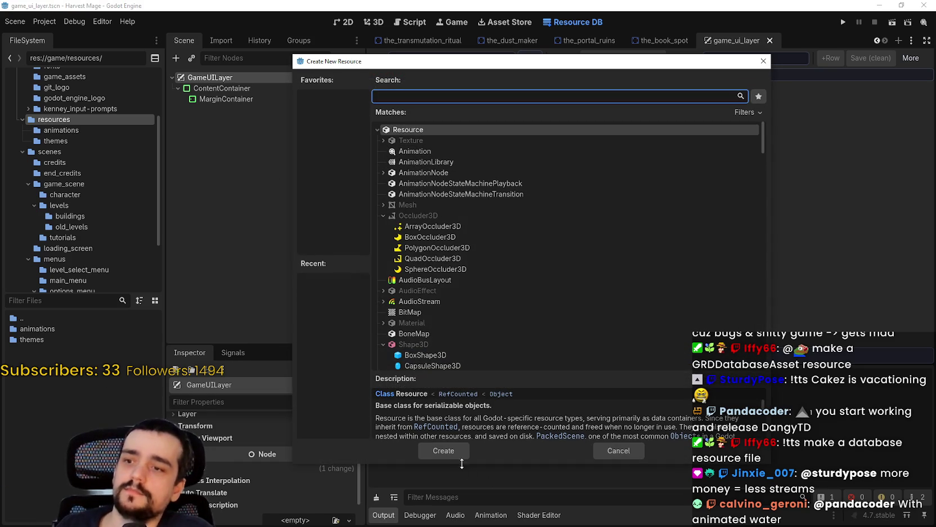
pyautogui.click(444, 450)
pyautogui.write('database.tres')
pyautogui.click(373, 421)
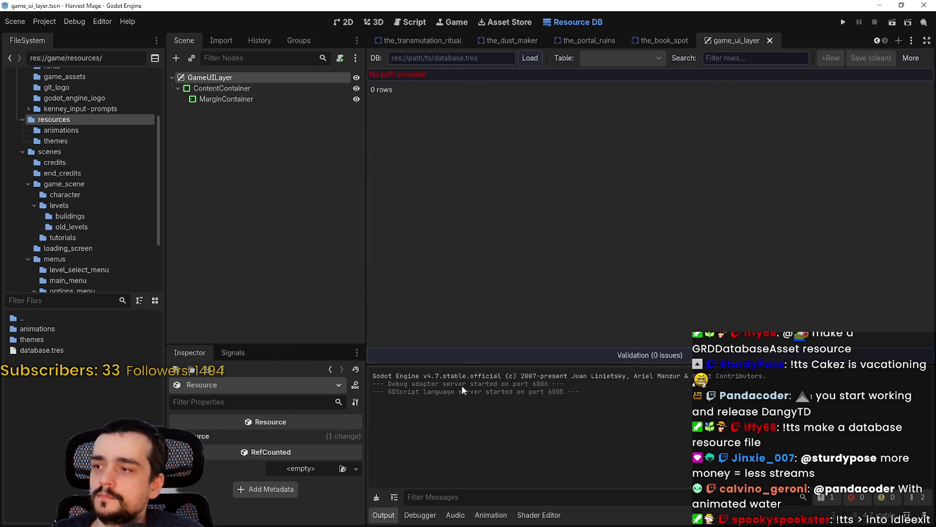
# Step: Set database.tres as the Resource DB path, choosing it via More > Browse...
pyautogui.click(52, 351)
pyautogui.moveTo(51, 351)
pyautogui.mouseDown()
pyautogui.moveTo(468, 76)
pyautogui.moveTo(456, 60)
pyautogui.mouseUp()
pyautogui.moveTo(41, 350)
pyautogui.mouseDown()
pyautogui.moveTo(456, 129)
pyautogui.moveTo(471, 58)
pyautogui.mouseUp()
pyautogui.click(910, 58)
pyautogui.click(830, 76)
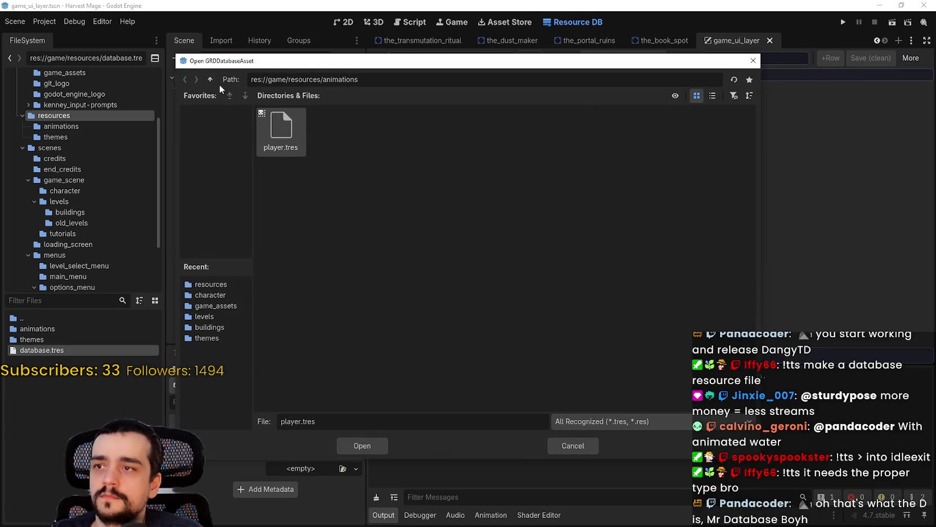
pyautogui.click(210, 80)
pyautogui.doubleClick(380, 126)
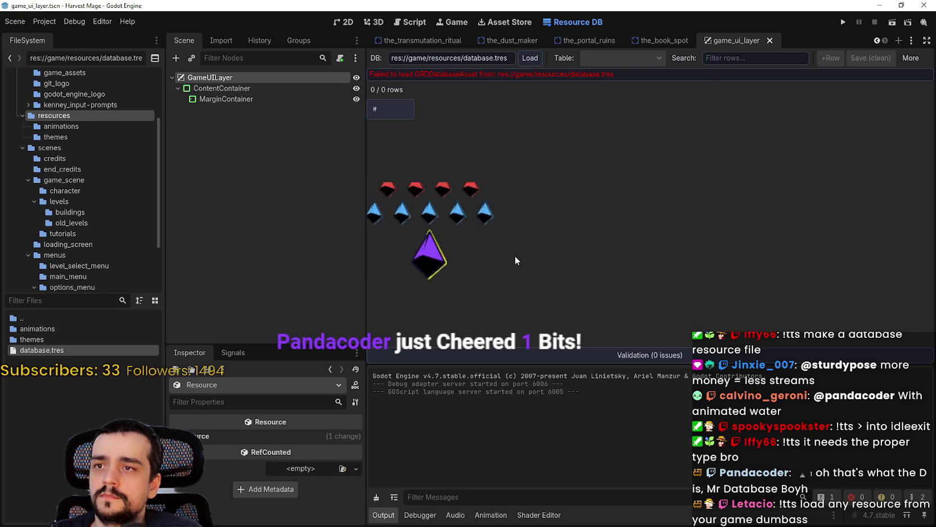
# Step: Load database.tres, which fails because it isn't a GRDDatabaseAsset
pyautogui.click(71, 351)
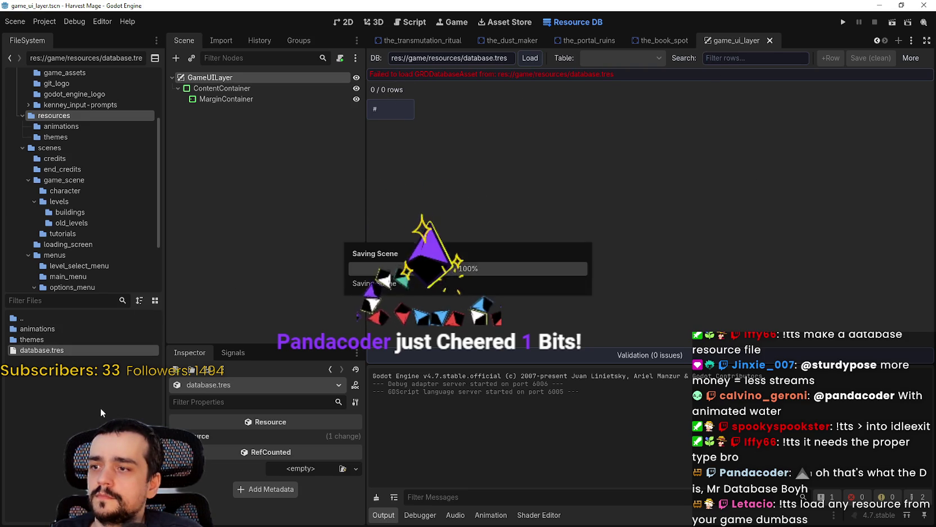
pyautogui.moveTo(432, 59); pyautogui.dragTo(523, 59)
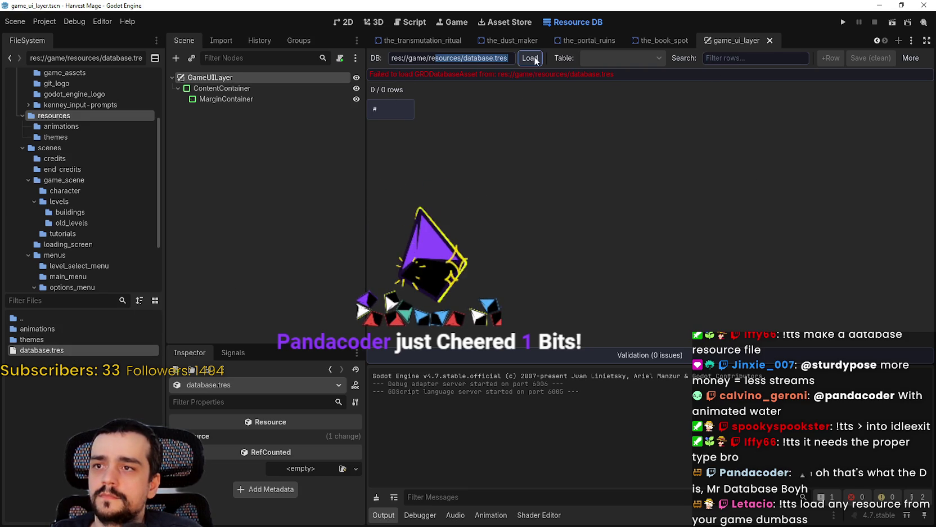
pyautogui.click(755, 58)
pyautogui.click(702, 194)
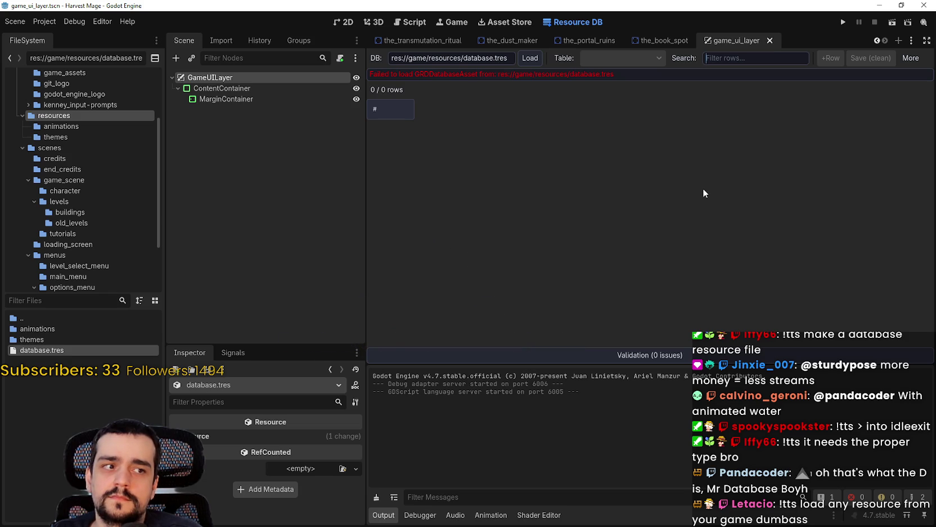
# Step: Inspect the load error in the validation panel and database.tres properties in the Inspector
pyautogui.click(907, 58)
pyautogui.click(910, 58)
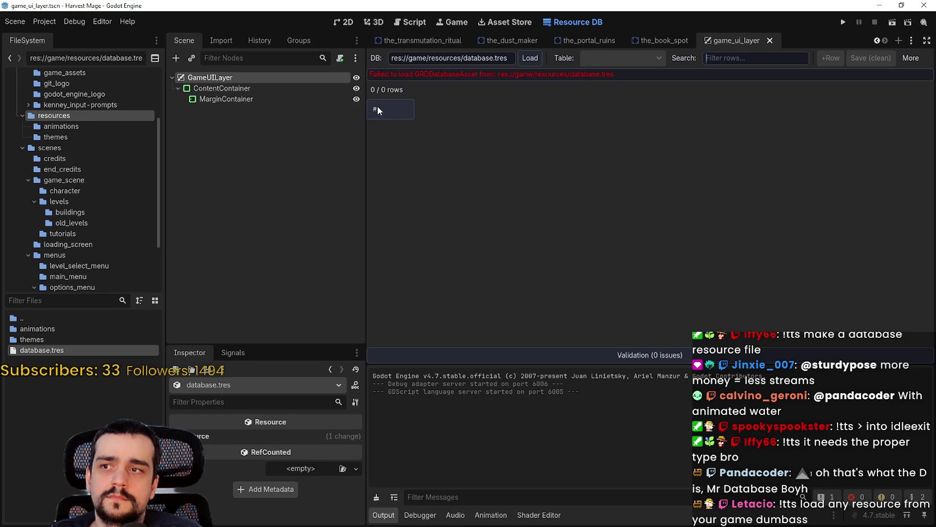
pyautogui.click(646, 357)
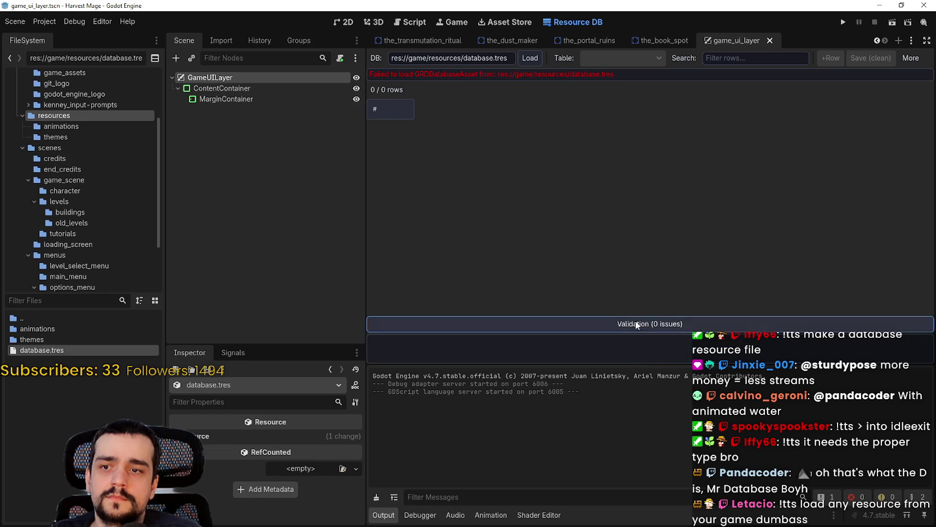
pyautogui.click(522, 59)
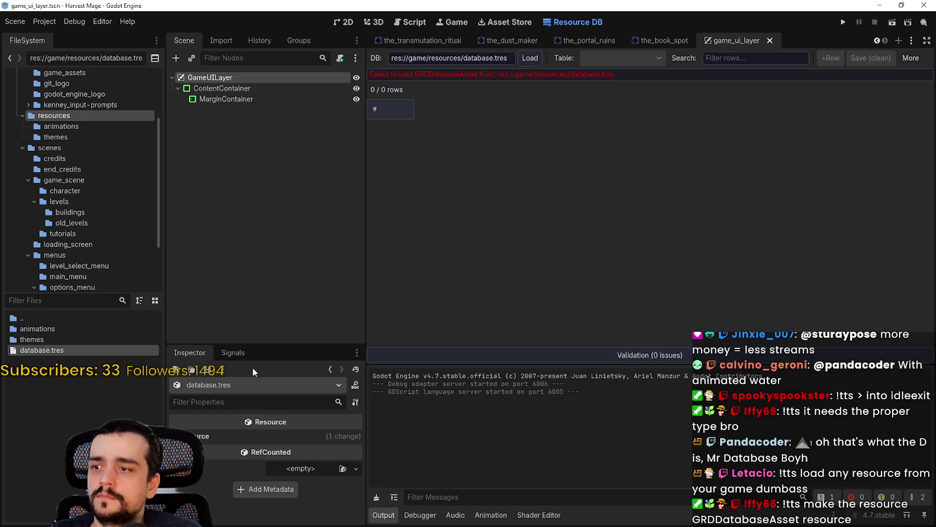
pyautogui.moveTo(257, 345); pyautogui.dragTo(290, 169)
pyautogui.click(229, 261)
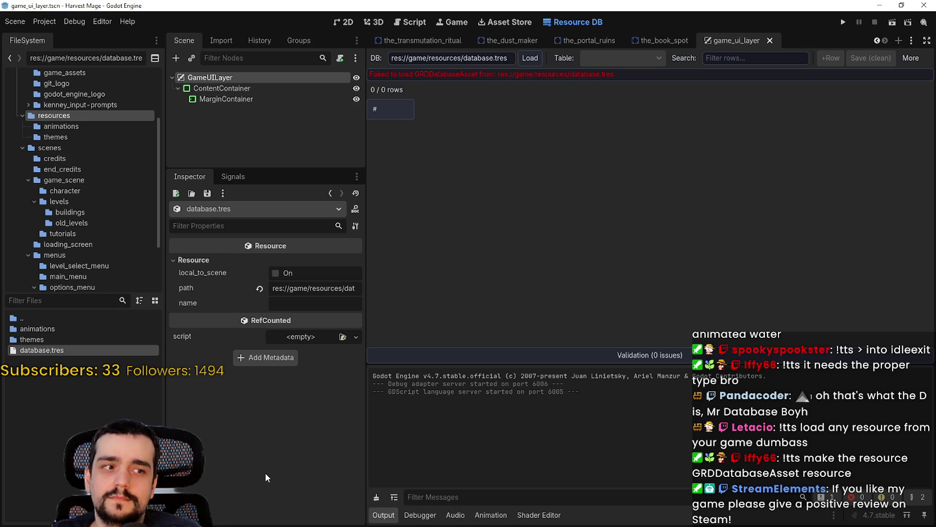
# Step: Delete the plain database.tres file from the resources folder
pyautogui.rightClick(35, 350)
pyautogui.click(56, 463)
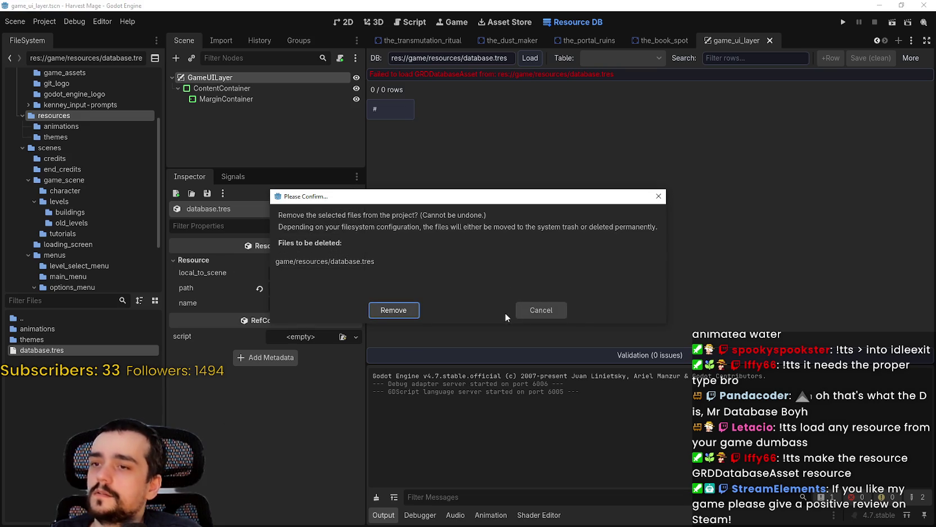
pyautogui.click(394, 316)
# Step: Create a new GRDDatabaseAsset resource saved as res://game/resources/database.tres
pyautogui.rightClick(61, 375)
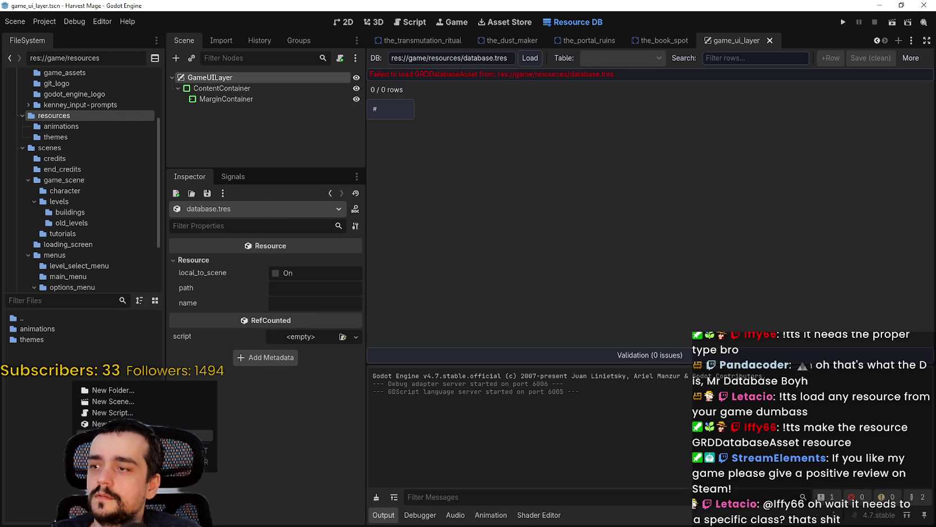
pyautogui.click(140, 423)
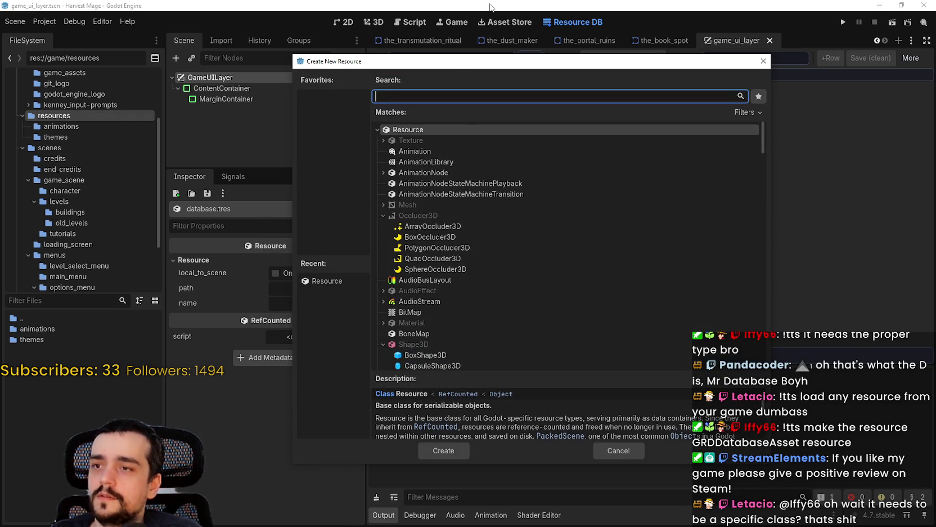
pyautogui.write('GRD')
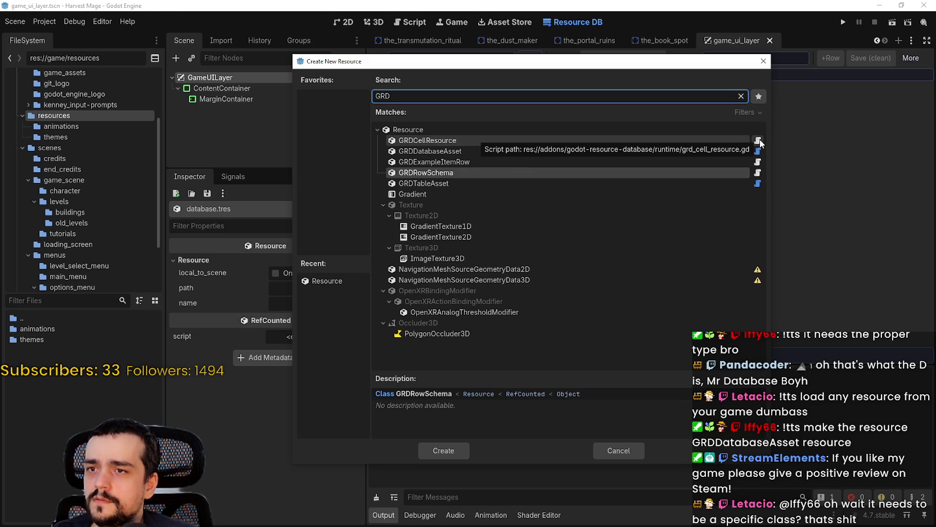
pyautogui.click(439, 152)
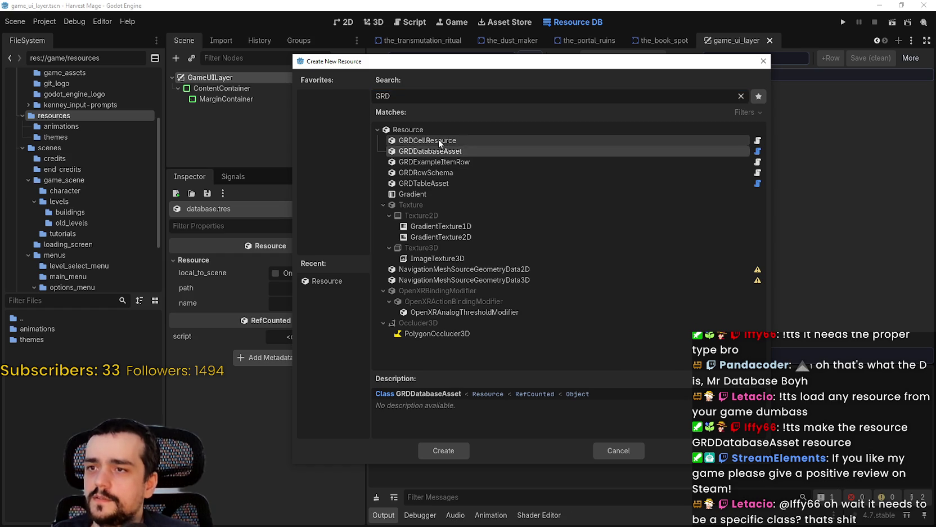
pyautogui.click(422, 184)
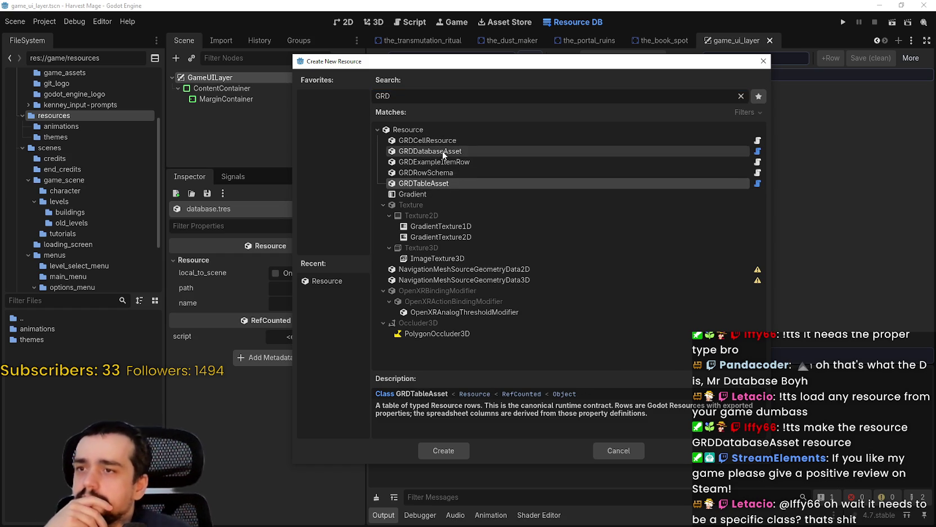
pyautogui.click(455, 151)
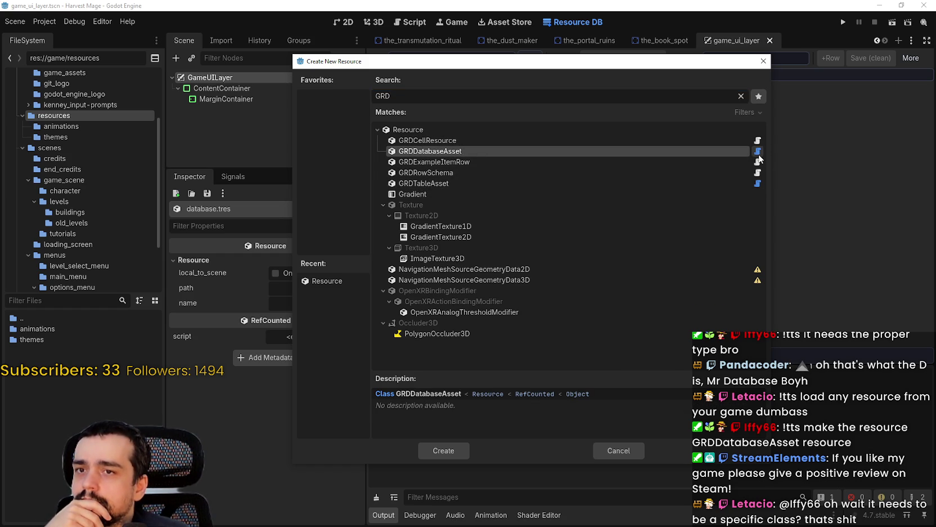
pyautogui.click(457, 451)
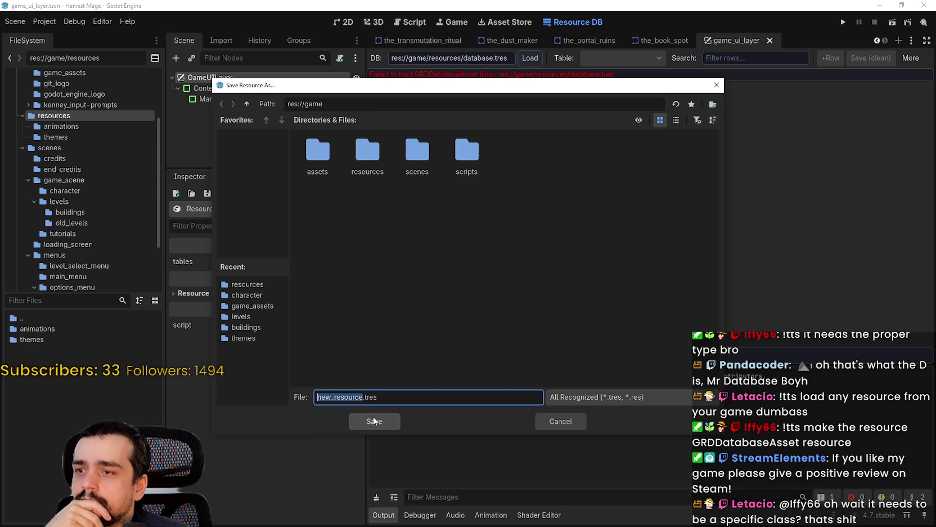
pyautogui.write('database')
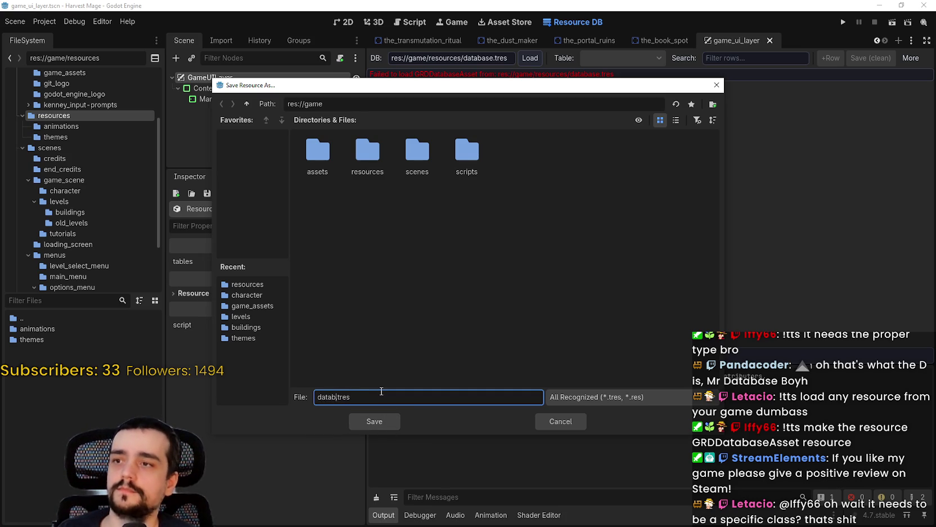
pyautogui.doubleClick(369, 160)
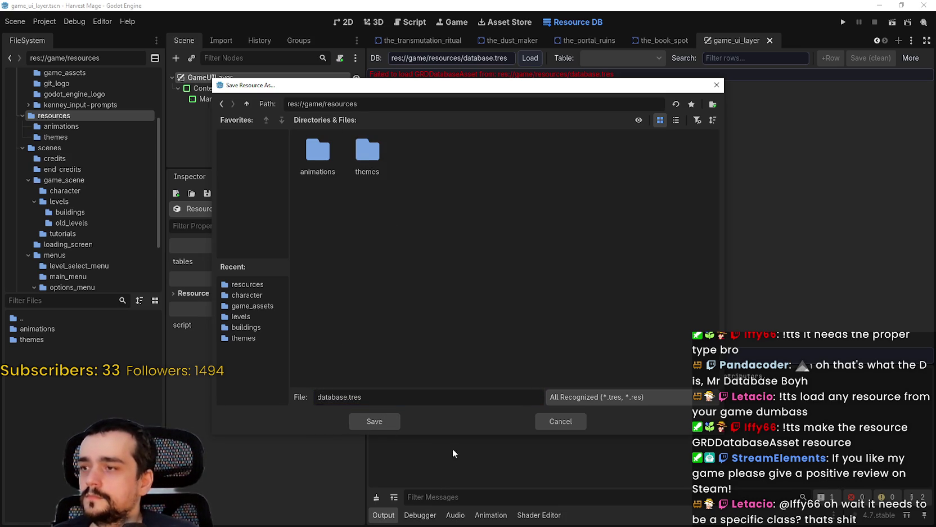
pyautogui.click(376, 421)
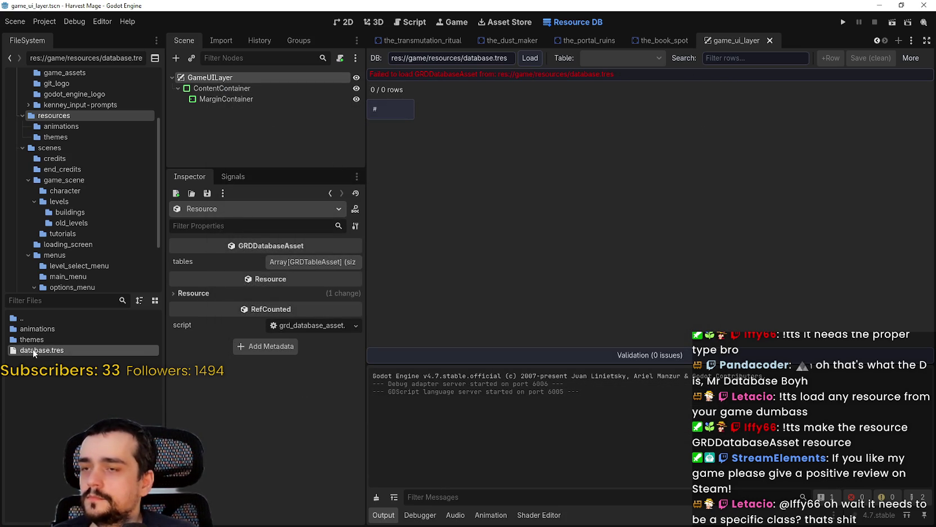
# Step: Load database.tres via More > Browse and expand its tables list in the Inspector
pyautogui.click(907, 56)
pyautogui.click(853, 74)
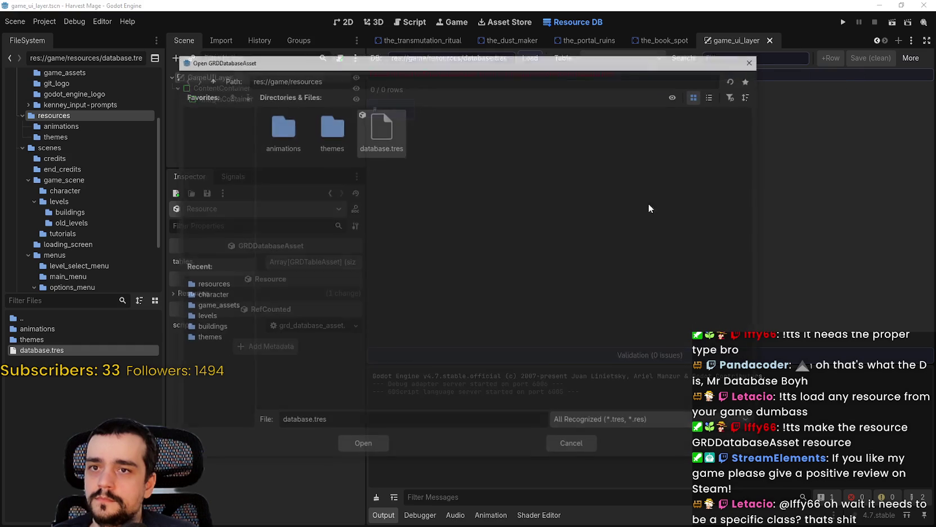
pyautogui.doubleClick(367, 142)
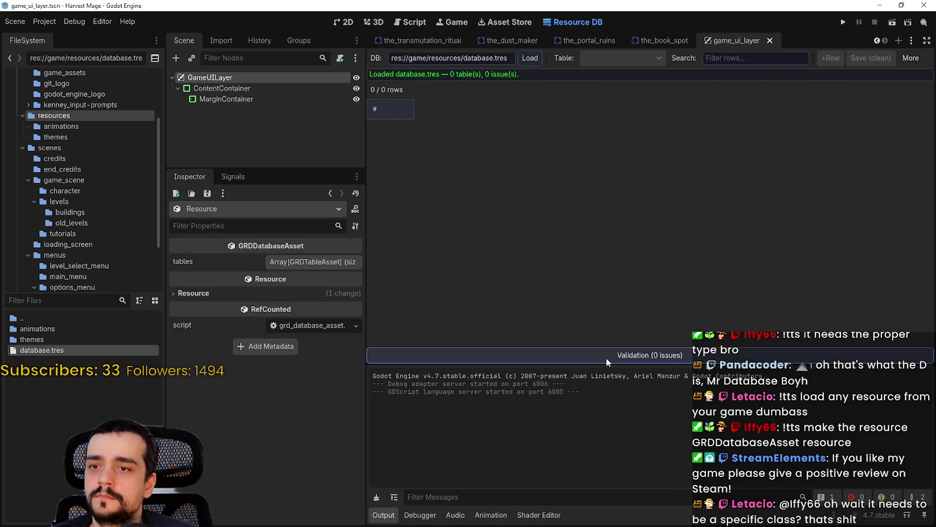
pyautogui.click(137, 354)
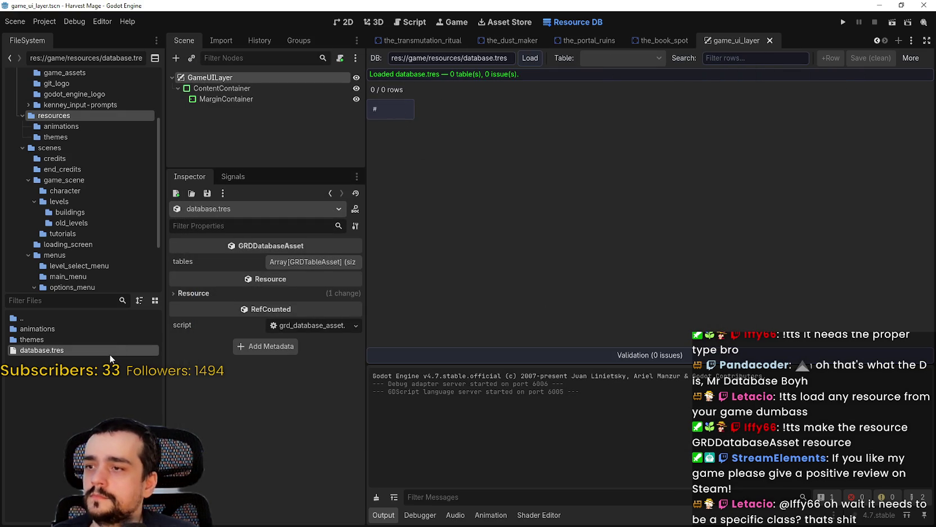
pyautogui.click(318, 265)
pyautogui.hotkey('ctrl', 's')
# Step: Add a new GRDTableAsset to the tables array with table_name Hello_1
pyautogui.click(265, 294)
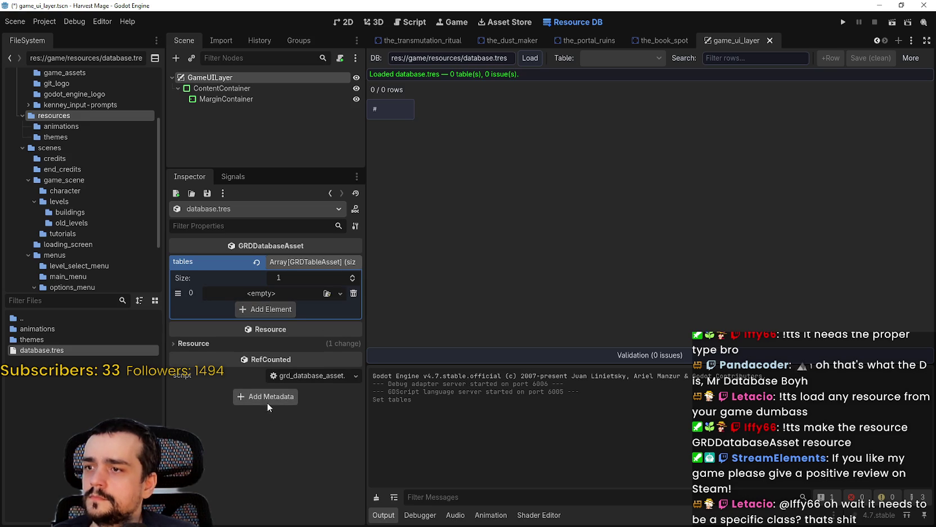
pyautogui.click(274, 292)
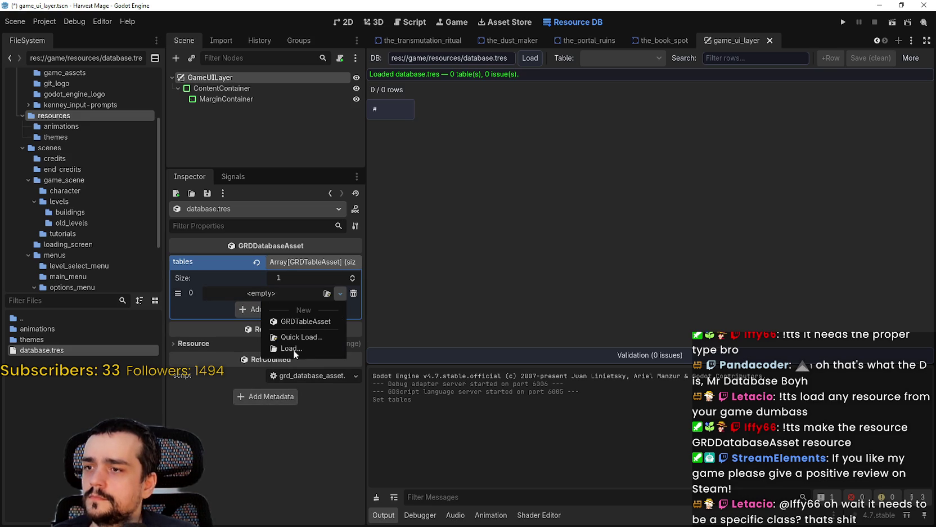
pyautogui.click(302, 323)
pyautogui.click(258, 293)
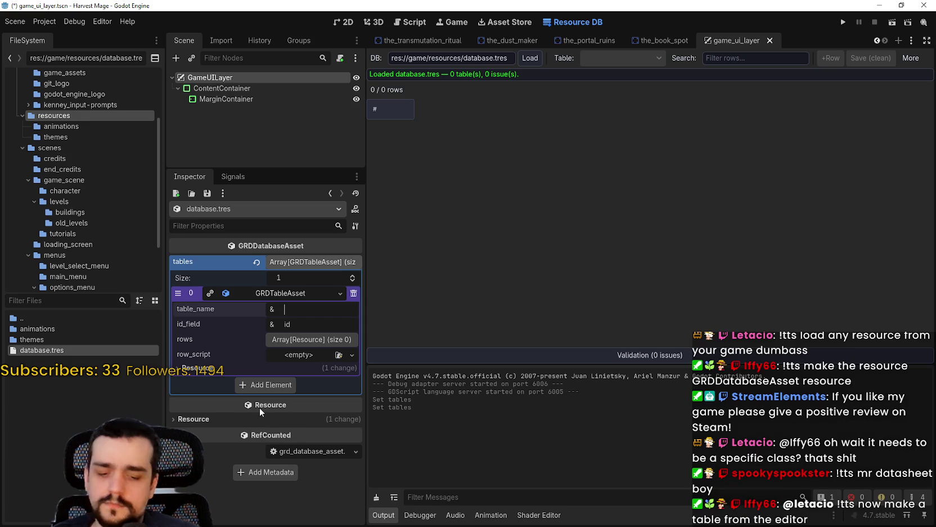
pyautogui.write('Hello_1')
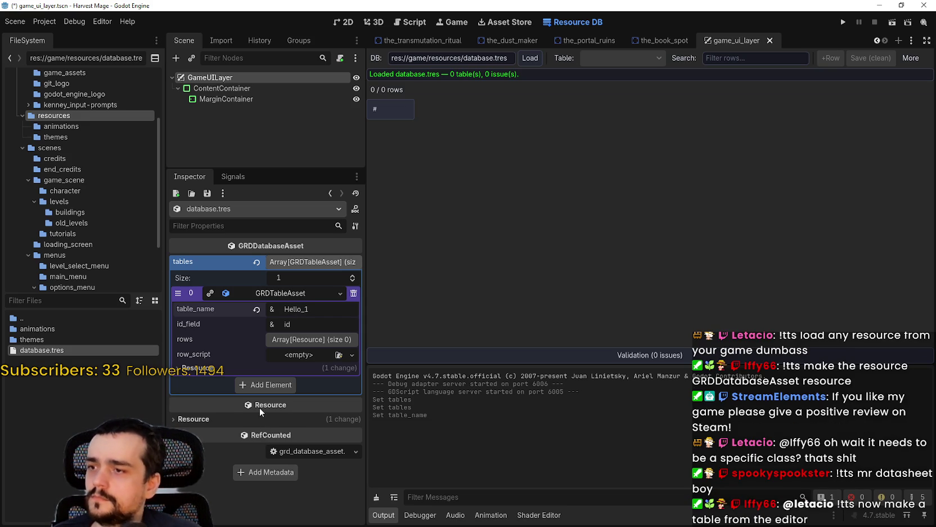
pyautogui.press('Tab')
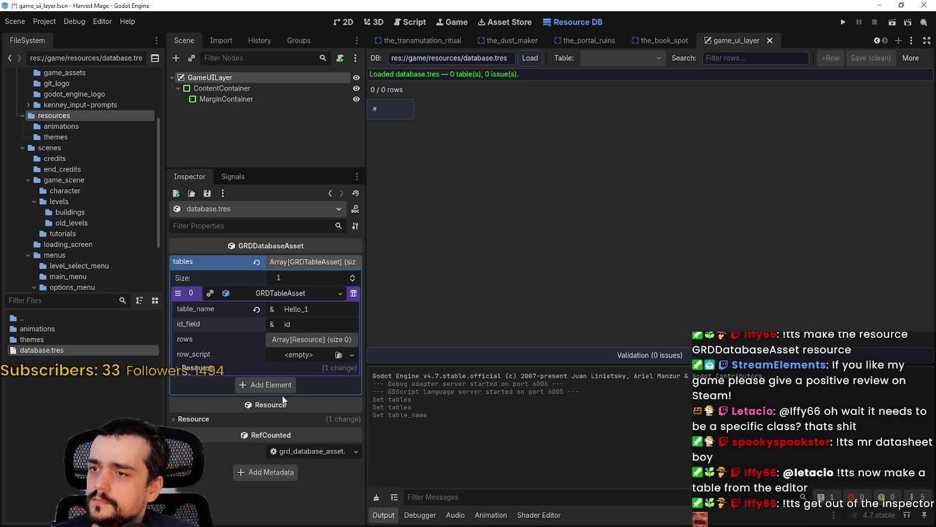
pyautogui.click(292, 341)
pyautogui.click(292, 340)
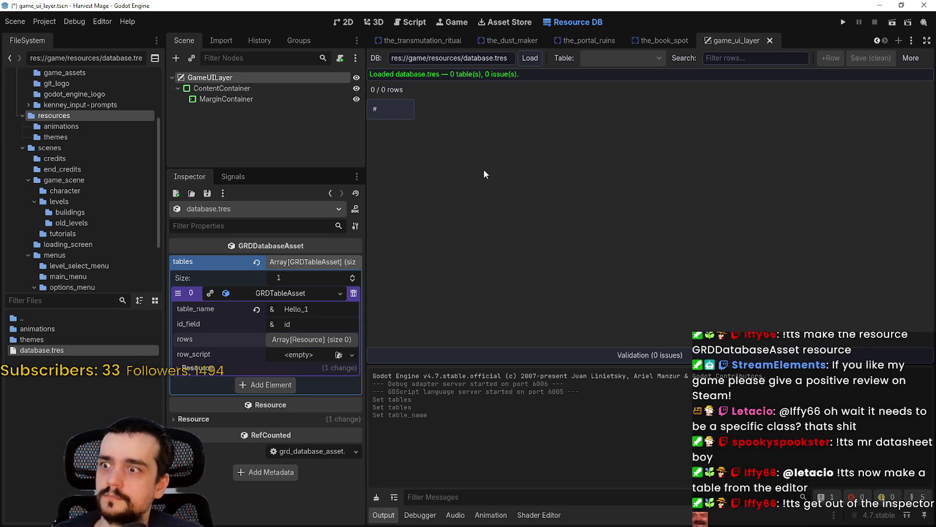
# Step: Delete tables element 0, save, and refresh the plugin so Resource DB shows 0 tables
pyautogui.click(353, 292)
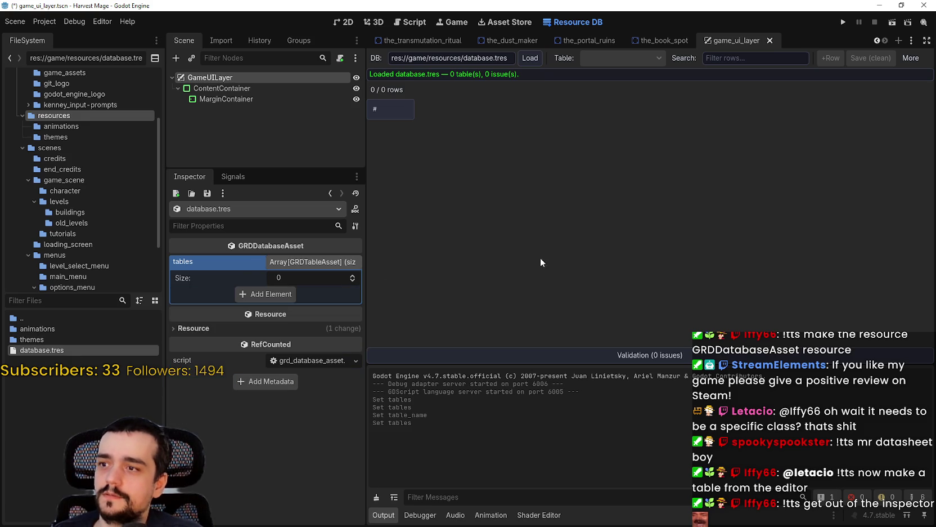
pyautogui.hotkey('ctrl', 's')
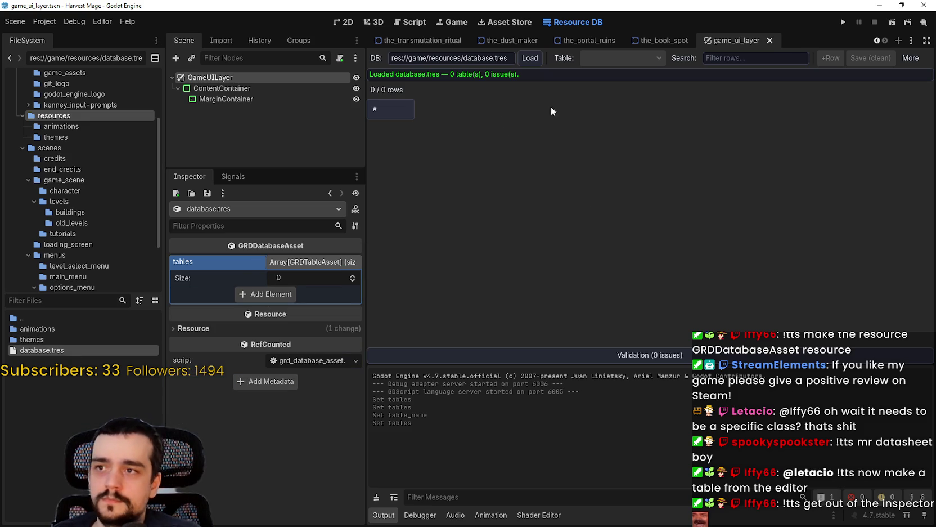
pyautogui.click(910, 58)
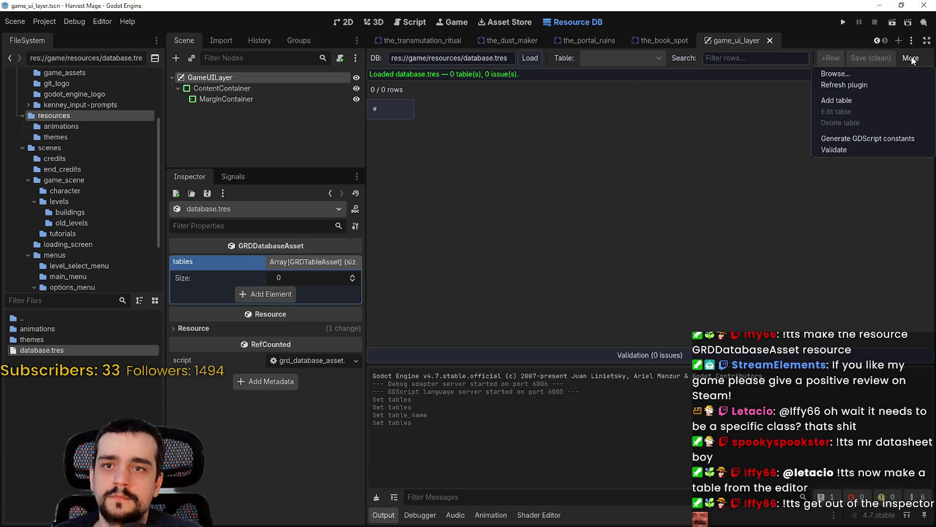
pyautogui.click(864, 74)
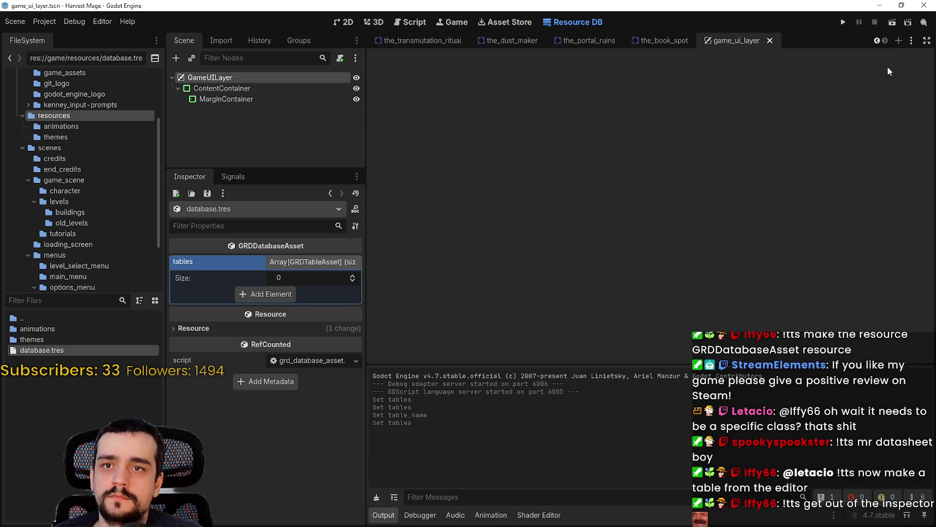
pyautogui.click(561, 23)
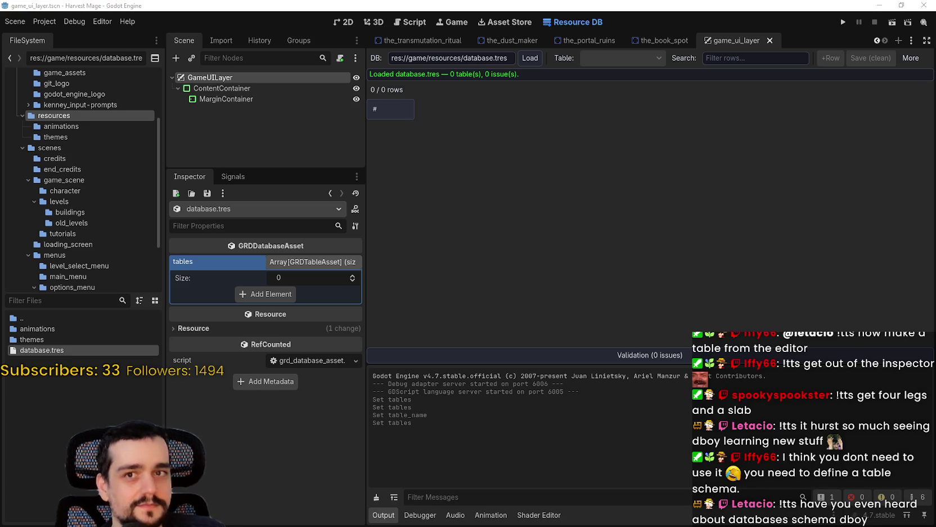
pyautogui.click(908, 59)
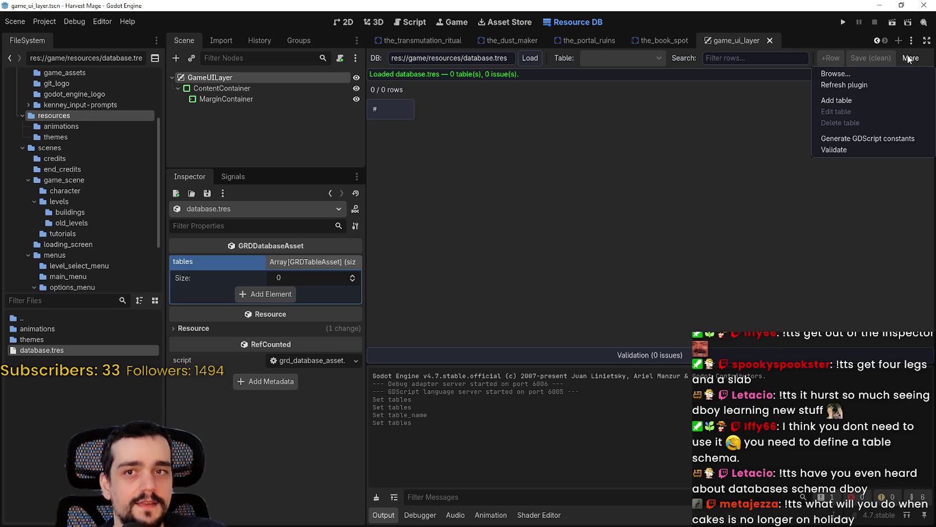
# Step: Add a table named Hello_Chat via More > Add table, with GRDRowSchema as row script
pyautogui.click(861, 101)
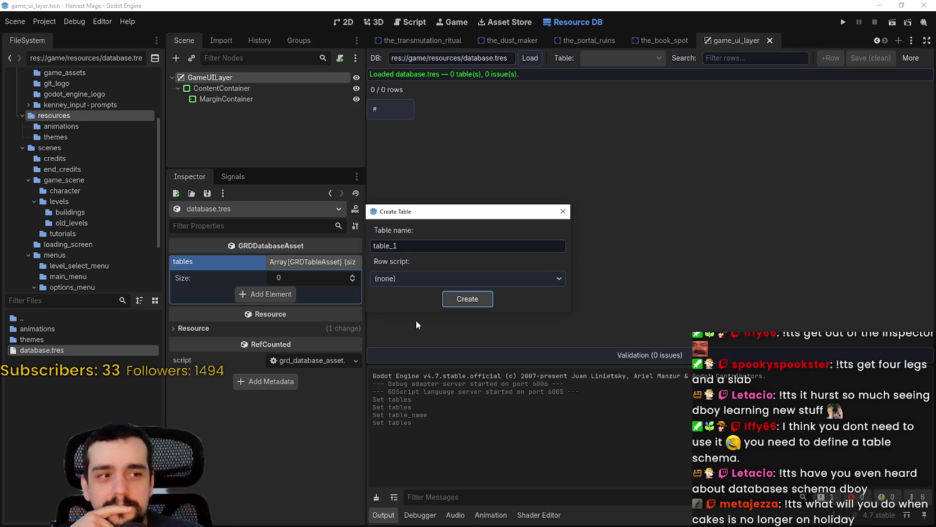
pyautogui.press('Tab')
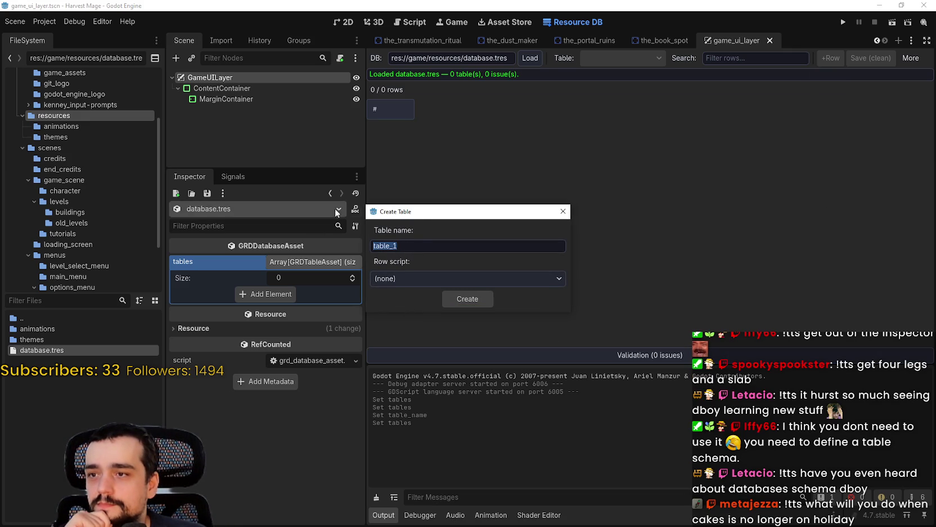
pyautogui.click(448, 251)
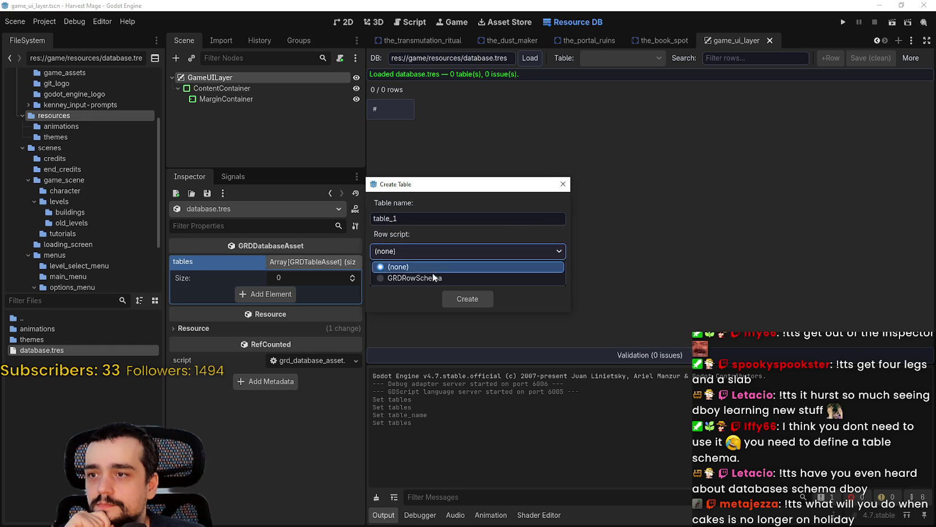
pyautogui.click(419, 279)
pyautogui.click(413, 214)
pyautogui.write('Hello_Chat')
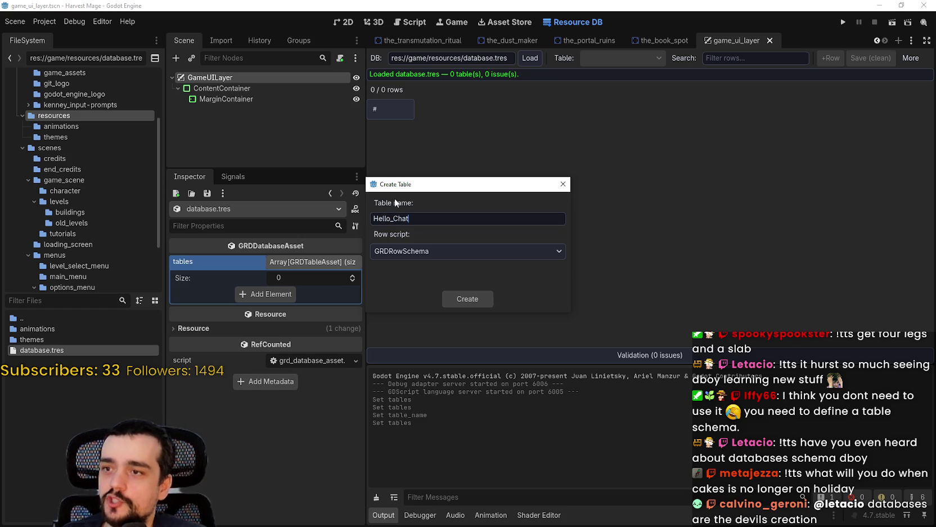
pyautogui.click(467, 298)
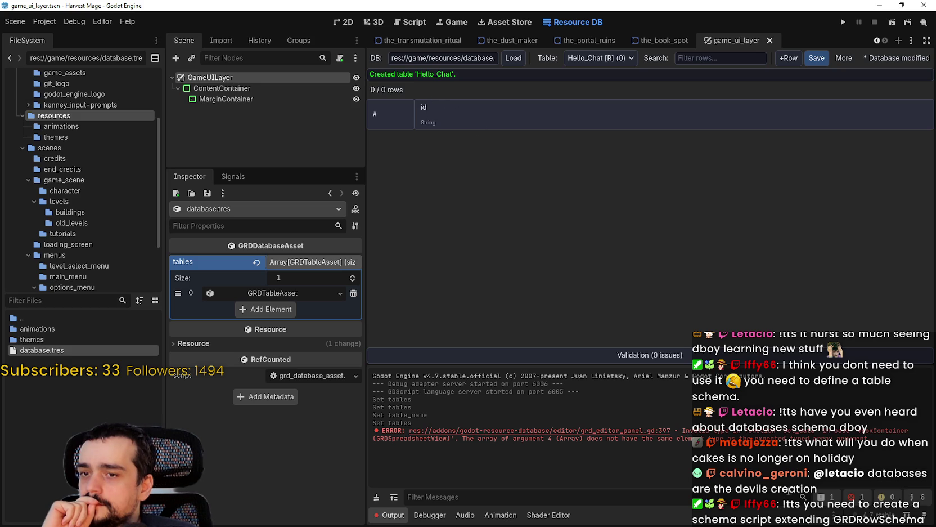
# Step: Check the Output error and Table list, then save the database with empty Hello_Chat
pyautogui.tripleClick(752, 437)
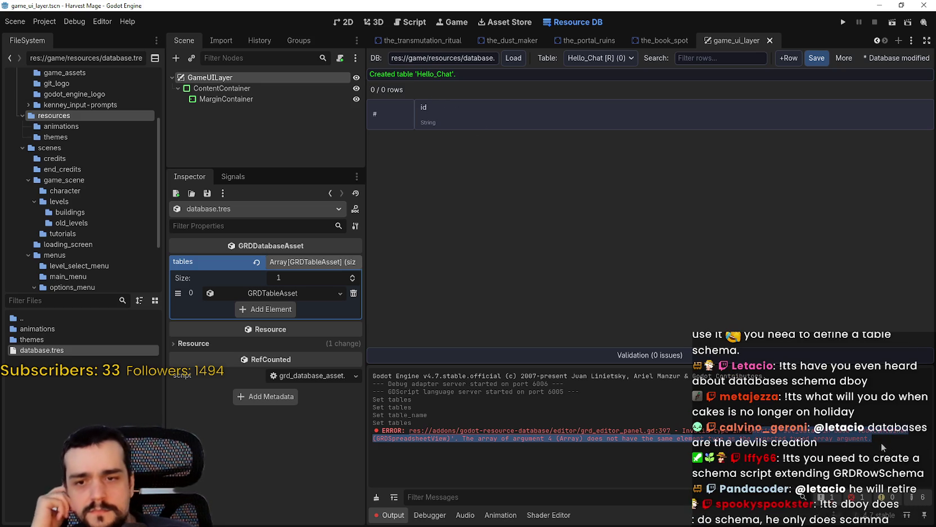
pyautogui.click(753, 437)
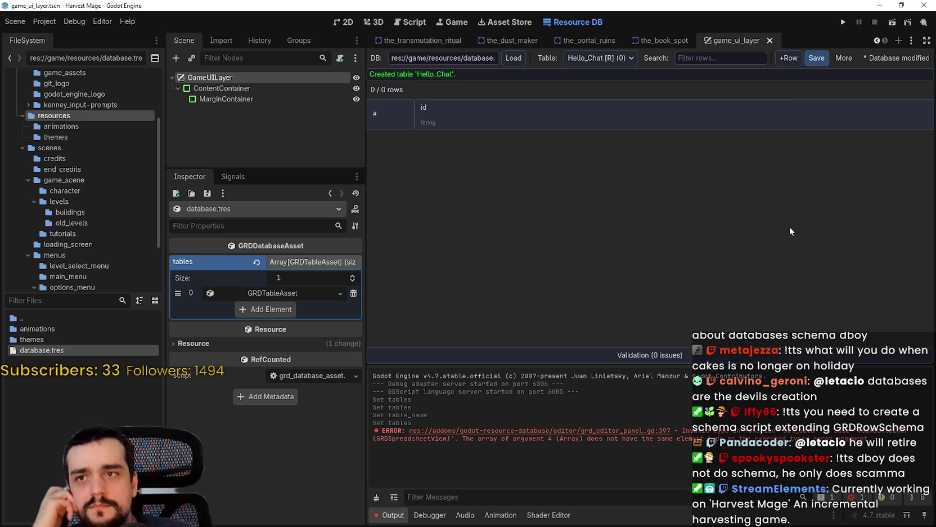
pyautogui.click(600, 74)
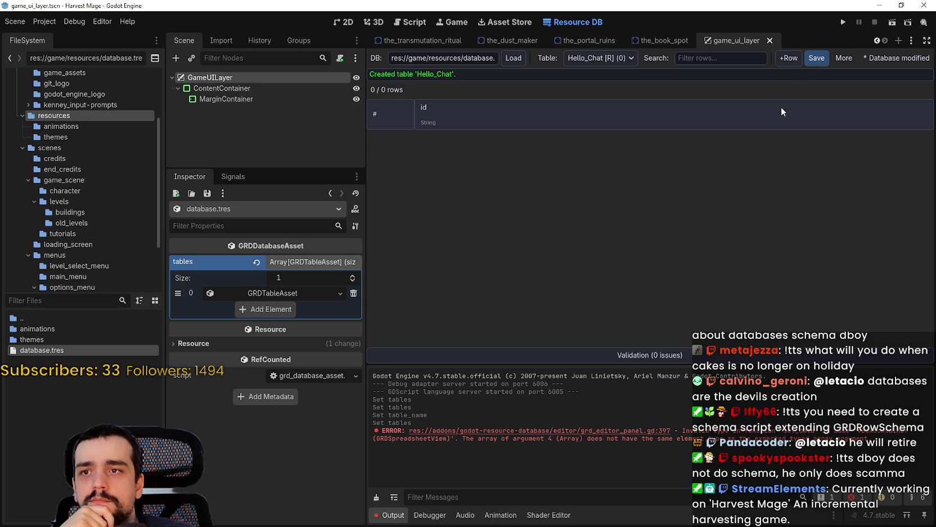
pyautogui.click(810, 58)
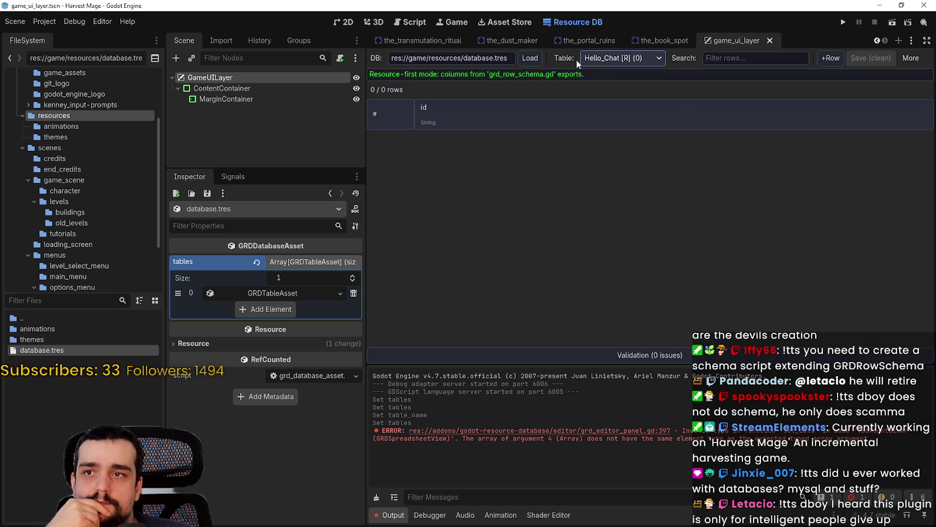
# Step: Add four rows to the Hello_Chat table
pyautogui.click(822, 59)
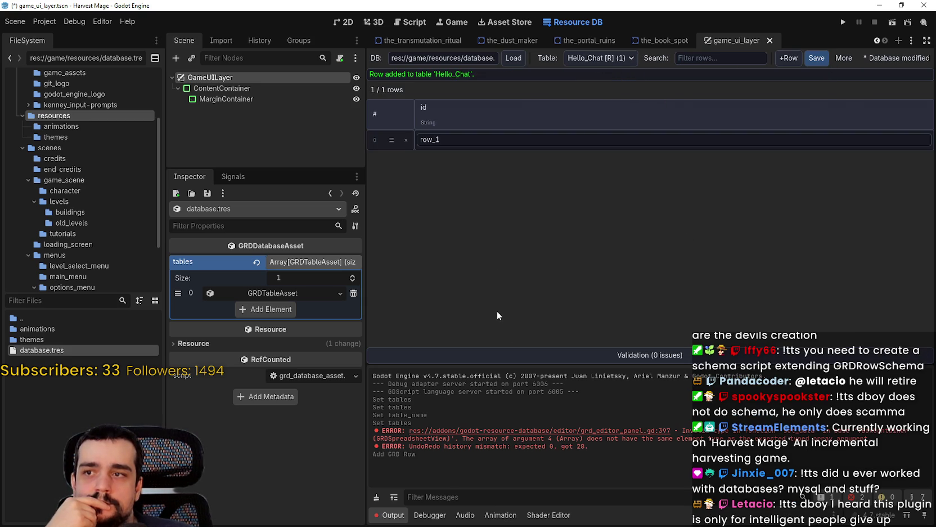
pyautogui.doubleClick(461, 142)
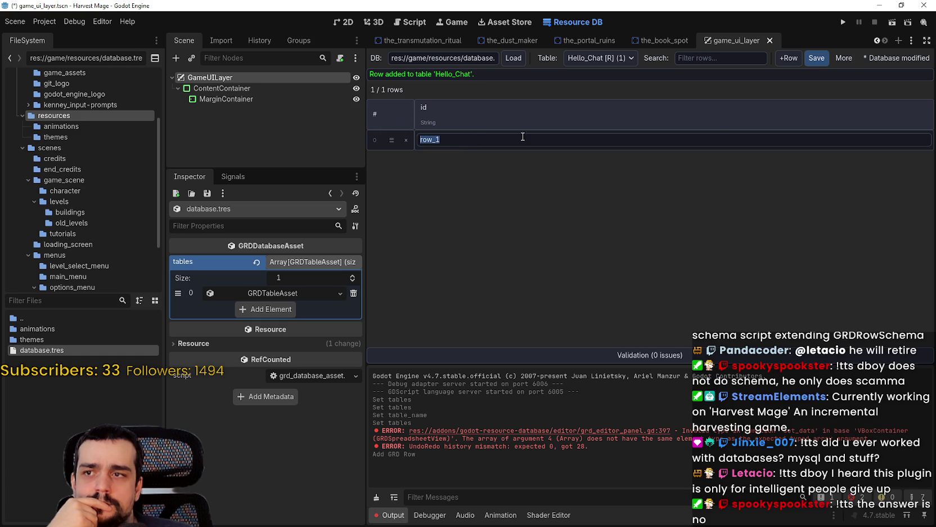
pyautogui.click(798, 61)
pyautogui.click(798, 61)
pyautogui.click(797, 61)
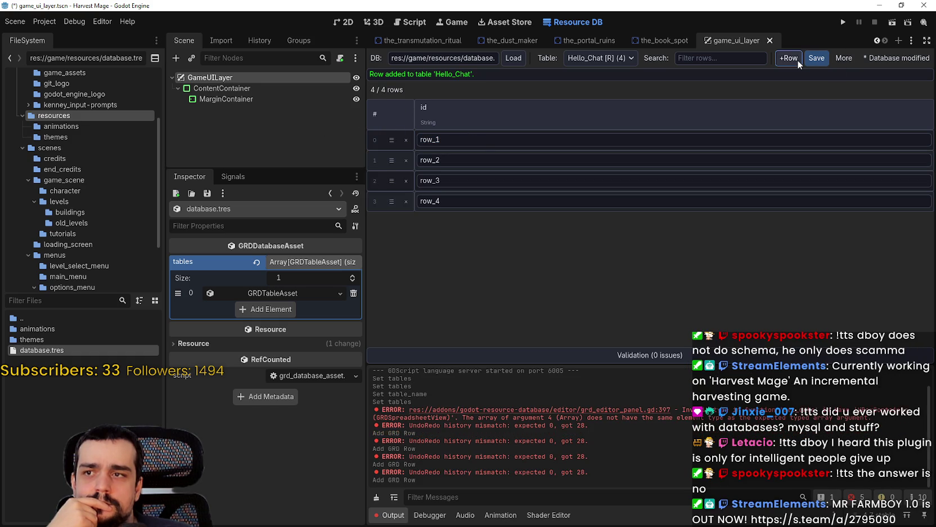
# Step: Rename the first row's id to Hello_1 and save the database
pyautogui.click(484, 141)
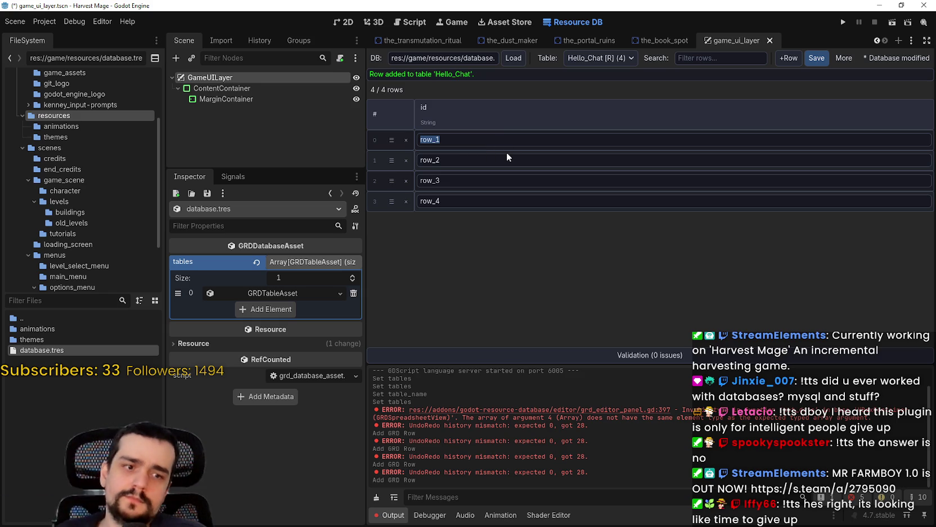
pyautogui.write('Y')
pyautogui.press('BackSpace')
pyautogui.write('H')
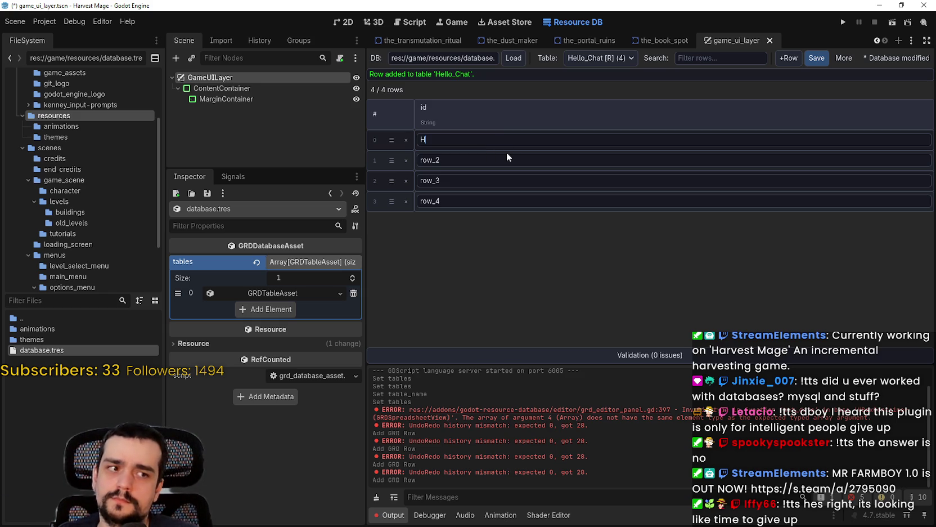
pyautogui.write('ello_1')
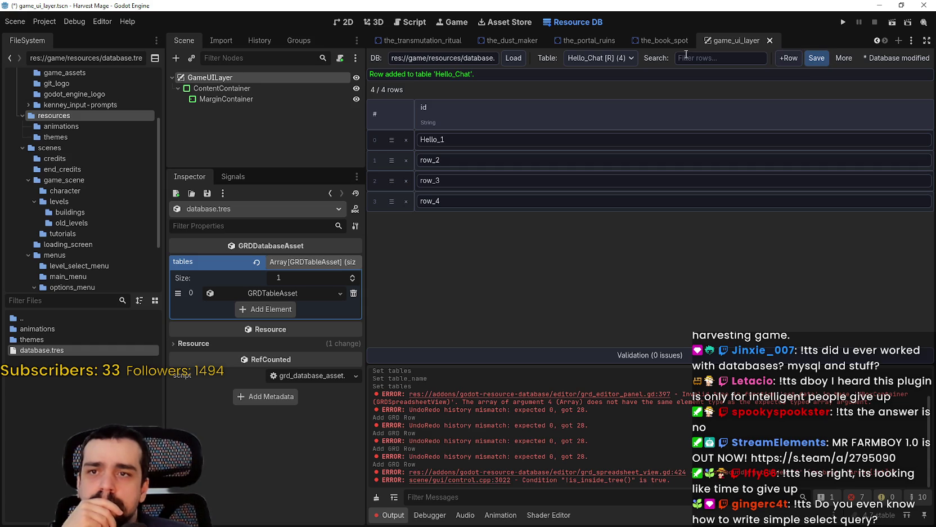
pyautogui.click(595, 60)
pyautogui.click(597, 72)
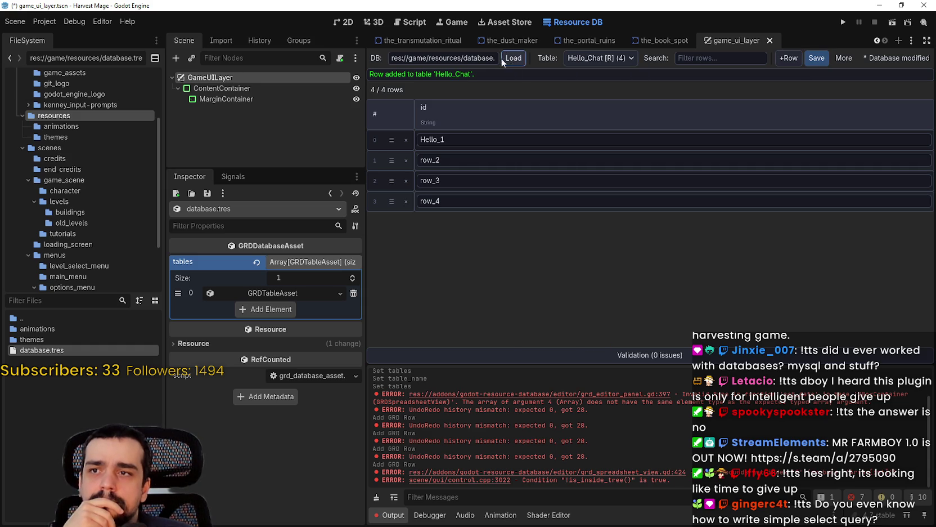
pyautogui.click(825, 60)
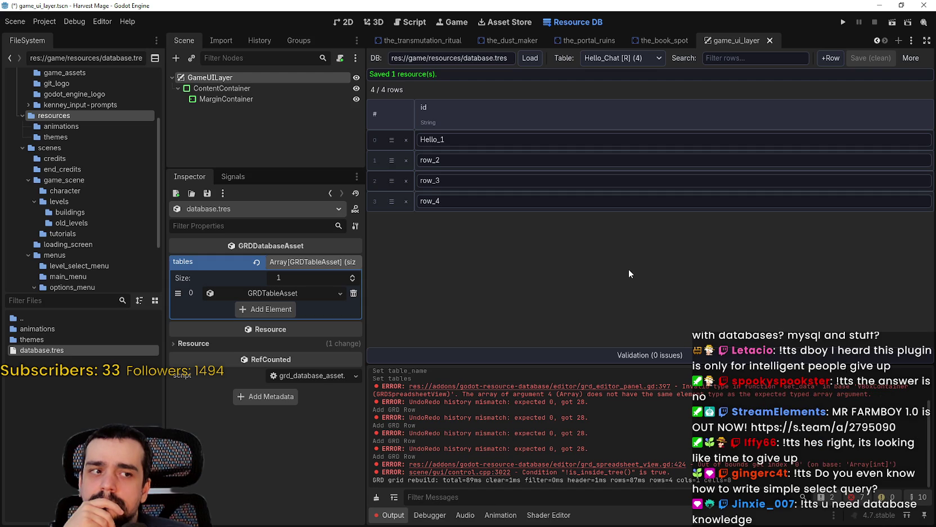
# Step: Generate GDScript constants and inspect the HelloChat constants in database.gd
pyautogui.click(909, 61)
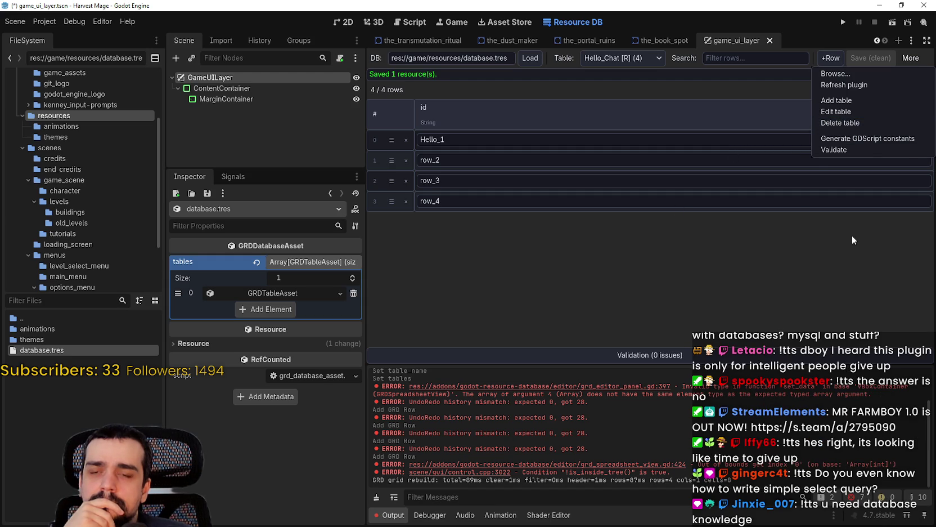
pyautogui.click(857, 142)
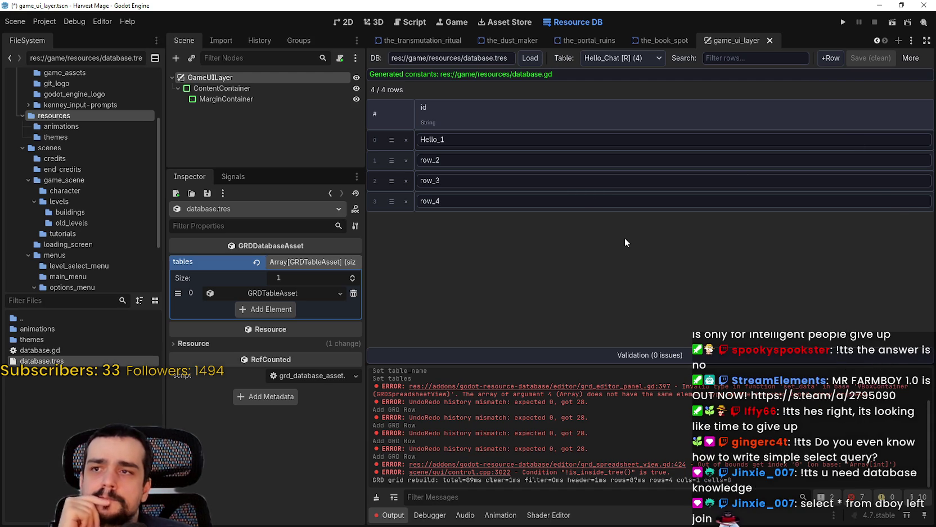
pyautogui.doubleClick(90, 351)
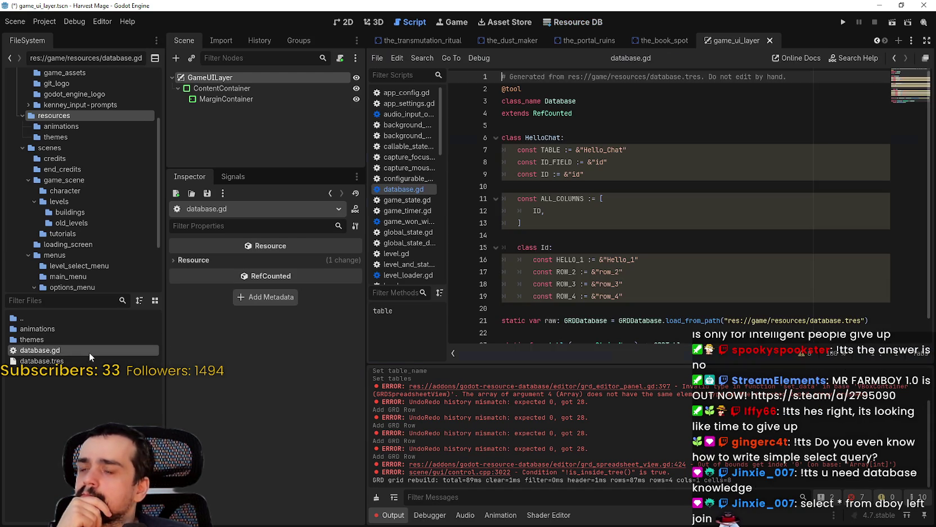
pyautogui.scroll(-1, 655, 230)
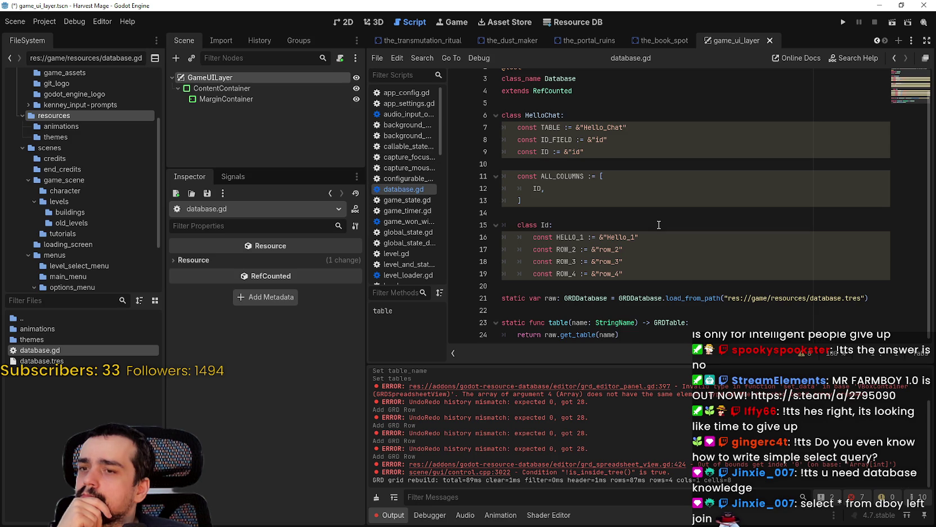
pyautogui.scroll(1, 659, 224)
pyautogui.scroll(-1, 662, 198)
pyautogui.scroll(1, 529, 325)
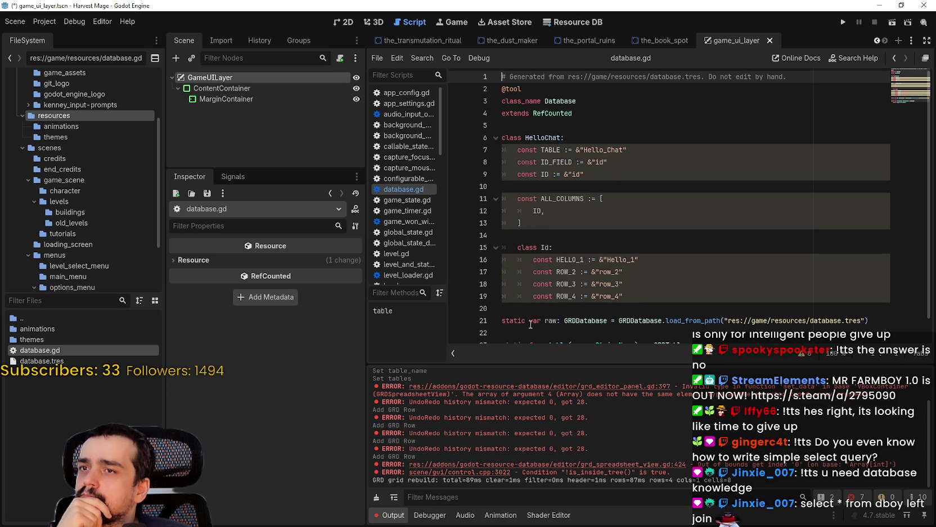
pyautogui.scroll(-1, 570, 263)
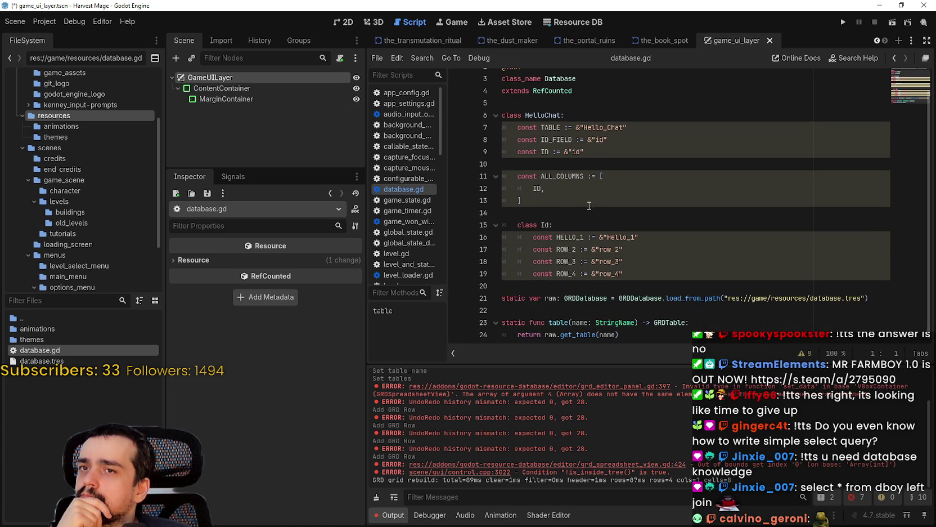
# Step: Return to the Resource DB table and select the Hello_1 and row_2 id cells
pyautogui.click(583, 26)
pyautogui.click(519, 142)
pyautogui.click(511, 159)
pyautogui.click(909, 57)
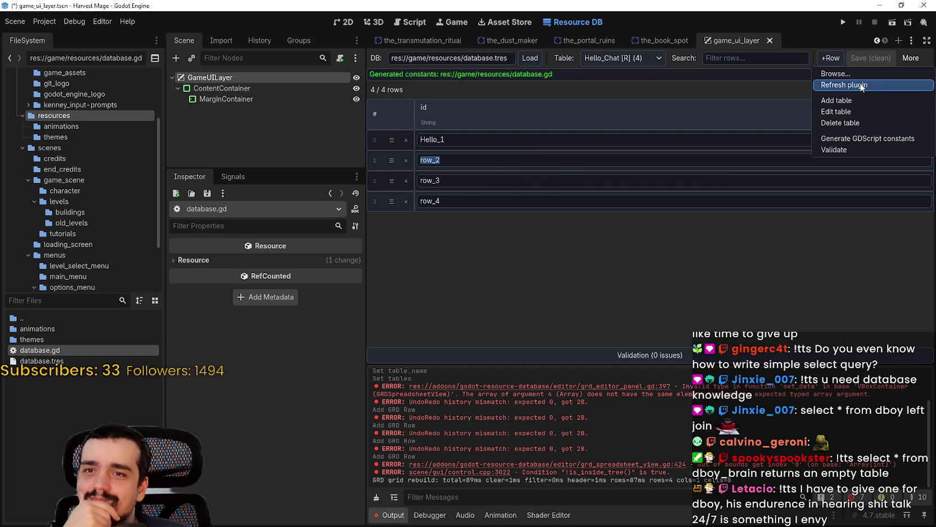
# Step: Validate the database with no issues found and refresh the plugin, keeping Hello_Chat shown
pyautogui.click(861, 150)
pyautogui.click(487, 180)
pyautogui.click(483, 162)
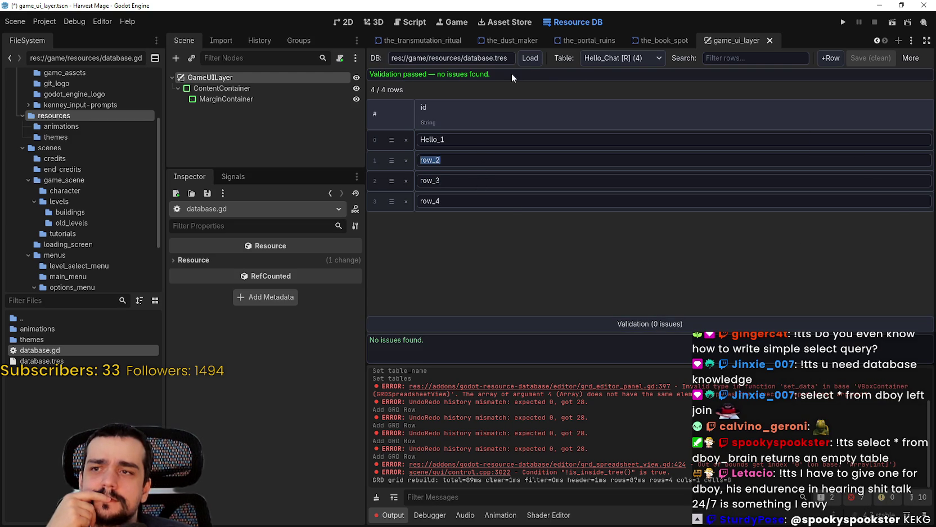
pyautogui.click(529, 58)
pyautogui.click(636, 64)
pyautogui.click(626, 73)
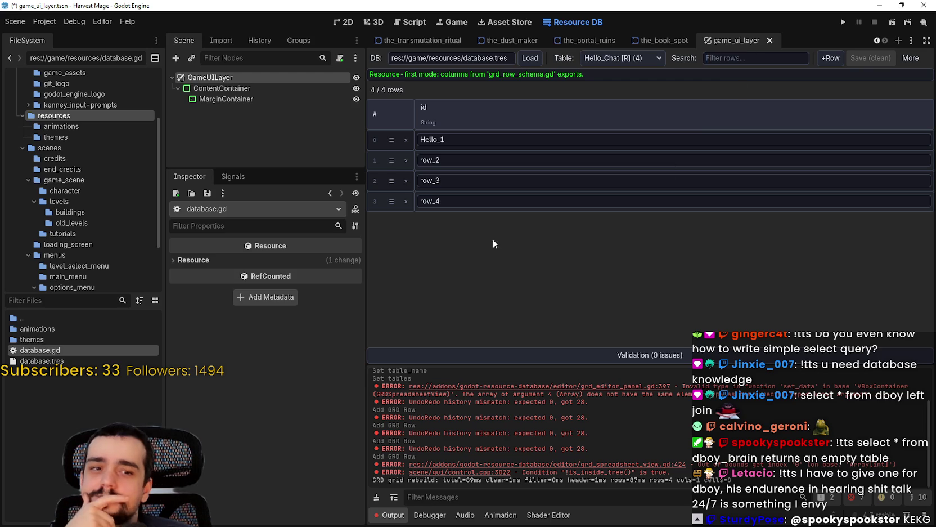
pyautogui.click(623, 351)
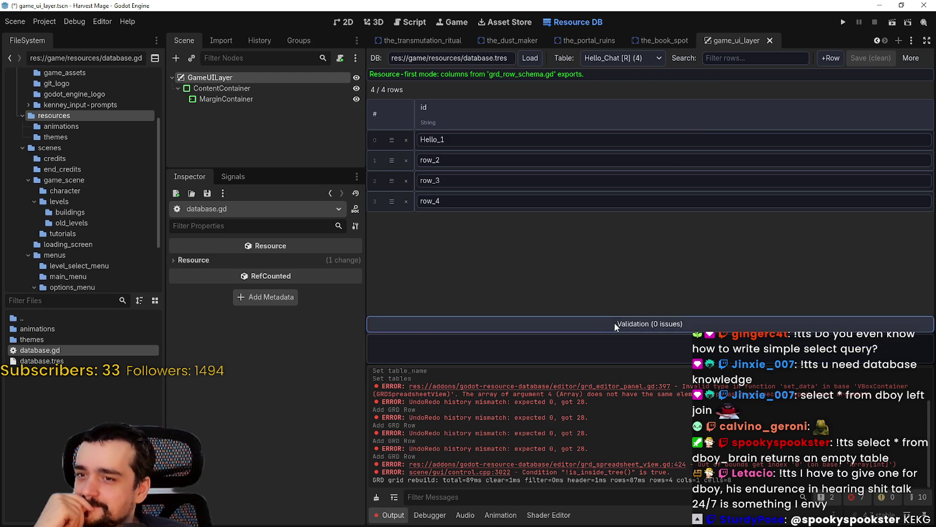
# Step: Commit the Hello_1 id and add a fifth row, row_5, to Hello_Chat
pyautogui.click(475, 144)
pyautogui.press('Return')
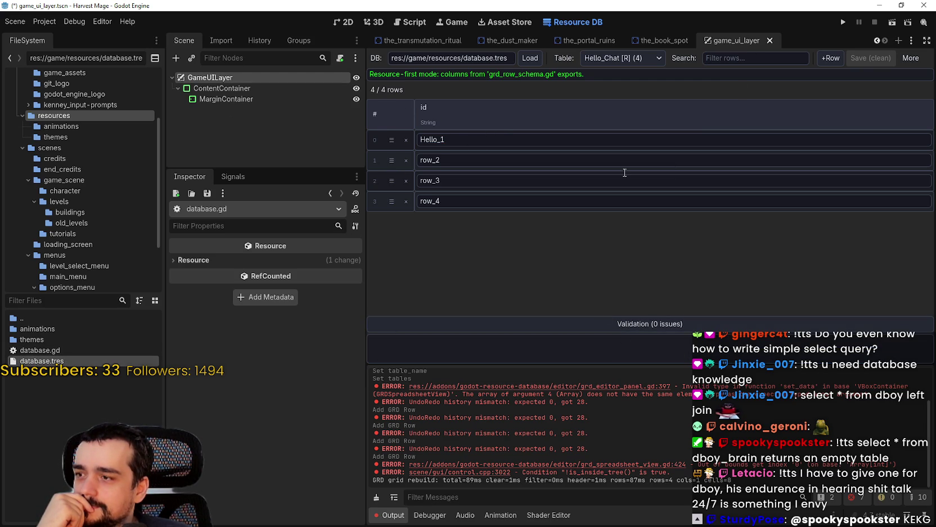
pyautogui.press('End')
pyautogui.click(830, 58)
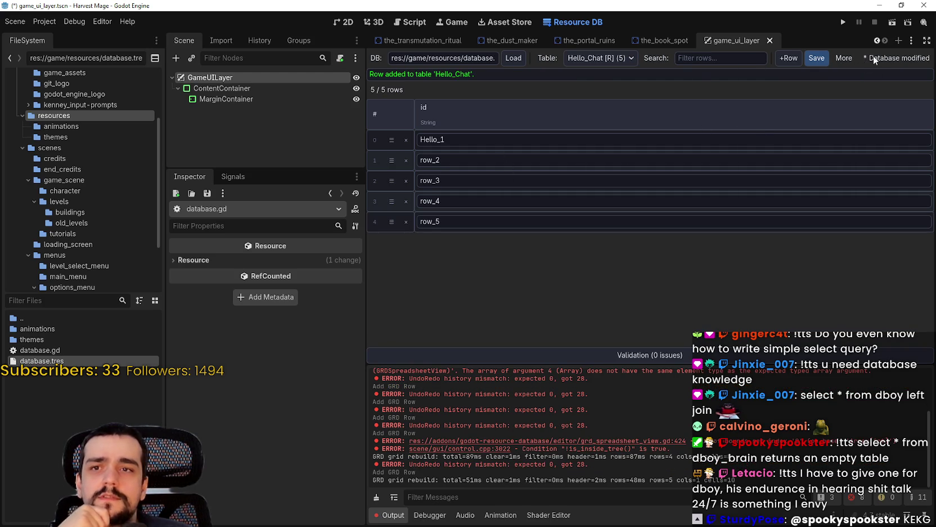
pyautogui.click(851, 58)
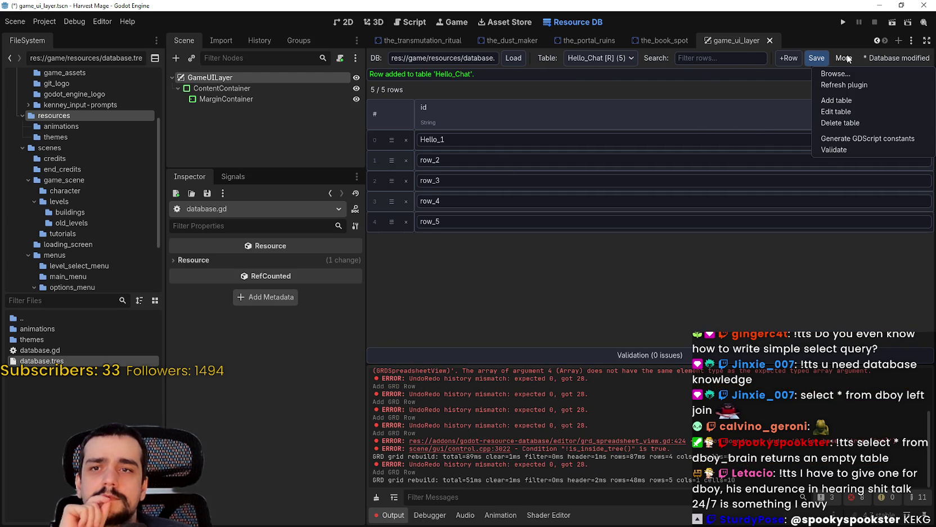
pyautogui.click(599, 63)
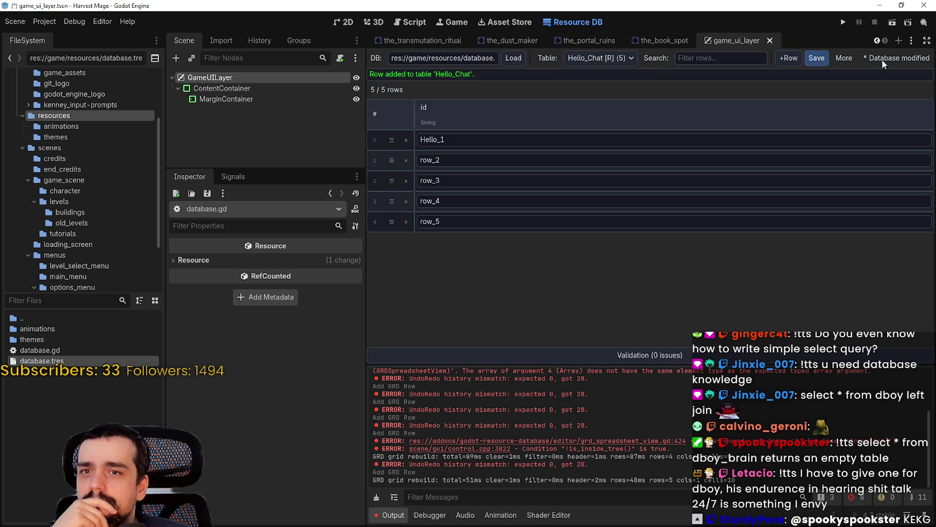
pyautogui.click(844, 58)
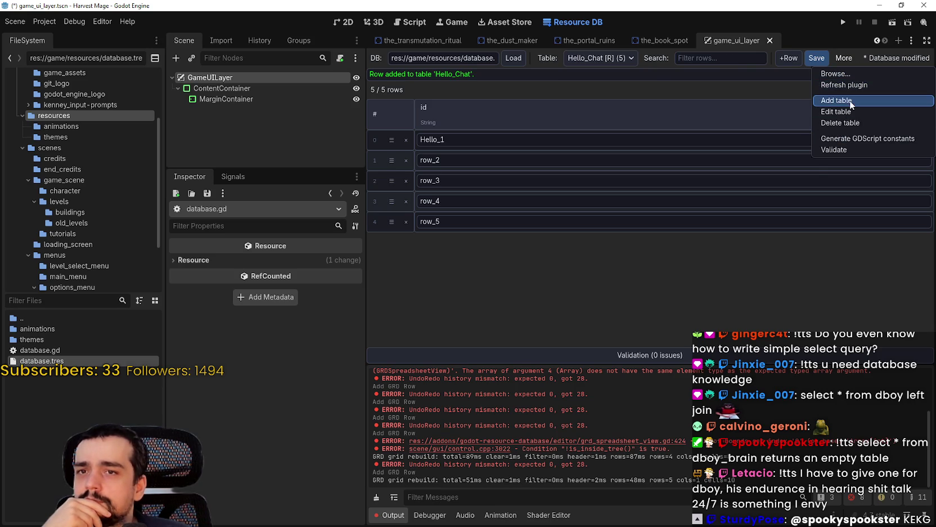
# Step: Create a new table named Hello_Chat_2 using the GRDRowSchema row script
pyautogui.click(851, 102)
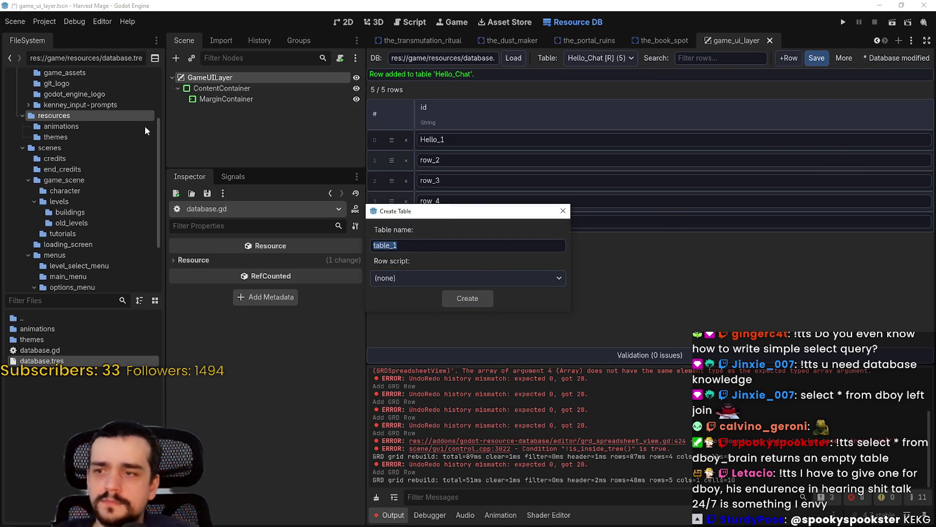
pyautogui.write('Hello_Chat_2')
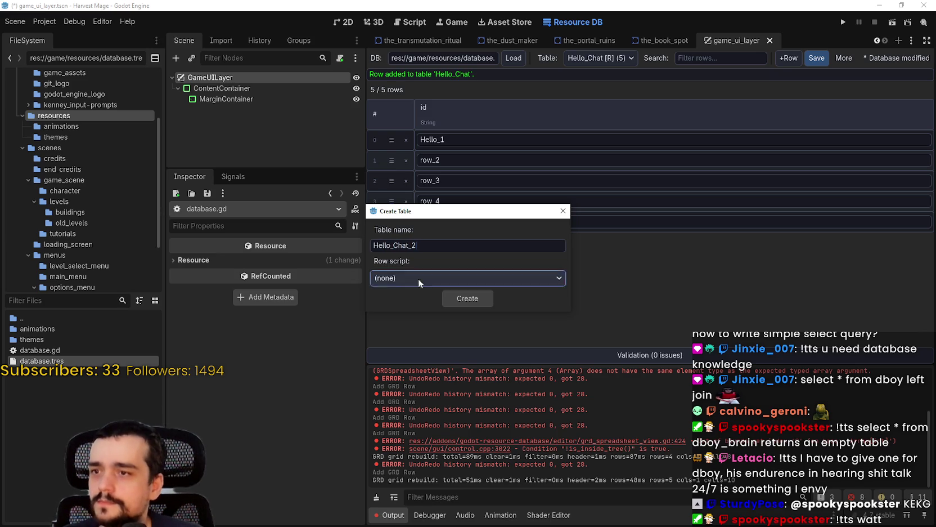
pyautogui.click(418, 278)
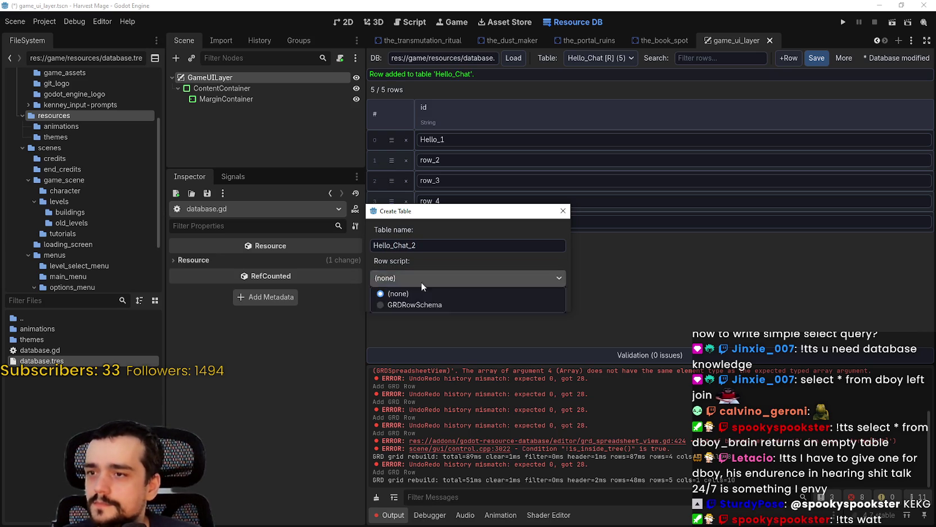
pyautogui.click(408, 306)
pyautogui.click(466, 299)
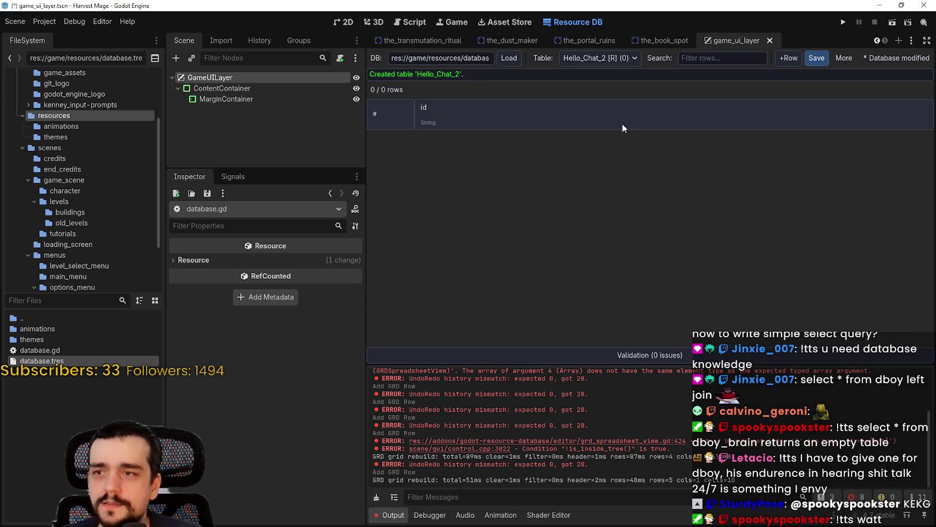
pyautogui.click(433, 133)
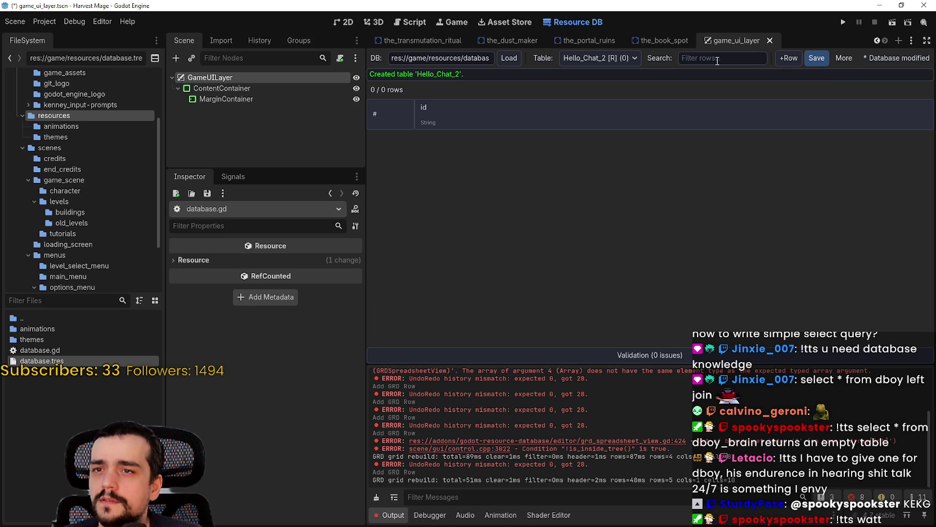
# Step: Add rows row_1, row_2 and row_3 to Hello_Chat_2 and save the database
pyautogui.click(790, 58)
pyautogui.doubleClick(473, 142)
pyautogui.click(798, 56)
pyautogui.click(798, 56)
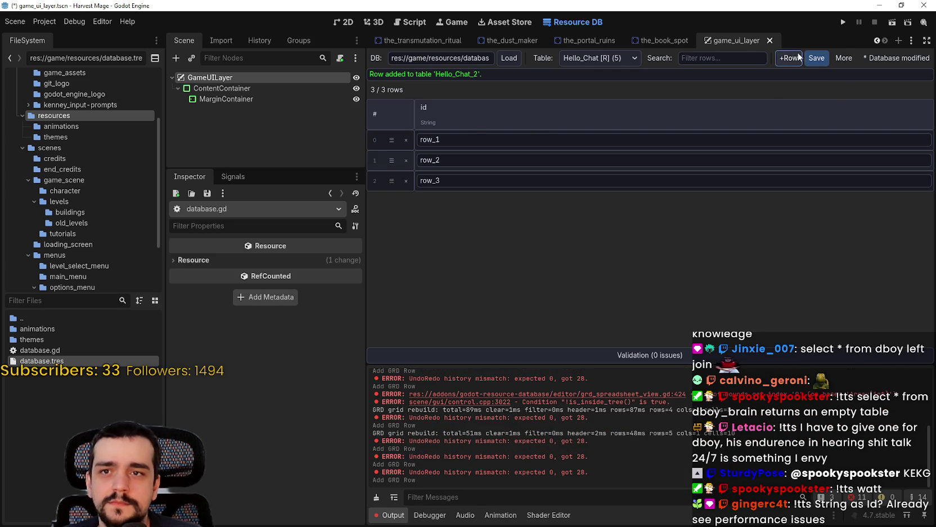
pyautogui.click(826, 58)
# Step: Switch to the Hello_Chat table and back to Hello_Chat_2 to confirm both exist
pyautogui.click(619, 58)
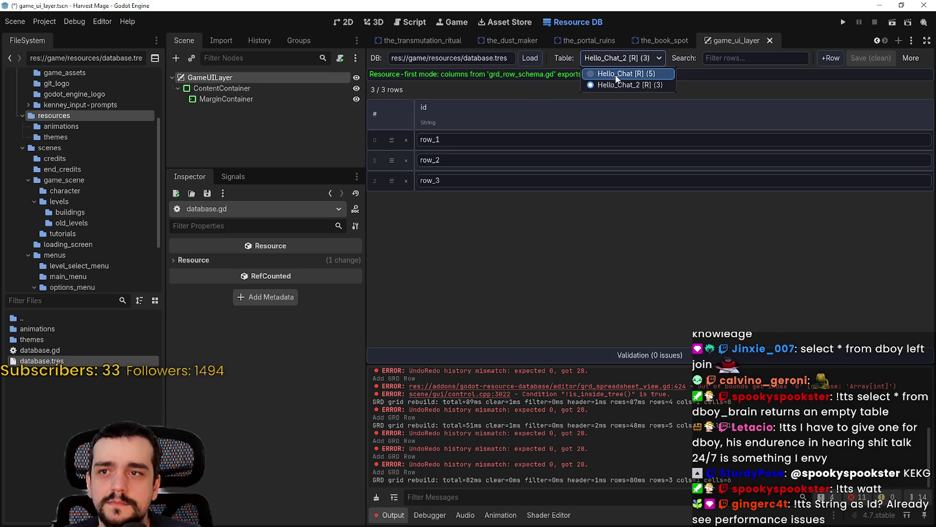
pyautogui.click(616, 76)
pyautogui.click(606, 58)
pyautogui.click(612, 84)
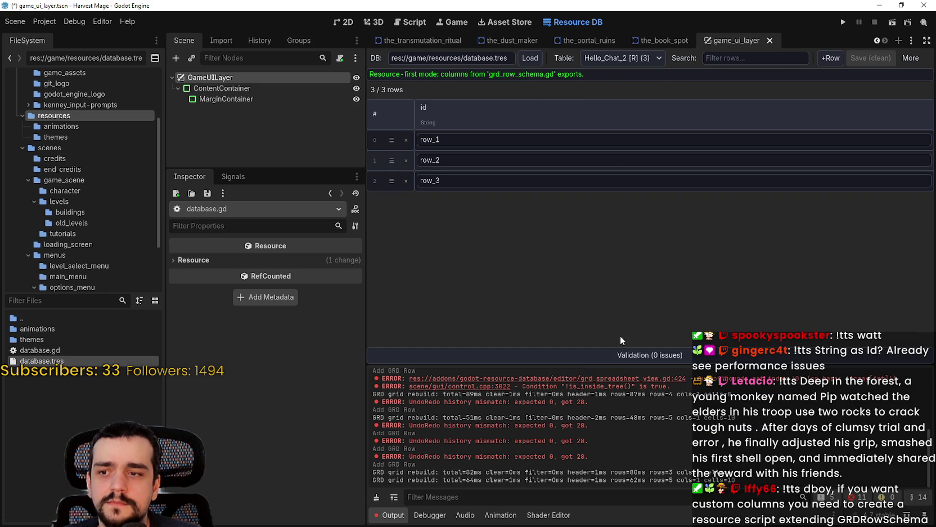
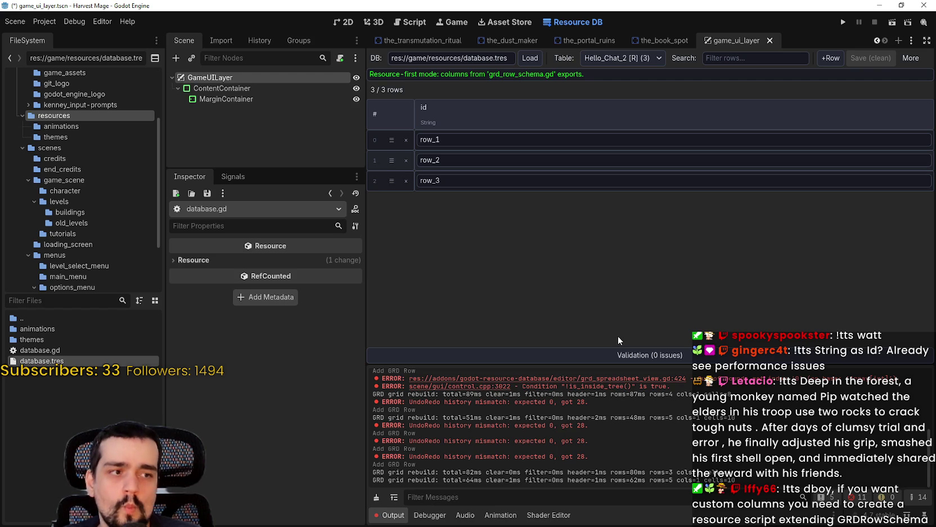
# Step: Create a new GRDRowSchema resource from the FileSystem and cancel its Save Resource As dialog
pyautogui.rightClick(95, 411)
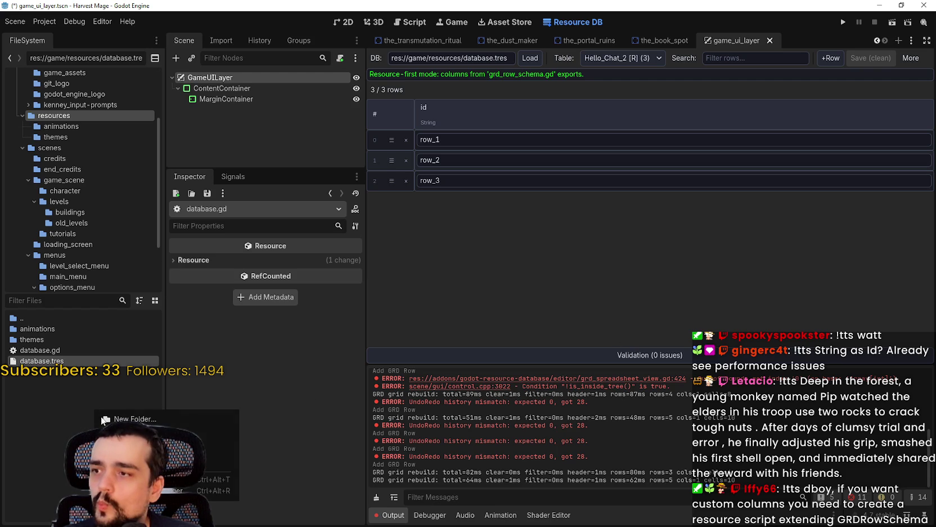
pyautogui.click(220, 453)
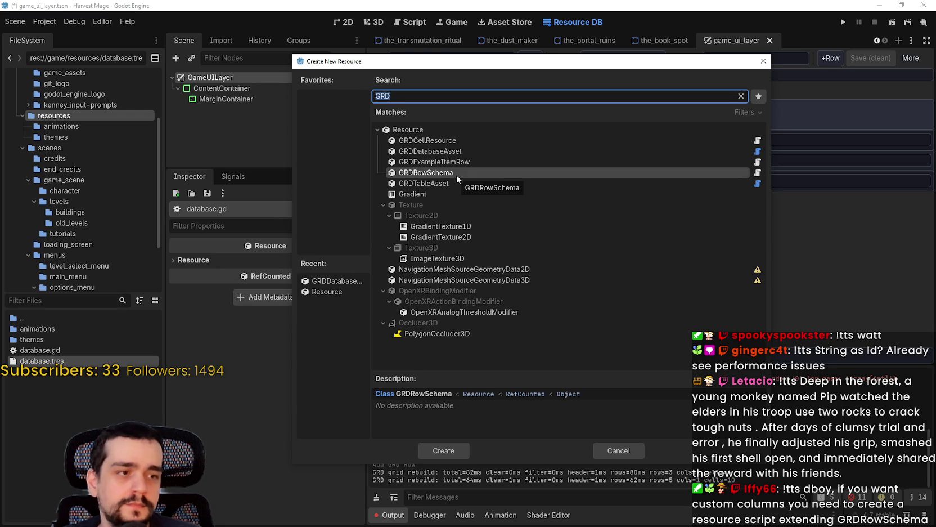
pyautogui.click(449, 453)
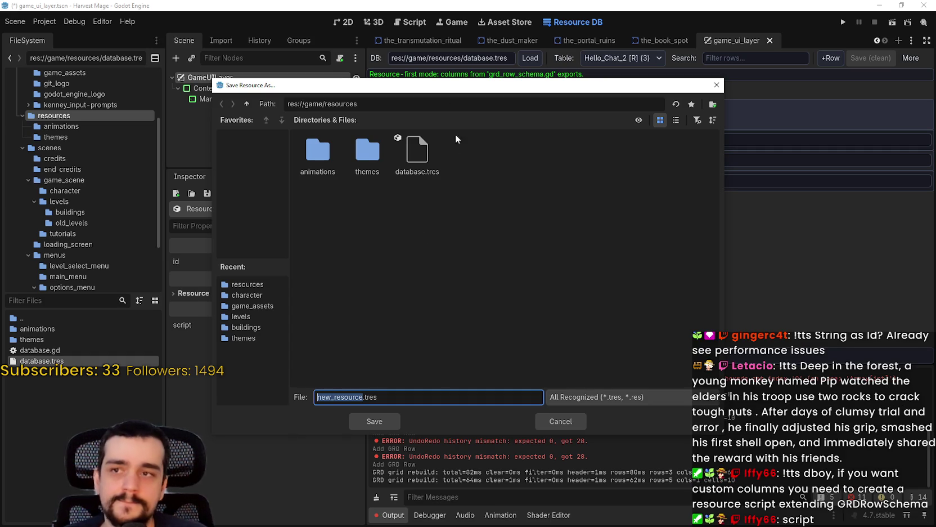
pyautogui.moveTo(459, 86)
pyautogui.mouseDown()
pyautogui.moveTo(427, 211)
pyautogui.moveTo(515, 435)
pyautogui.moveTo(577, 138)
pyautogui.mouseUp()
pyautogui.click(664, 133)
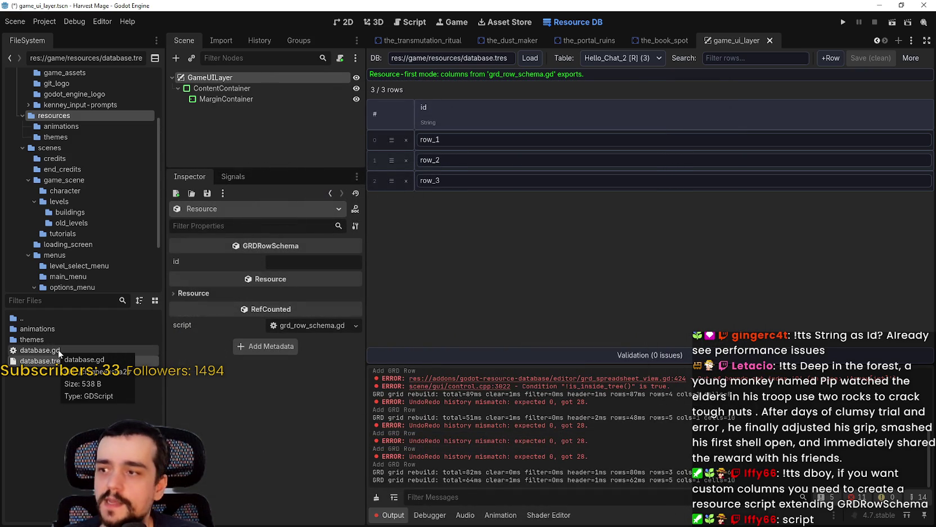
# Step: Start a new GDScript script in the resources folder from the FileSystem
pyautogui.doubleClick(58, 350)
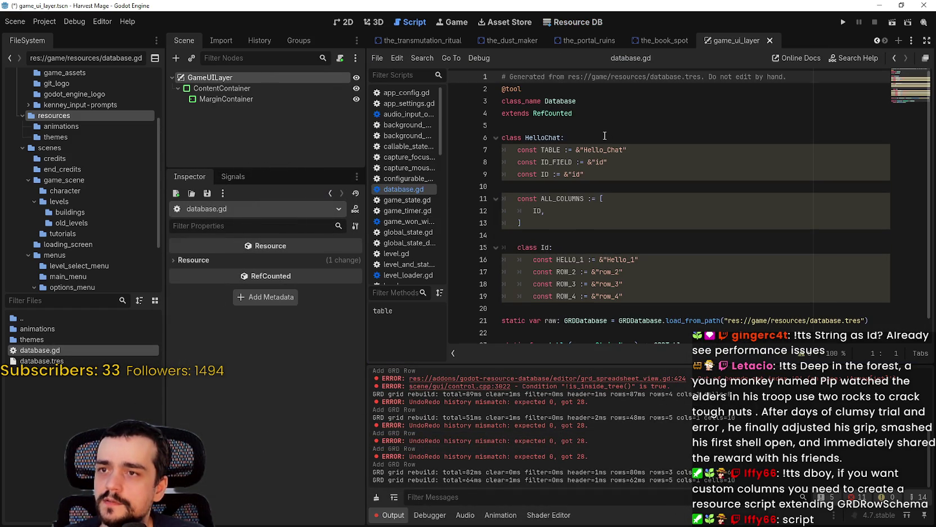
pyautogui.rightClick(77, 386)
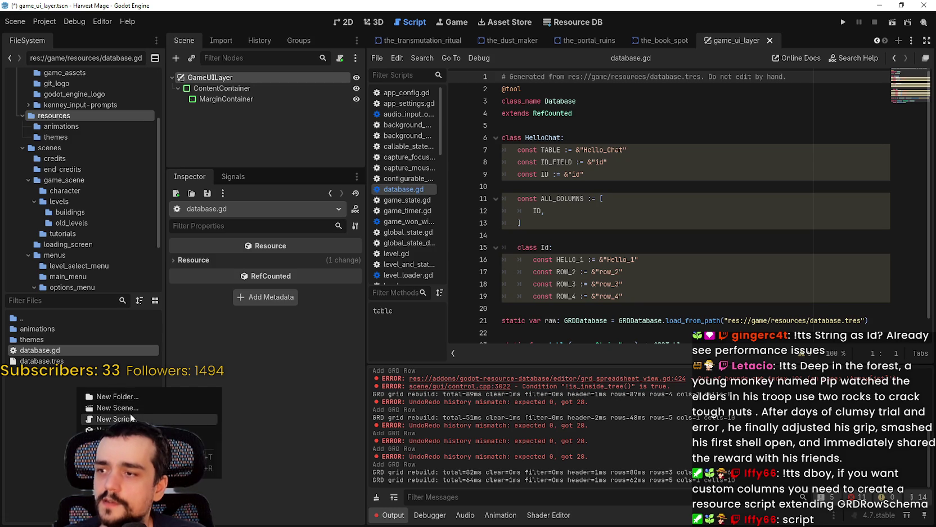
pyautogui.click(137, 419)
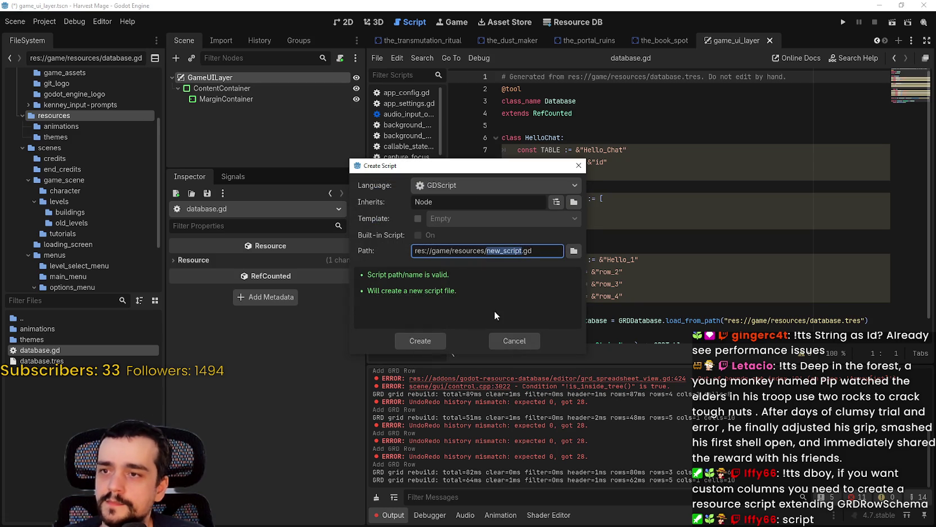
pyautogui.click(474, 187)
pyautogui.click(476, 185)
# Step: Set the new script to inherit from GRDRowSchema
pyautogui.click(563, 200)
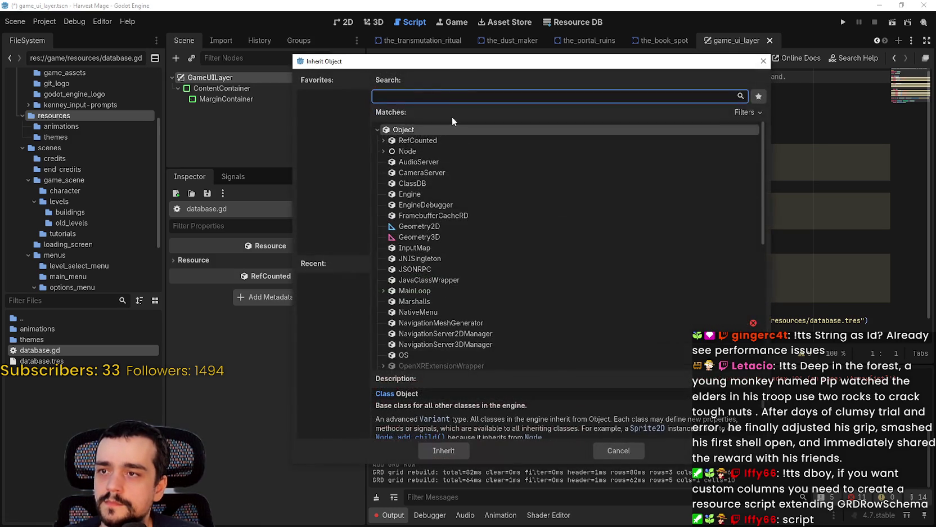
pyautogui.write('d')
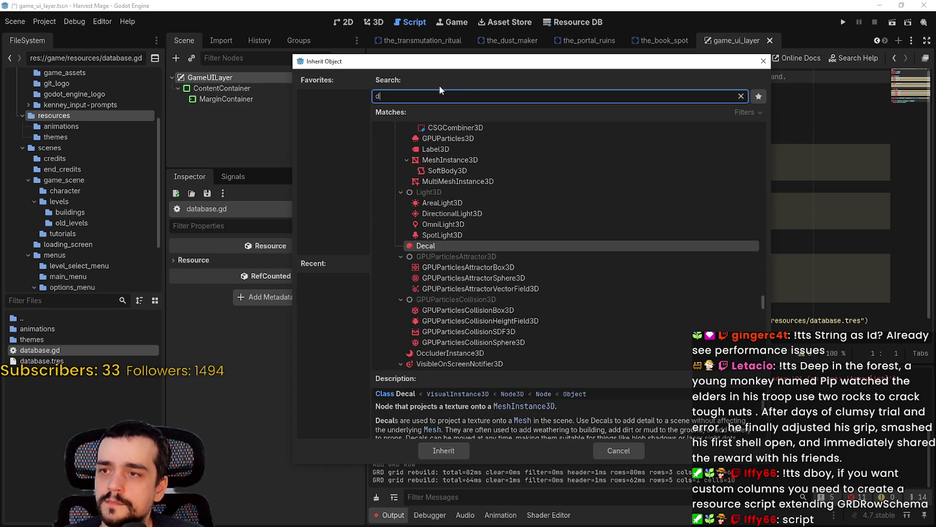
pyautogui.press('BackSpace')
pyautogui.write('resource')
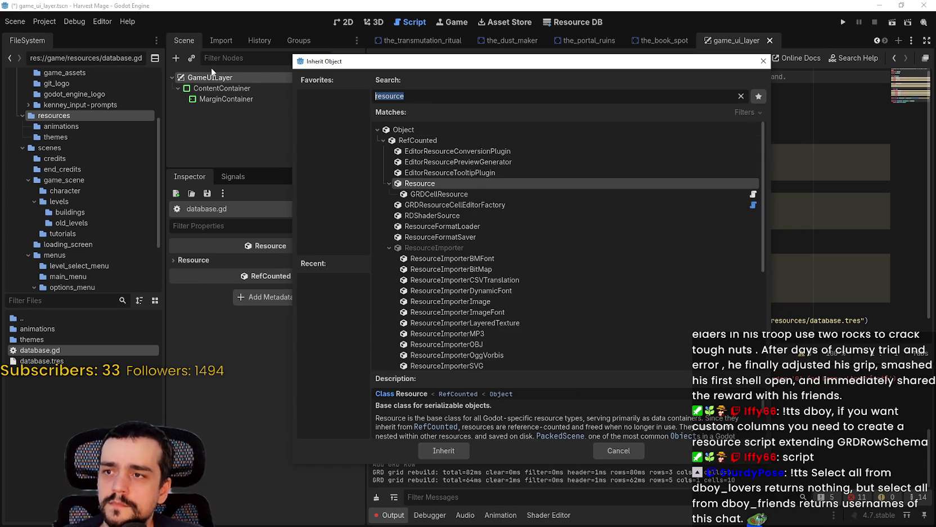
pyautogui.write('GRD')
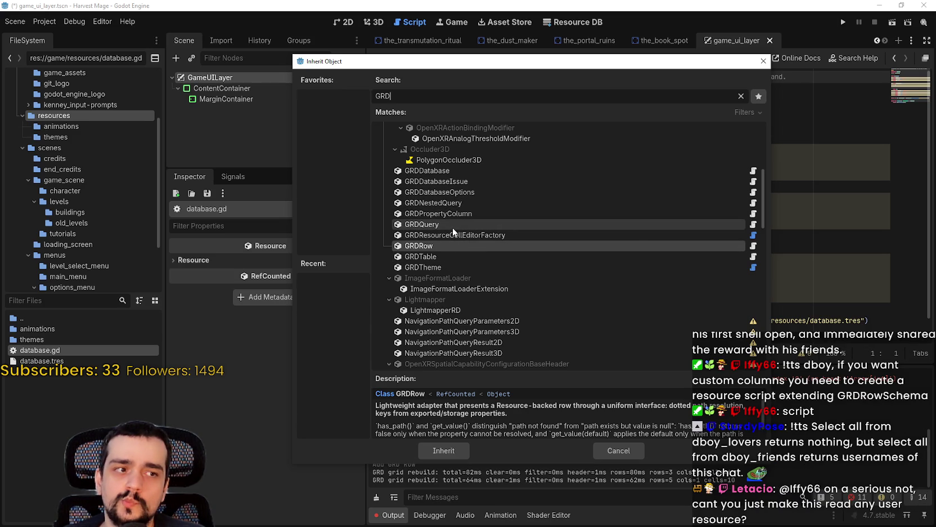
pyautogui.write('Row')
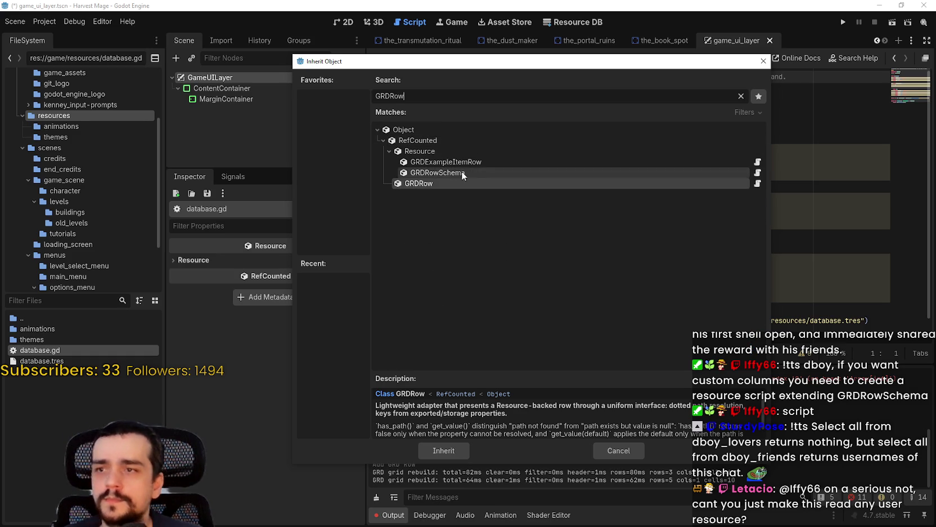
pyautogui.click(465, 162)
pyautogui.click(465, 171)
pyautogui.click(448, 450)
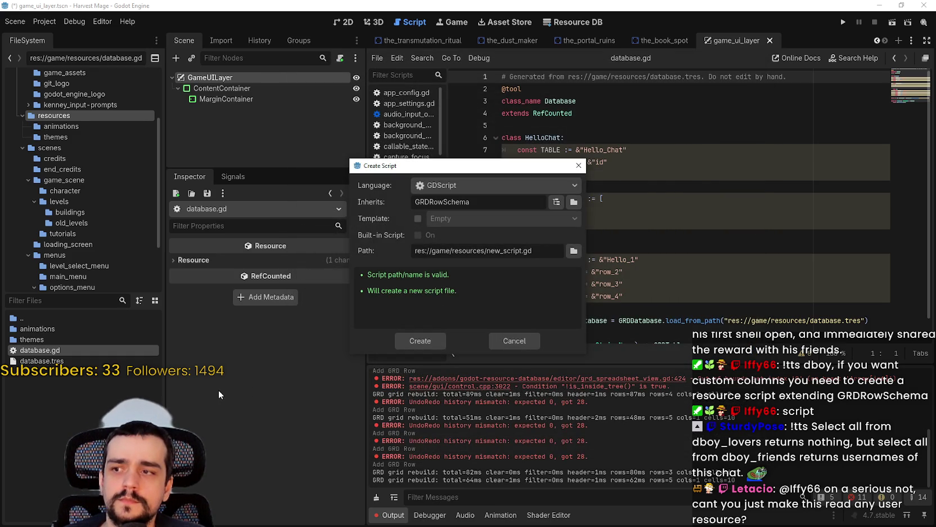
# Step: Name the script Row_Chema.gd and create it
pyautogui.moveTo(521, 251); pyautogui.dragTo(487, 251)
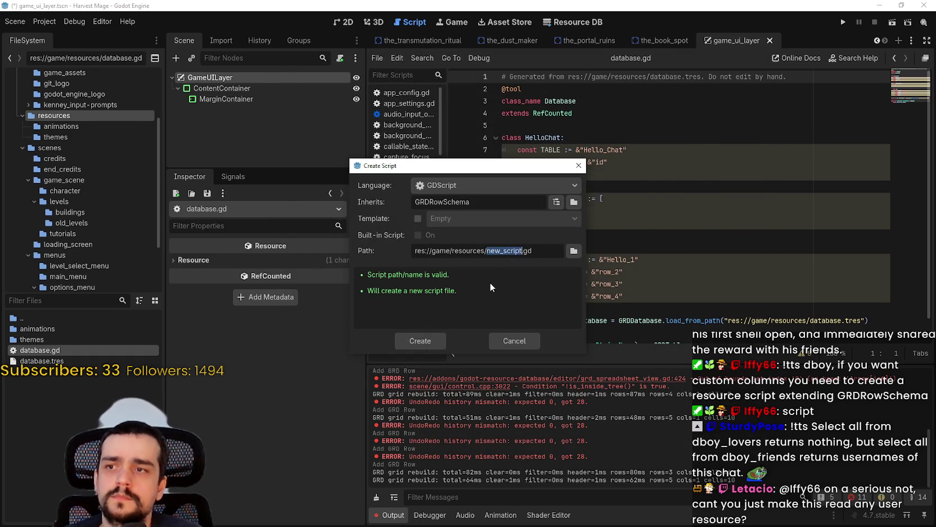
pyautogui.write('Row_Chema')
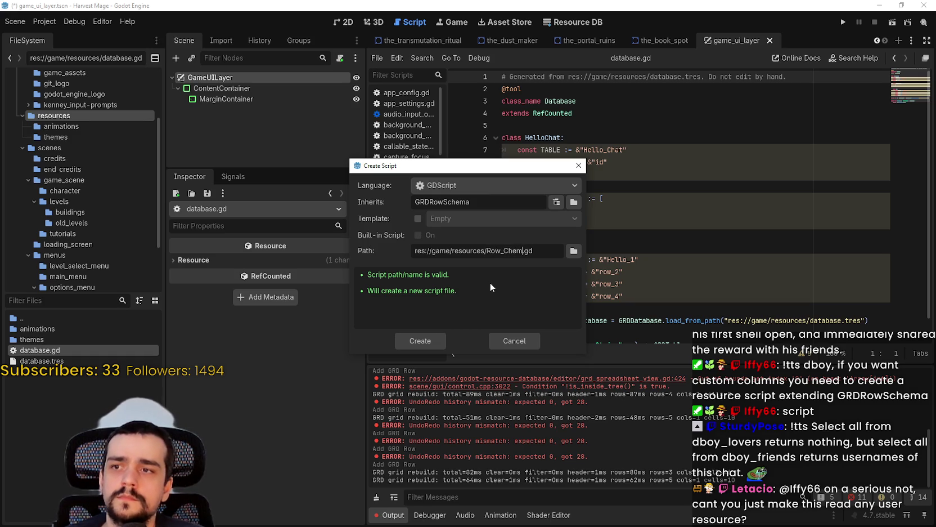
pyautogui.press('Return')
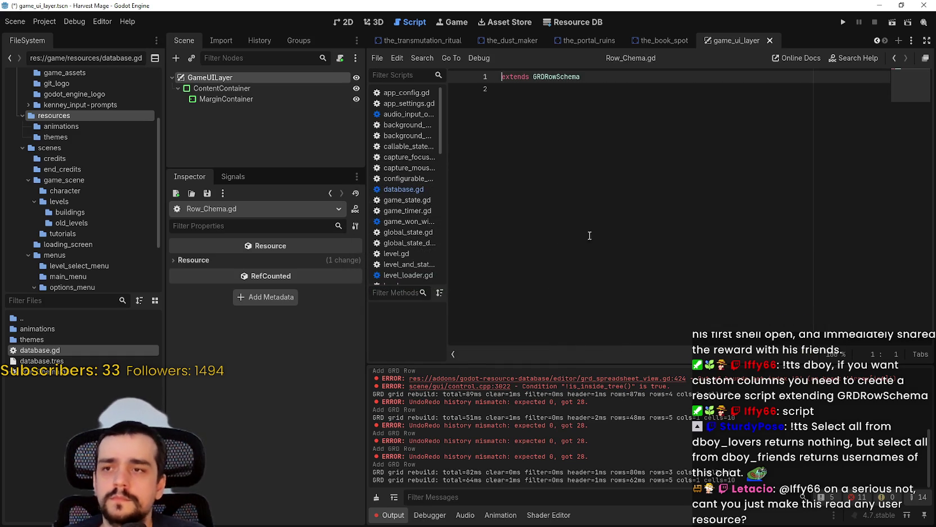
# Step: Save the scene with Ctrl+S and switch to the Resource DB view
pyautogui.click(591, 157)
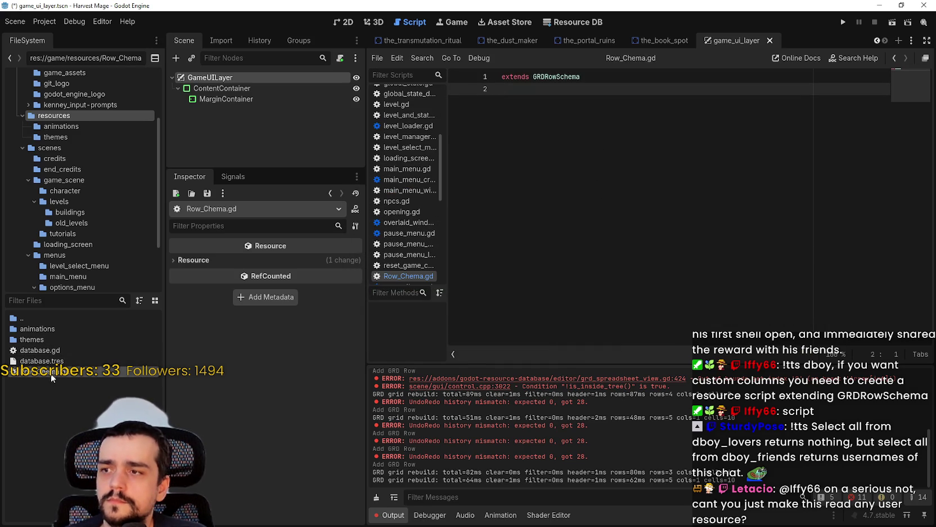
pyautogui.hotkey('ctrl', 's')
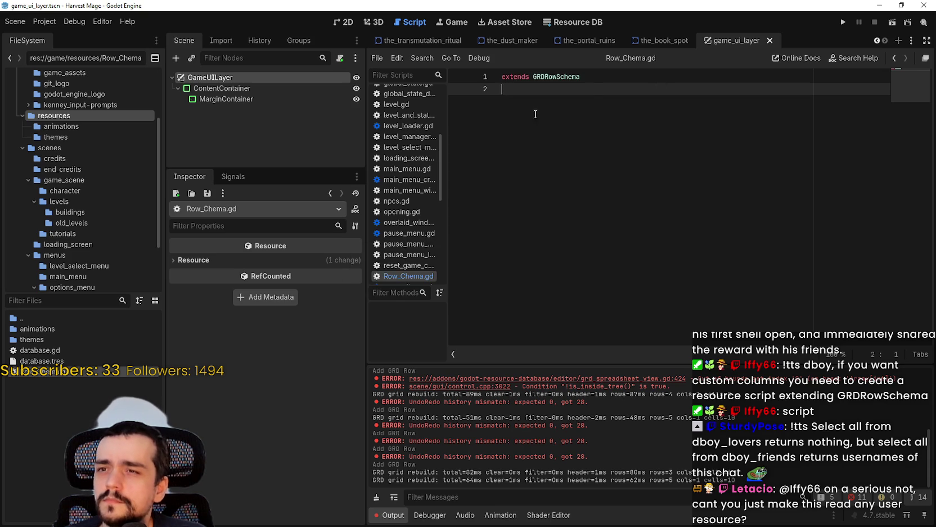
pyautogui.click(569, 23)
pyautogui.click(622, 57)
pyautogui.click(615, 73)
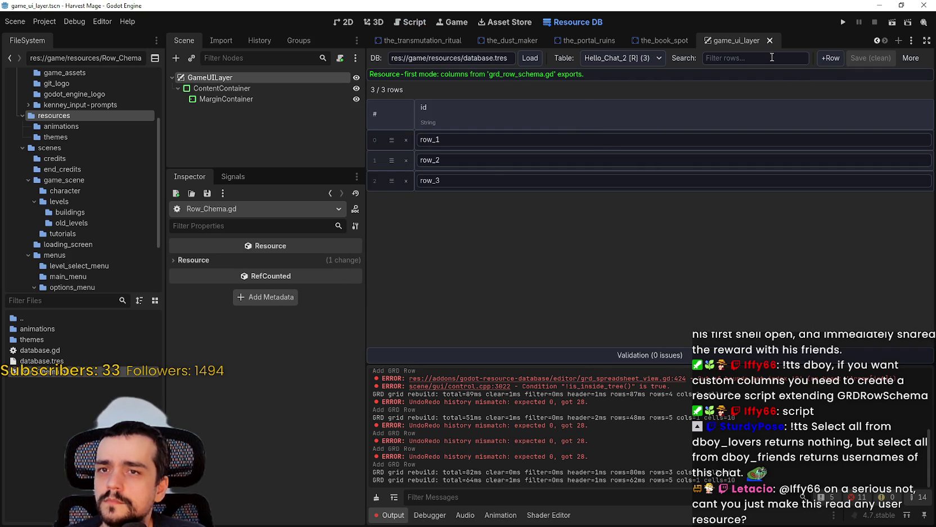
pyautogui.click(908, 57)
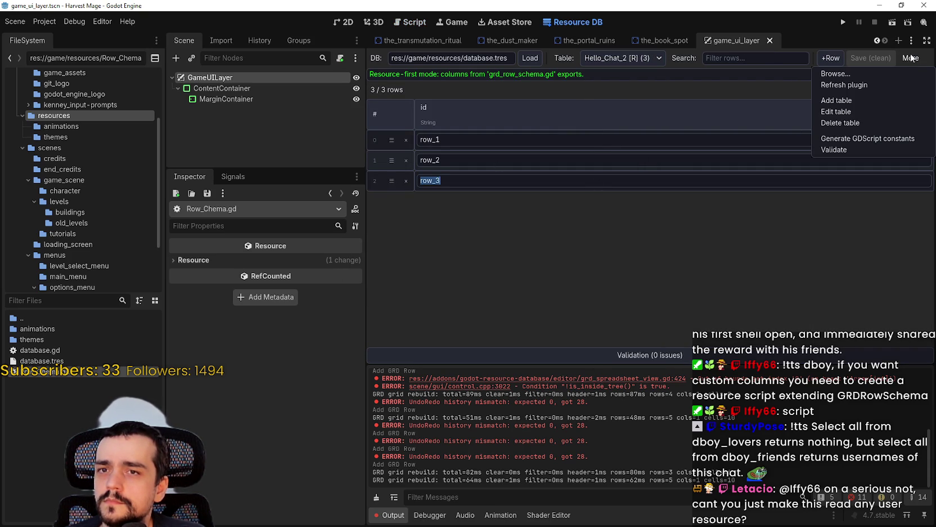
pyautogui.click(653, 211)
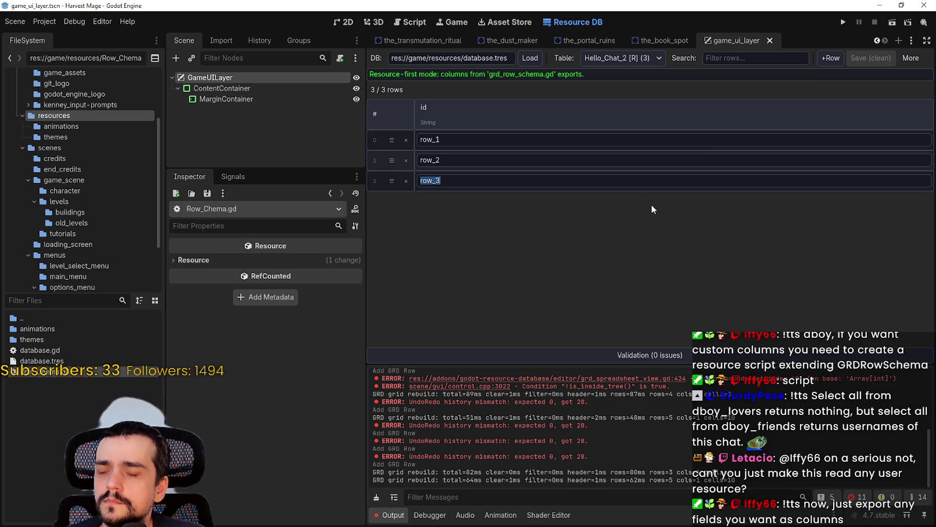
# Step: Add a fourth row, row_4, to the Hello_Chat_2 table
pyautogui.click(831, 58)
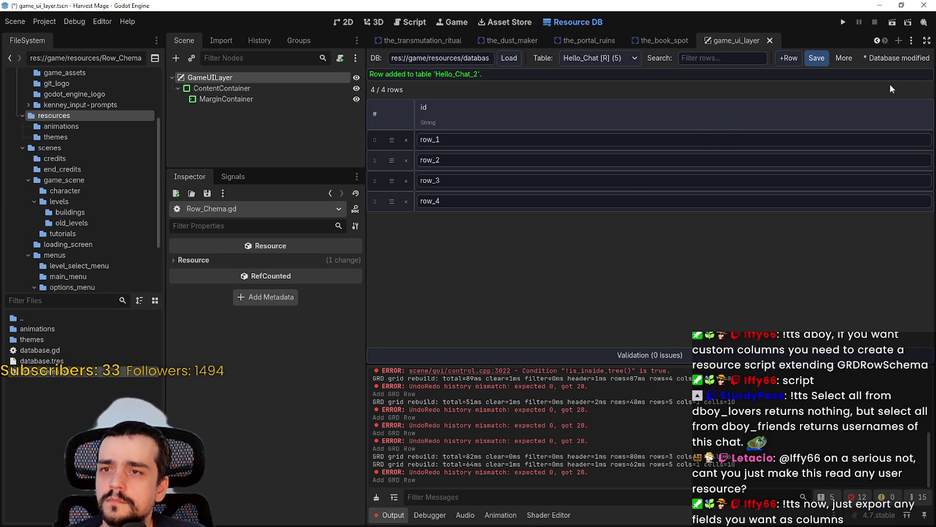
pyautogui.click(844, 58)
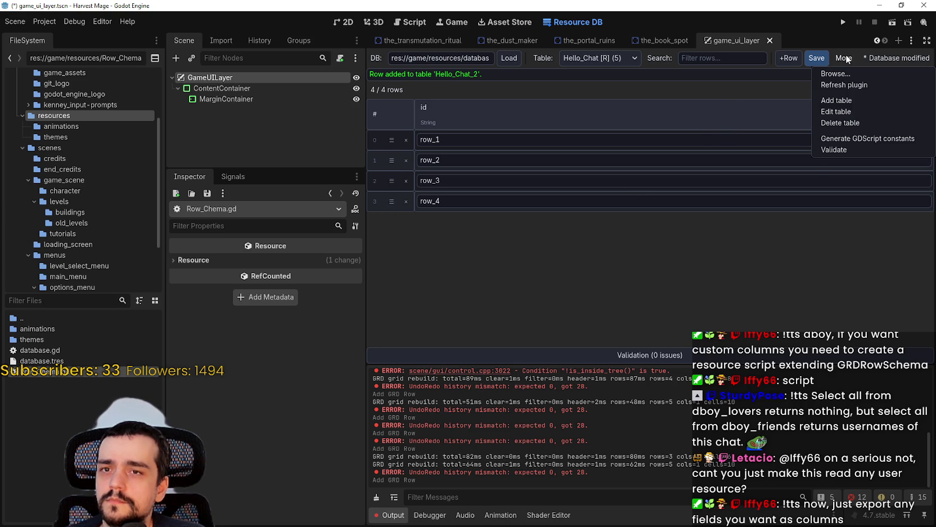
pyautogui.click(588, 320)
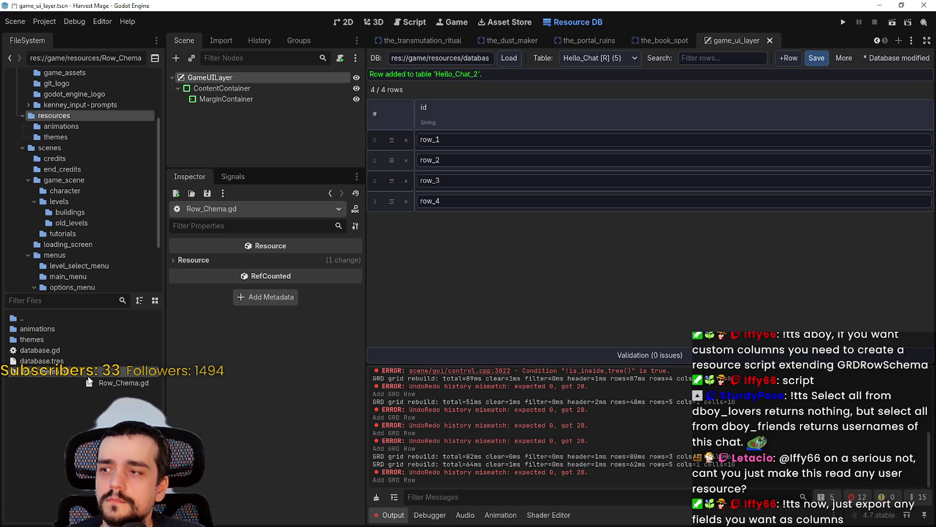
pyautogui.doubleClick(93, 378)
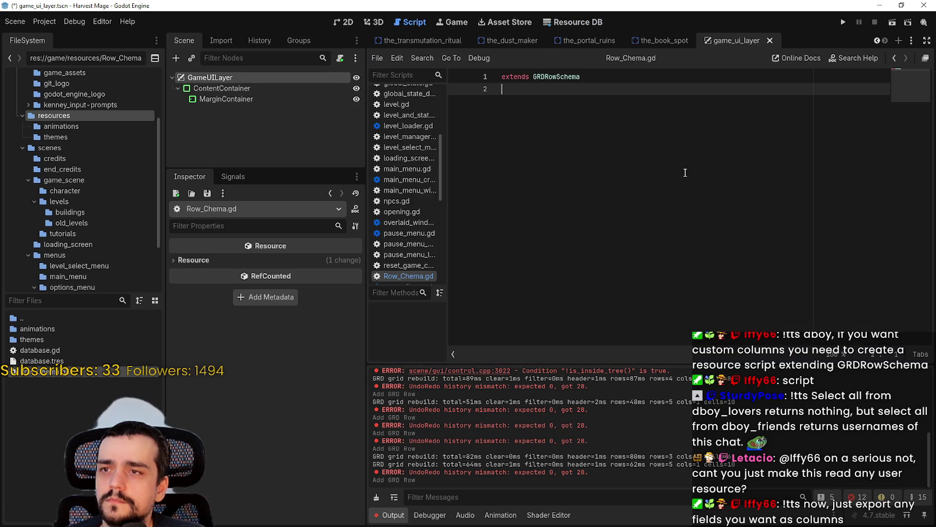
pyautogui.click(568, 22)
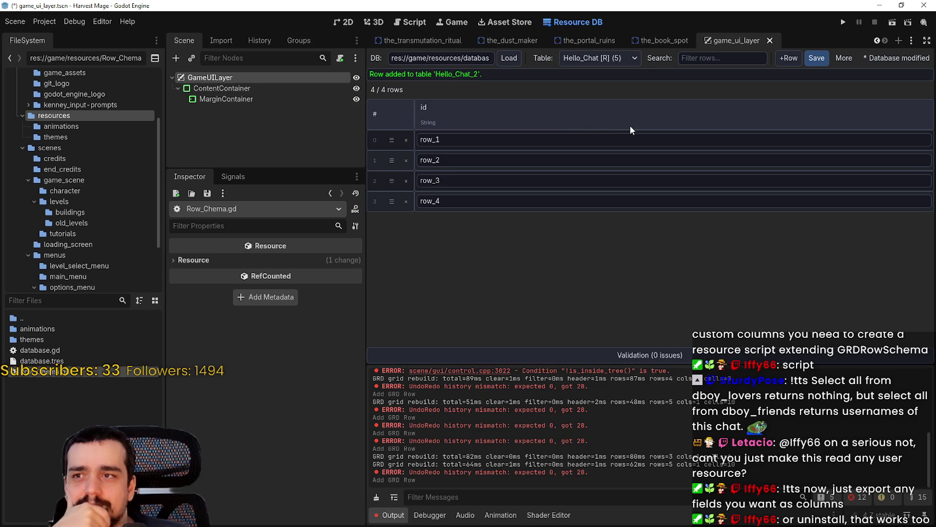
# Step: Show the Hello_Chat table and generate GDScript constants for the database
pyautogui.click(607, 60)
pyautogui.click(605, 85)
pyautogui.click(598, 58)
pyautogui.click(595, 74)
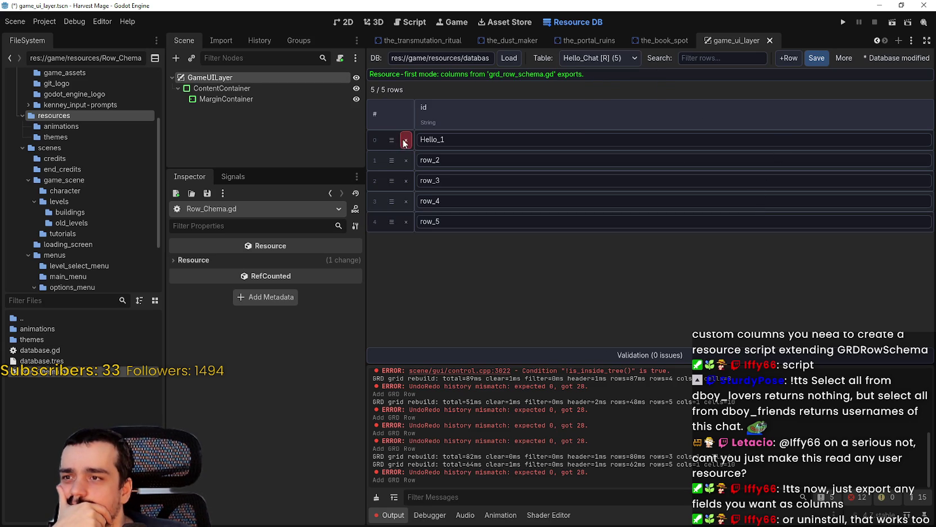
pyautogui.click(844, 60)
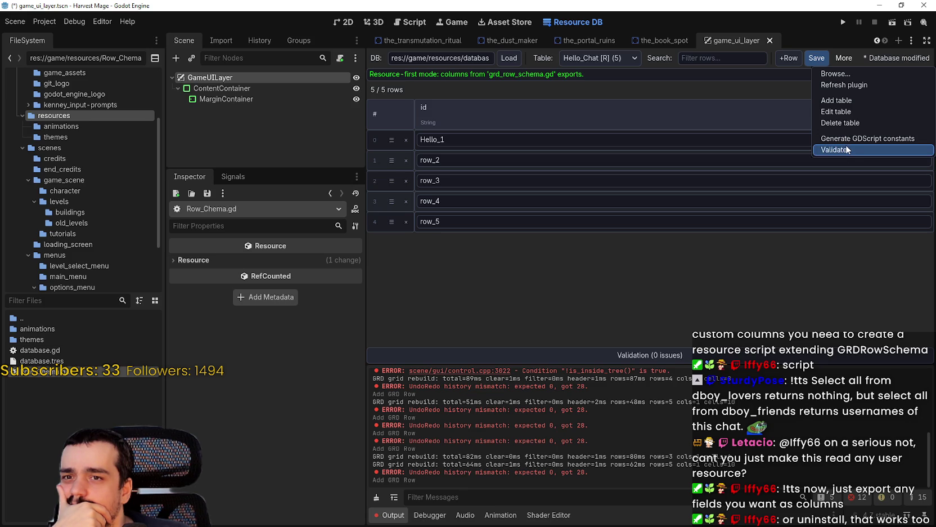
pyautogui.click(847, 139)
# Step: Create a new table_1 table using GRDRowSchema as its row script
pyautogui.click(842, 58)
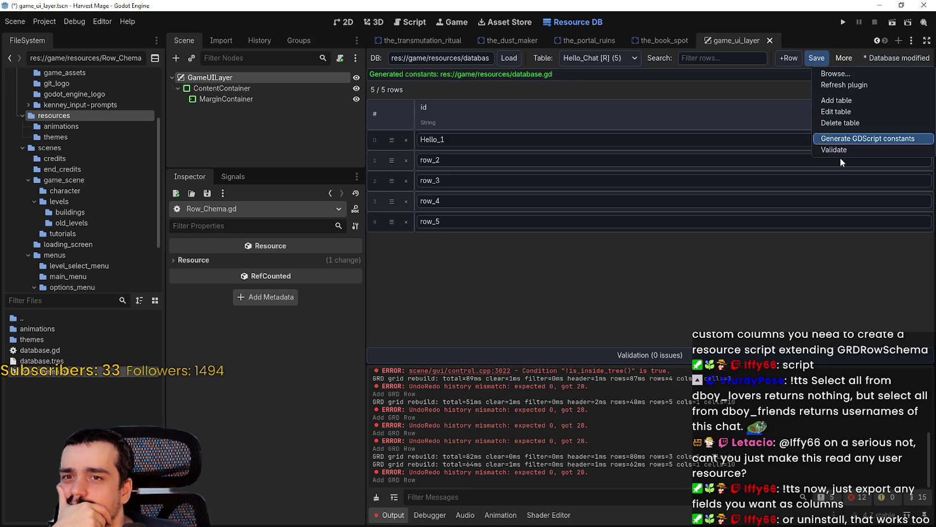
pyautogui.click(844, 101)
pyautogui.click(467, 277)
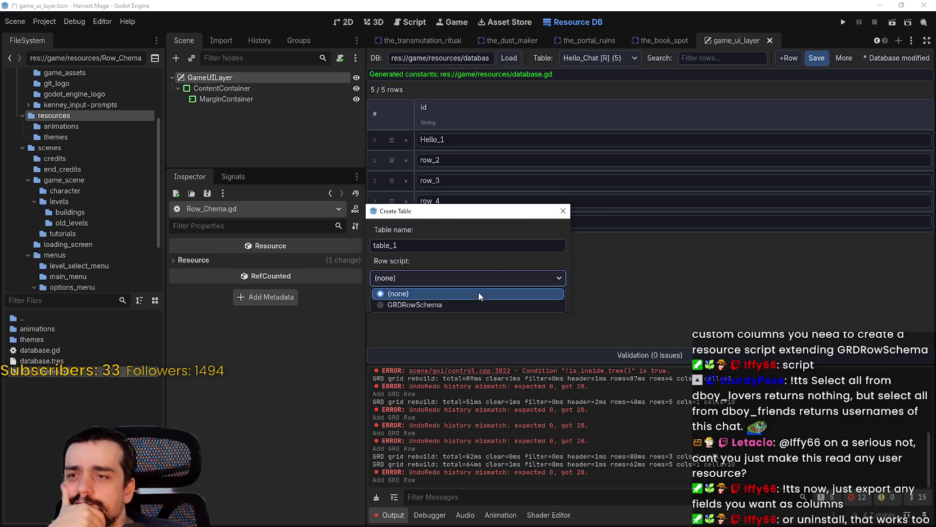
pyautogui.click(478, 304)
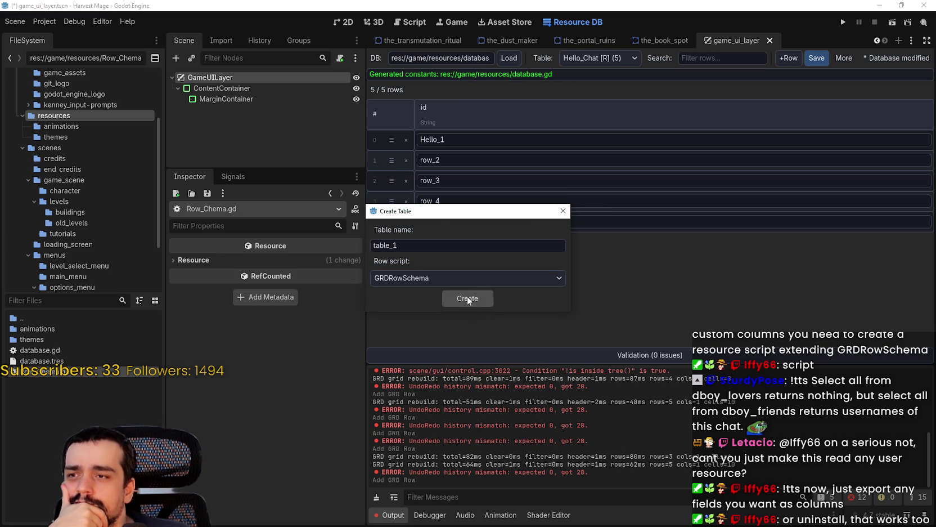
pyautogui.click(468, 299)
# Step: Return to Hello_Chat, reload the database discarding changes, and open Row_Chema.gd
pyautogui.click(608, 58)
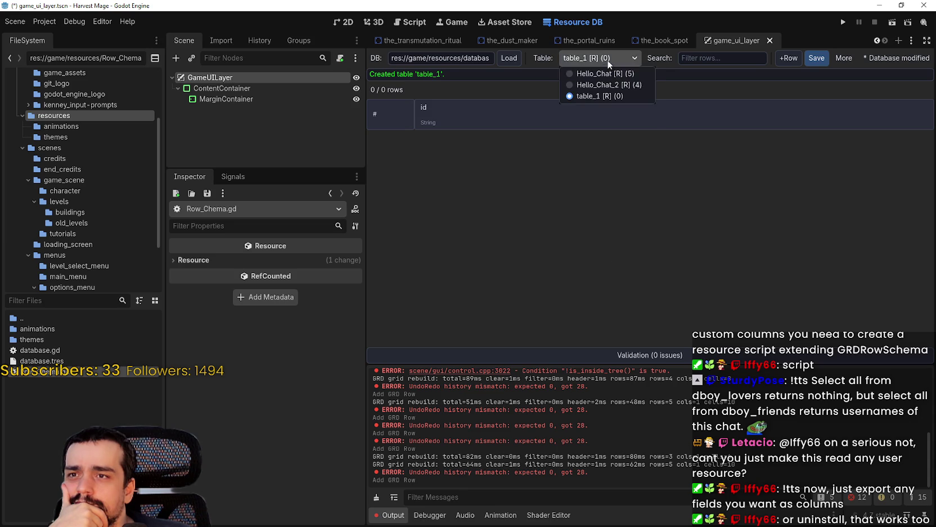
pyautogui.click(608, 71)
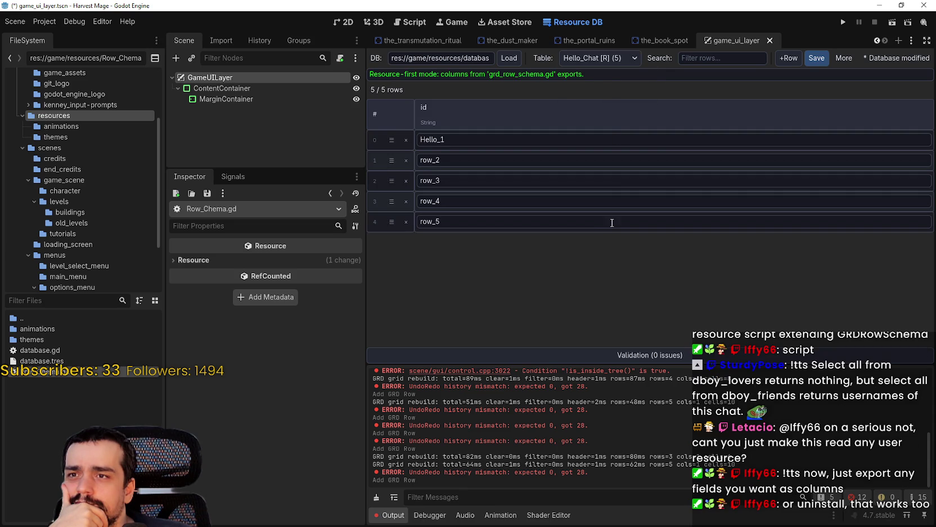
pyautogui.click(504, 58)
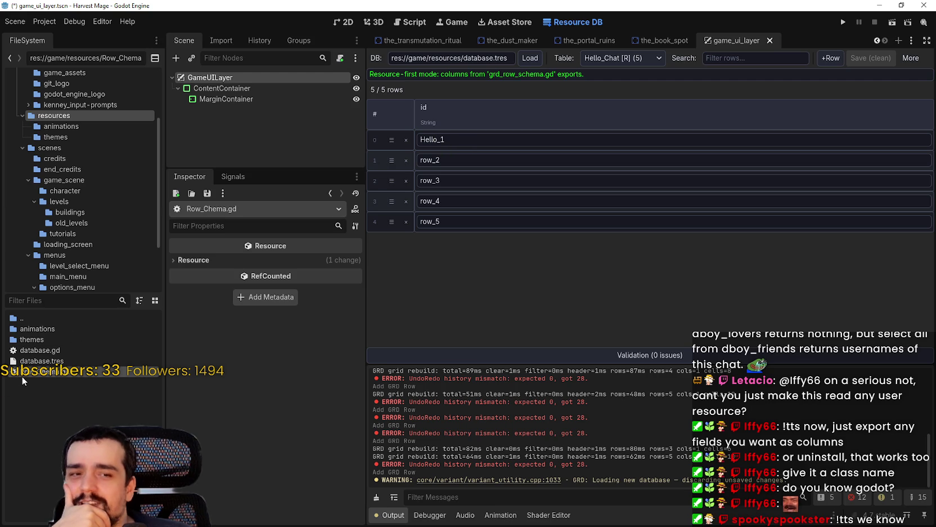
pyautogui.doubleClick(41, 376)
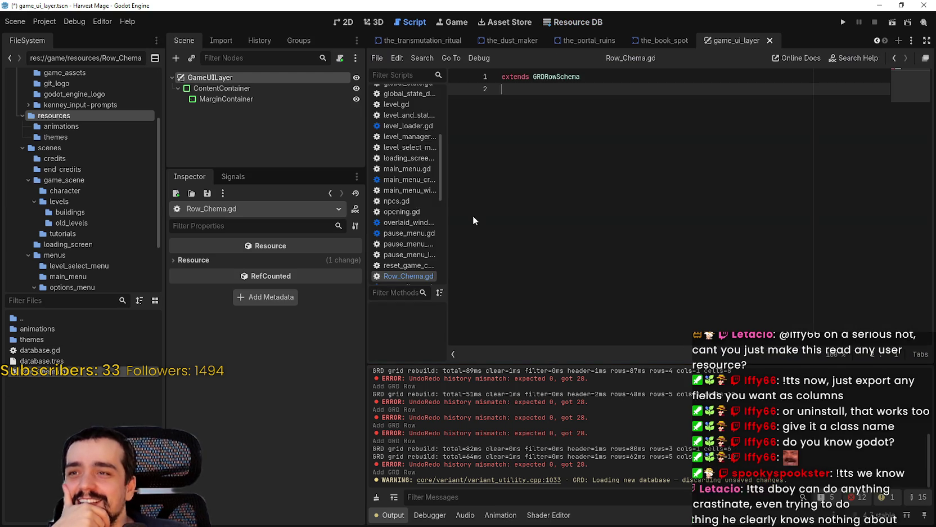
# Step: Add 'class_name HELLOWORLD' as the first line of Row_Chema.gd and save
pyautogui.press('Up')
pyautogui.press('Return')
pyautogui.press('Up')
pyautogui.write('class_name HELLOWO')
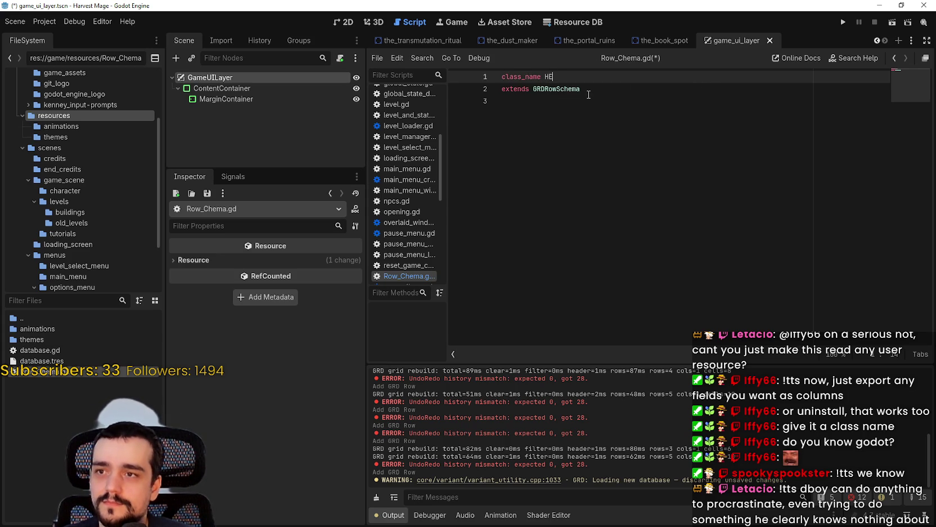
pyautogui.write('RLD')
pyautogui.hotkey('ctrl', 's')
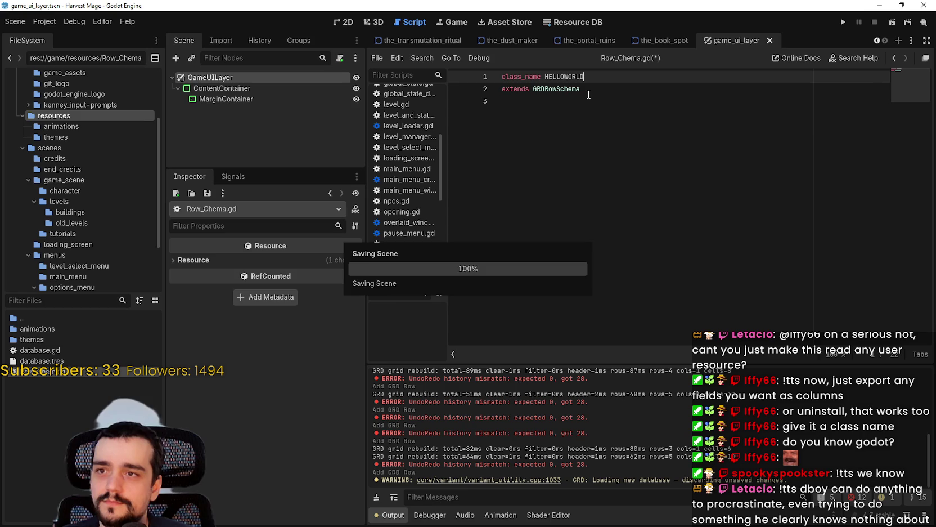
# Step: Change Hello_Chat's first row id to HELLOWORLD and save the database
pyautogui.click(588, 114)
pyautogui.doubleClick(553, 76)
pyautogui.hotkey('ctrl', 'c')
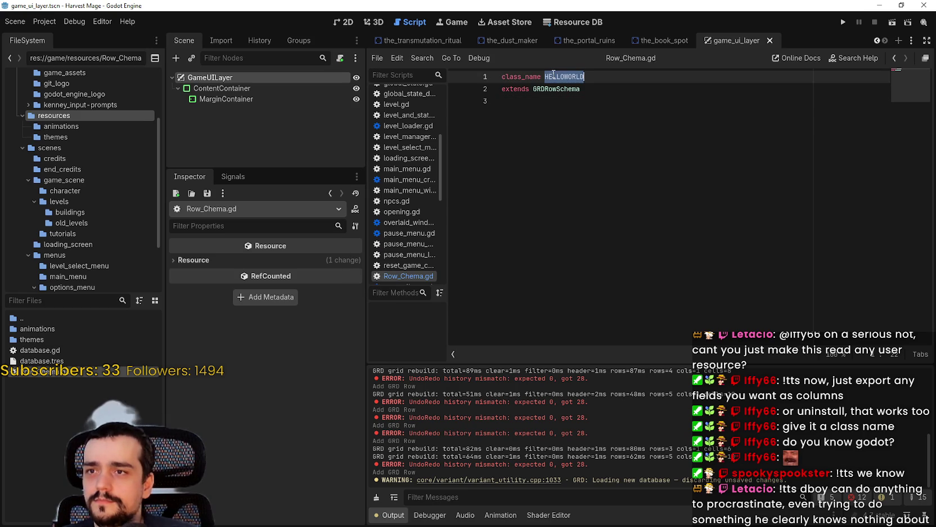
pyautogui.click(573, 22)
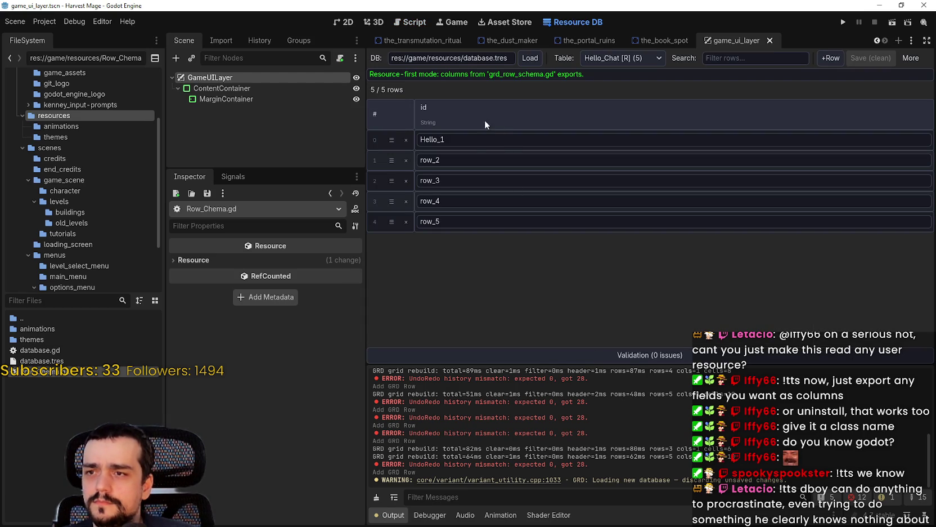
pyautogui.doubleClick(474, 141)
pyautogui.hotkey('ctrl', 'v')
pyautogui.press('Return')
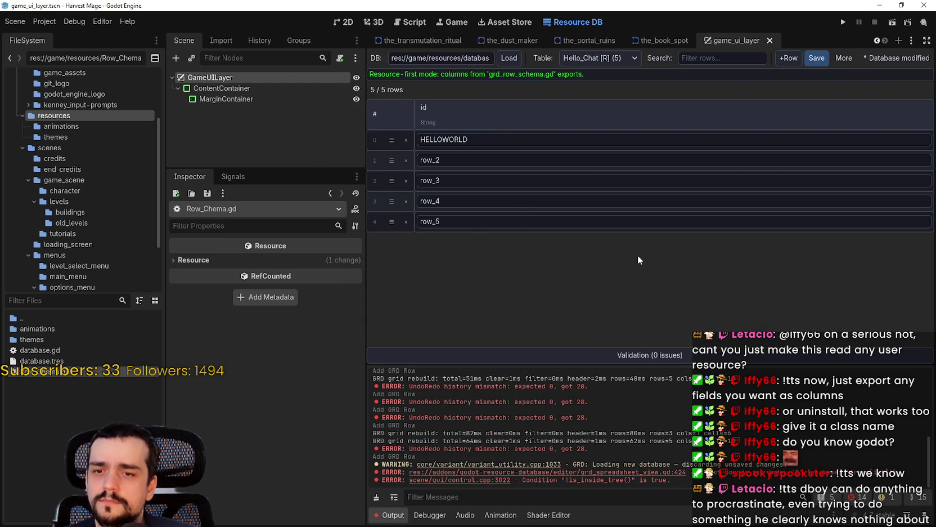
pyautogui.click(817, 58)
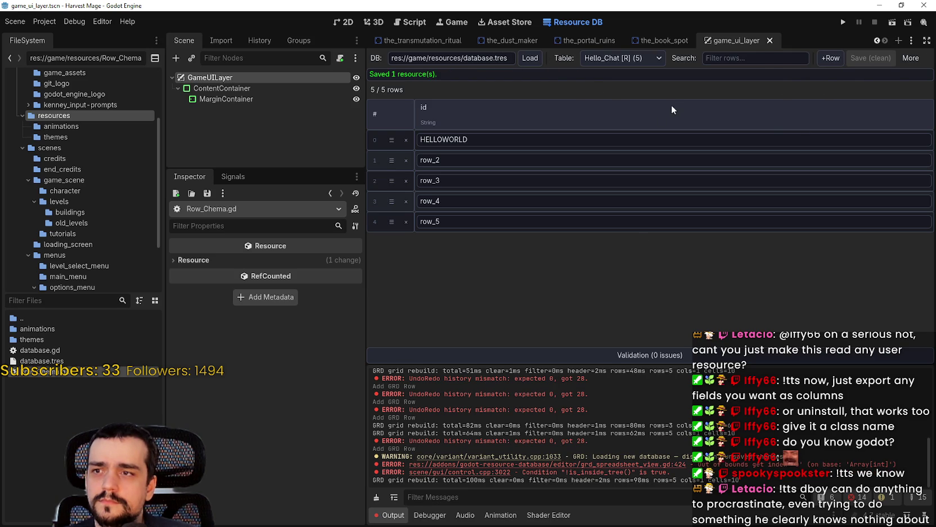
pyautogui.click(914, 59)
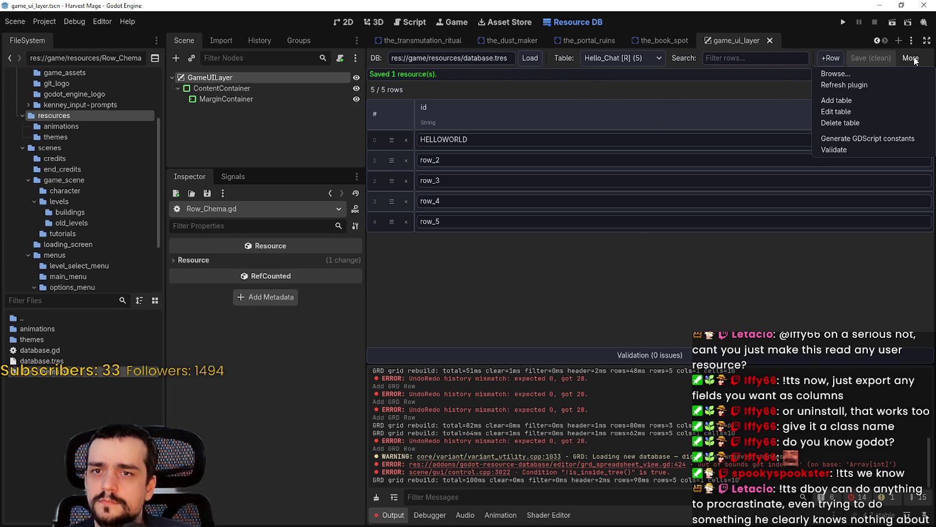
# Step: Refresh the plugin, regenerate GDScript constants, and validate the database with no issues
pyautogui.click(869, 84)
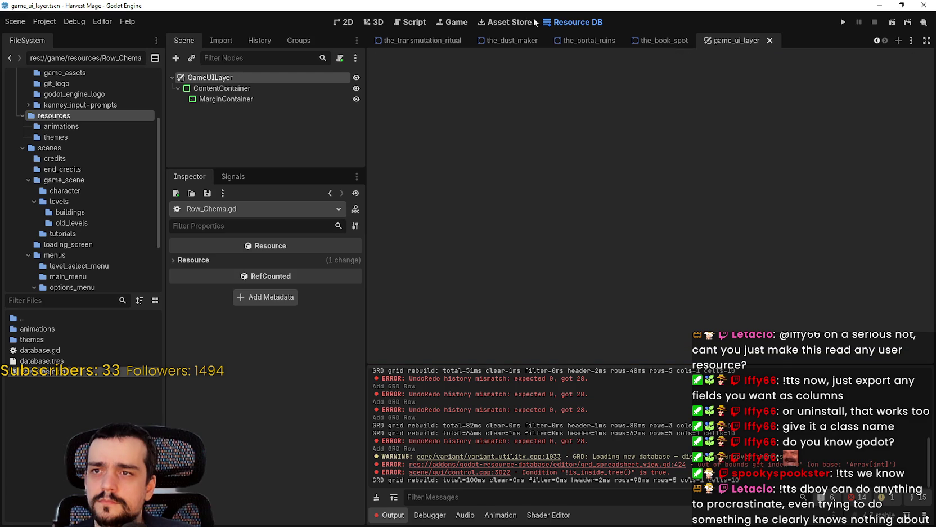
pyautogui.click(542, 21)
pyautogui.click(910, 58)
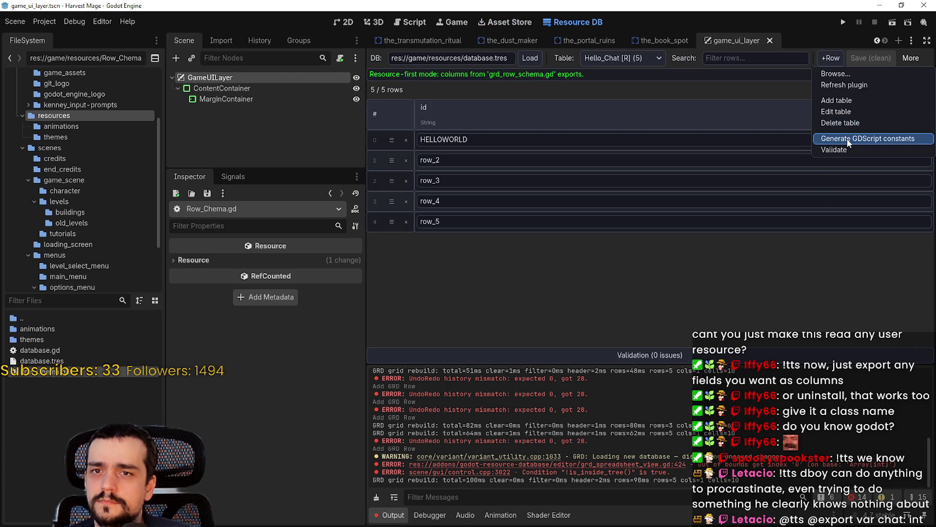
pyautogui.click(847, 139)
pyautogui.click(910, 59)
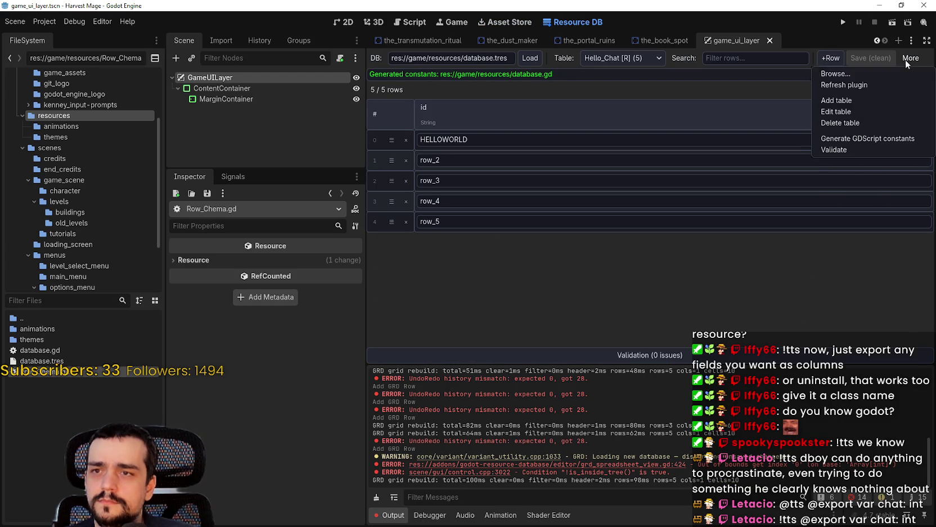
pyautogui.click(872, 149)
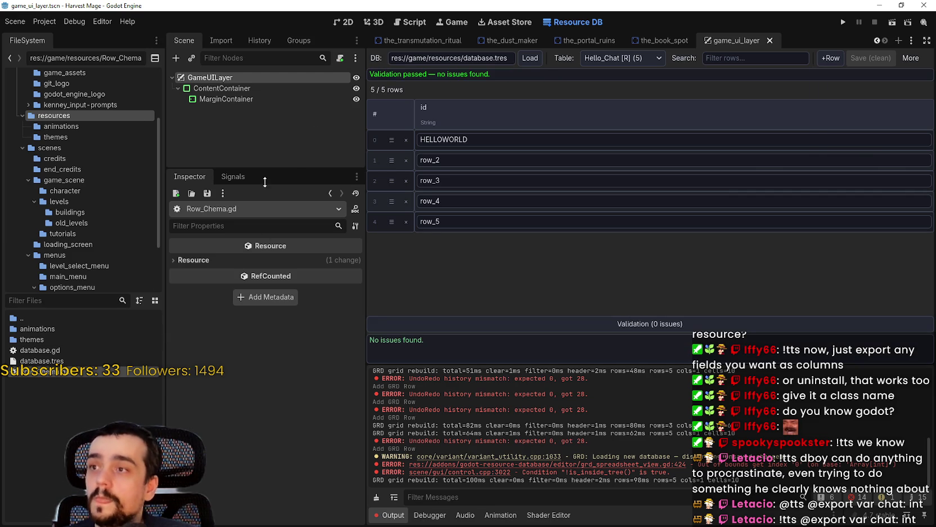
pyautogui.doubleClick(67, 372)
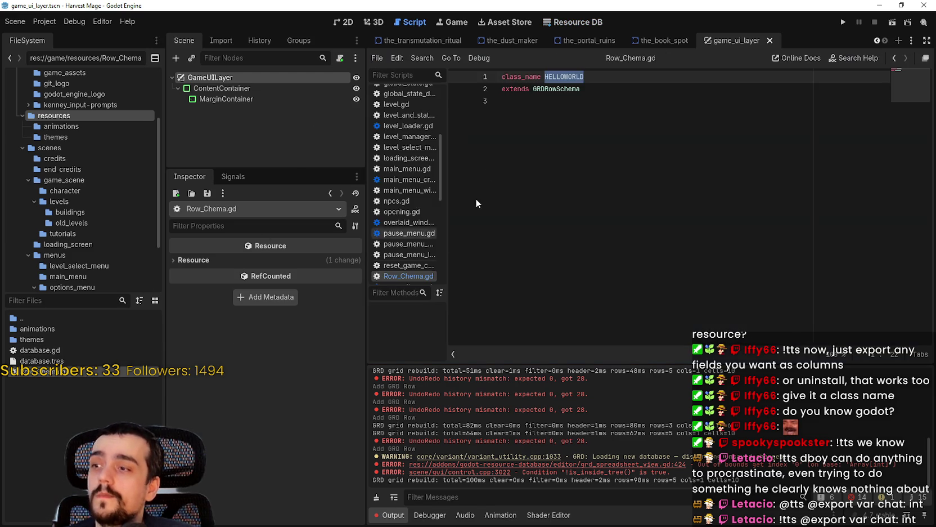
pyautogui.click(648, 109)
pyautogui.press('Return')
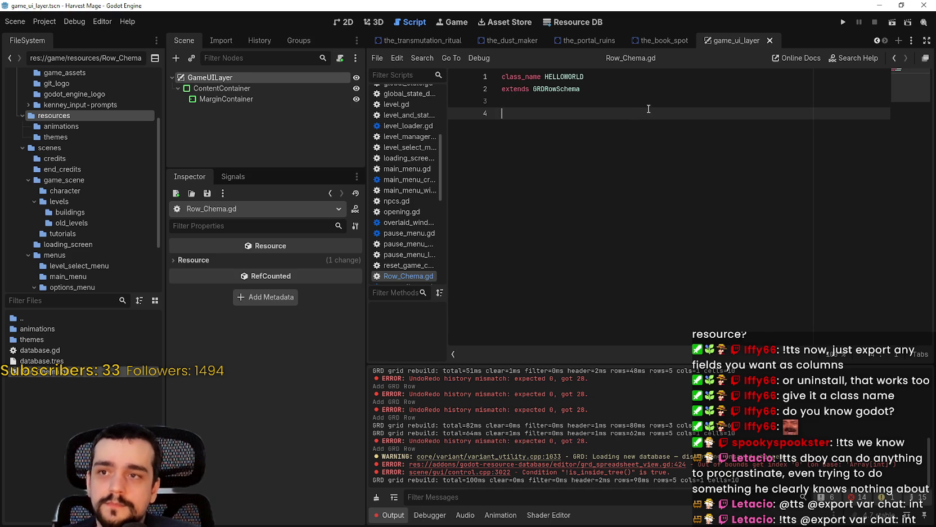
pyautogui.write('@export var')
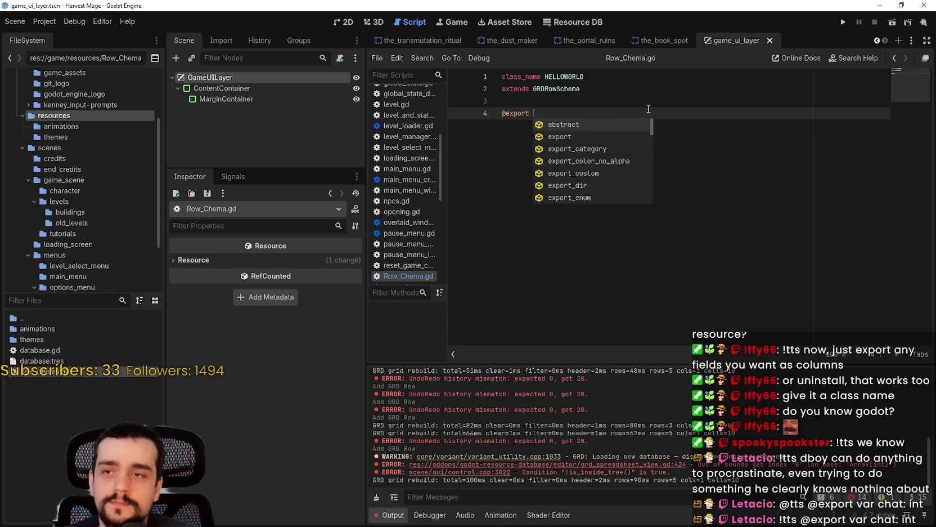
pyautogui.write(' chatL i')
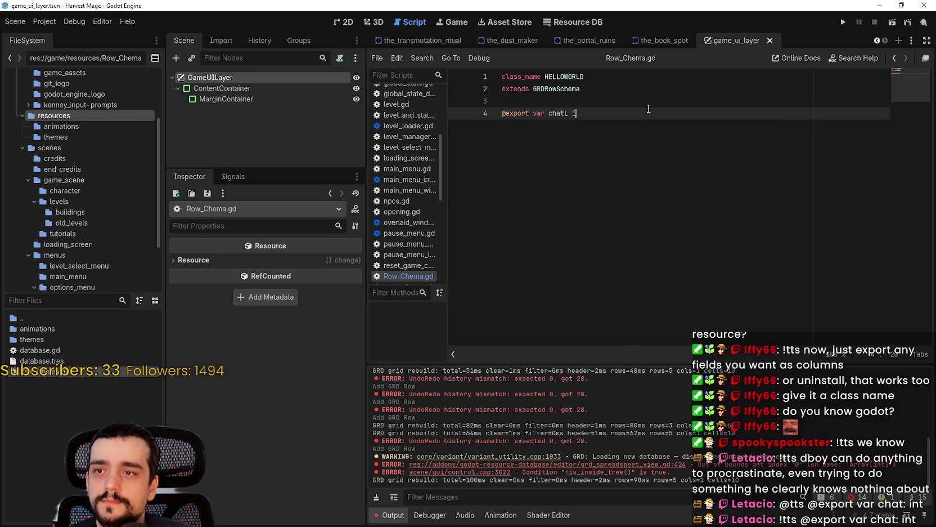
pyautogui.press('BackSpace')
pyautogui.press('BackSpace')
pyautogui.press('BackSpace')
pyautogui.write(': int =')
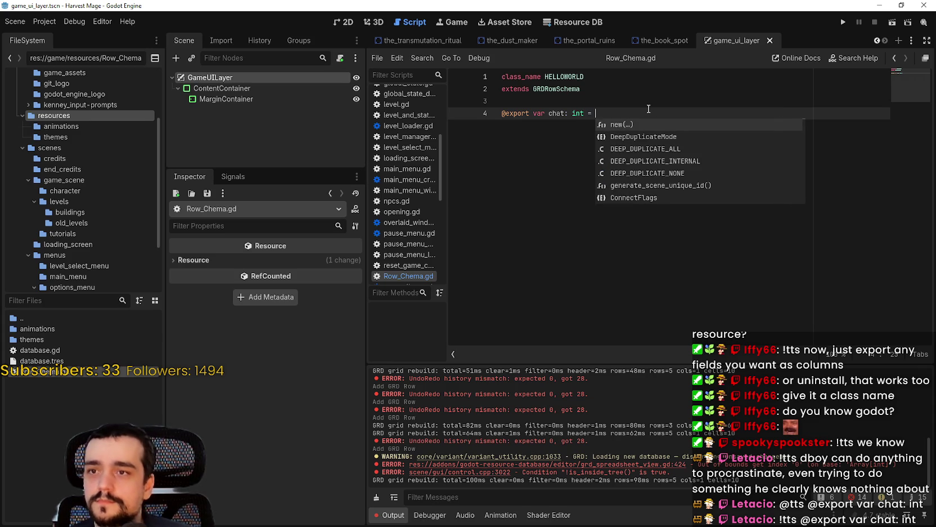
pyautogui.write('0')
pyautogui.hotkey('ctrl', 's')
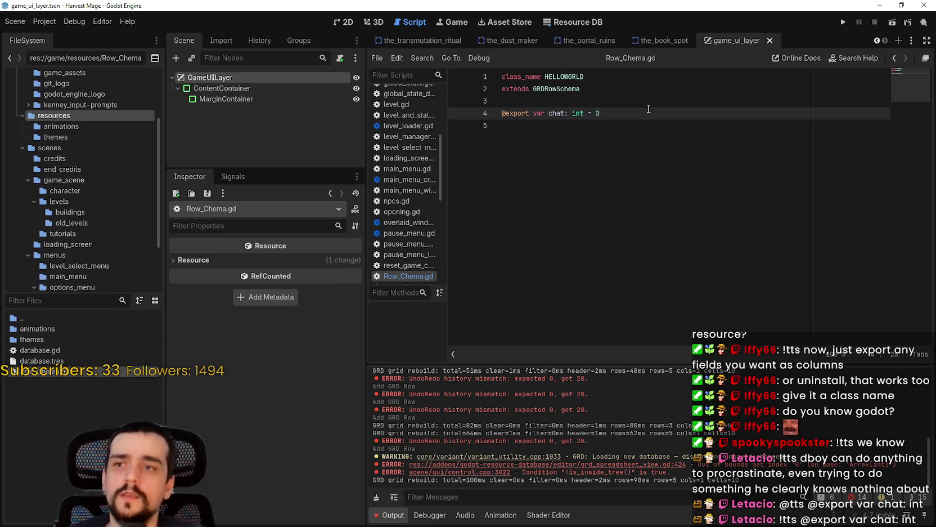
pyautogui.hotkey('ctrl', 's')
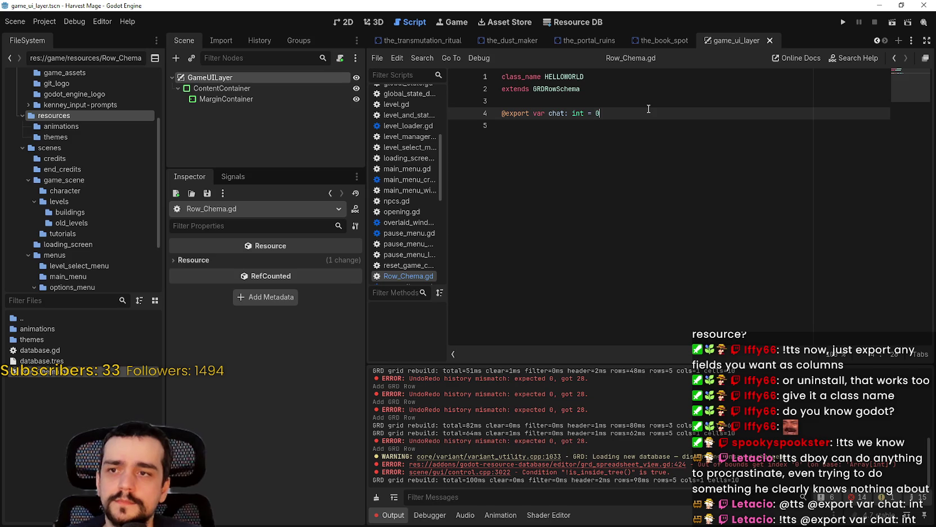
# Step: Return to the Resource DB showing Hello_Chat's five rows
pyautogui.click(48, 360)
pyautogui.click(60, 373)
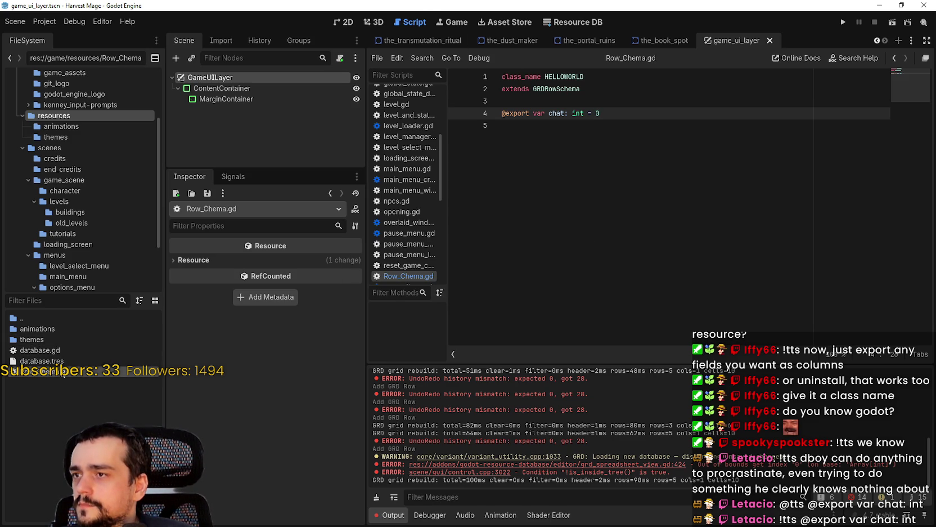
pyautogui.click(591, 23)
pyautogui.doubleClick(442, 138)
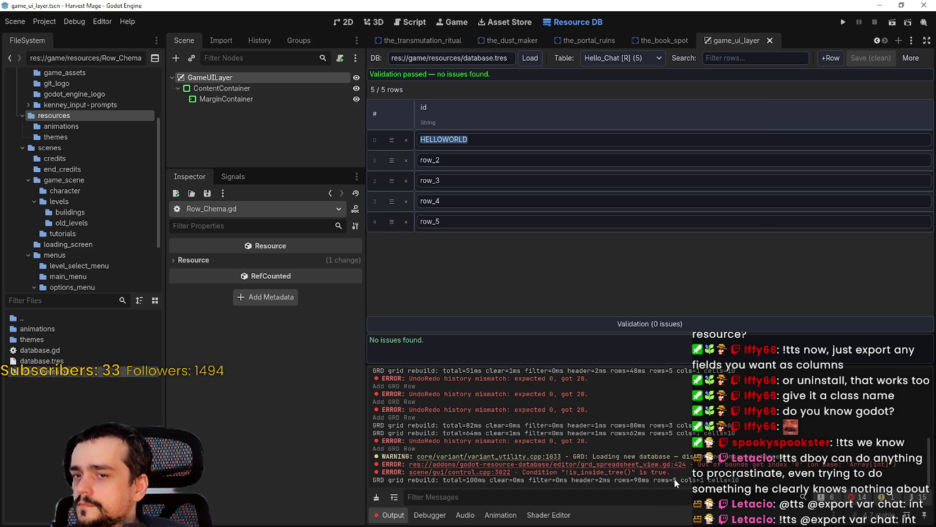
# Step: Switch to Hello_Chat_2 and back to Hello_Chat, then reload the database
pyautogui.click(610, 59)
pyautogui.click(610, 83)
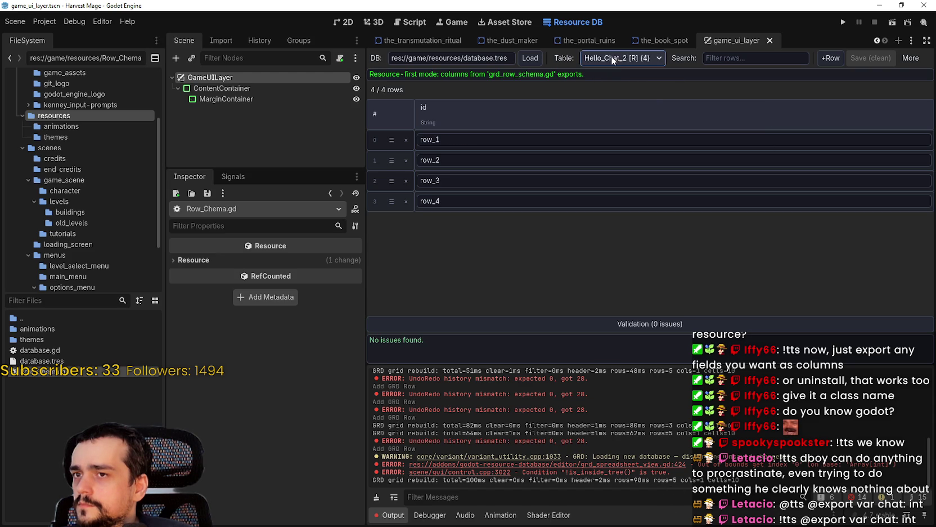
pyautogui.click(612, 56)
pyautogui.click(612, 72)
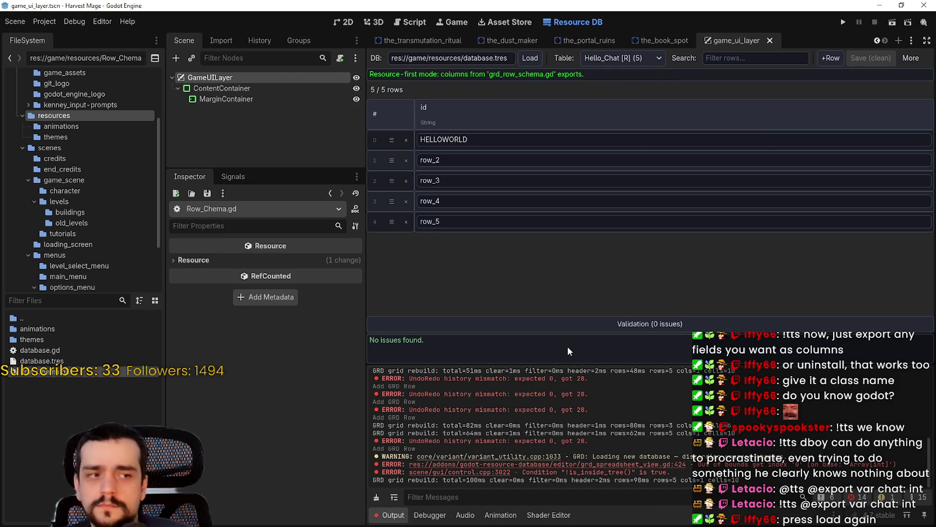
pyautogui.click(528, 58)
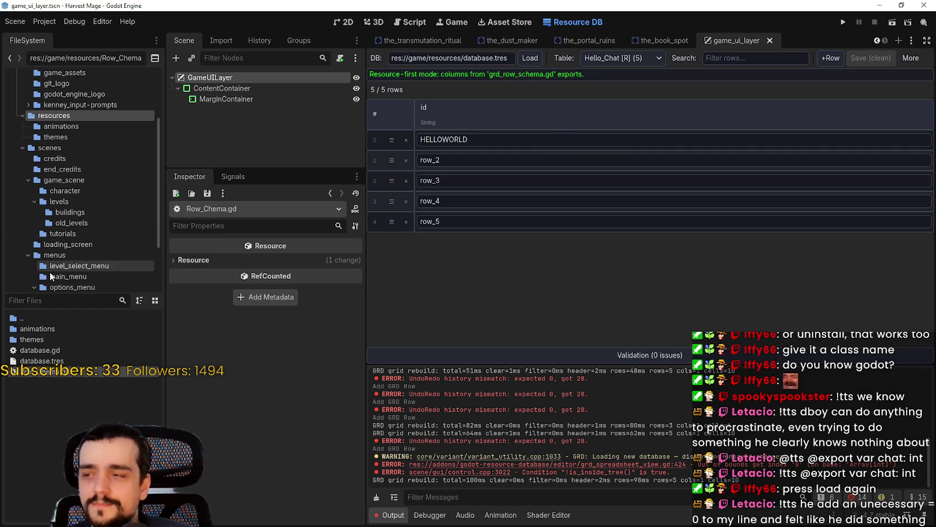
# Step: Remove the ' = 0' default from the chat field and reload Hello_Chat
pyautogui.click(70, 352)
pyautogui.doubleClick(70, 371)
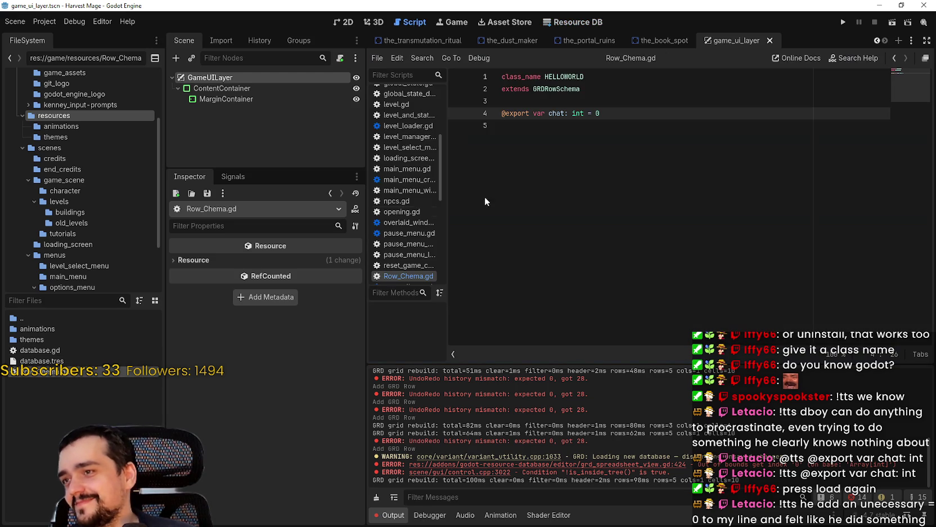
pyautogui.click(572, 121)
pyautogui.click(602, 113)
pyautogui.press('BackSpace')
pyautogui.press('BackSpace')
pyautogui.press('BackSpace')
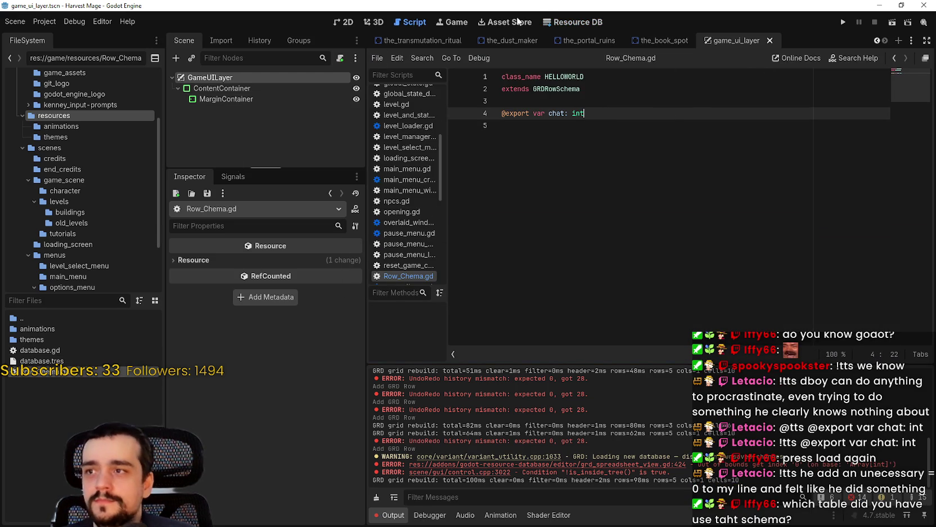
pyautogui.click(568, 22)
pyautogui.click(527, 58)
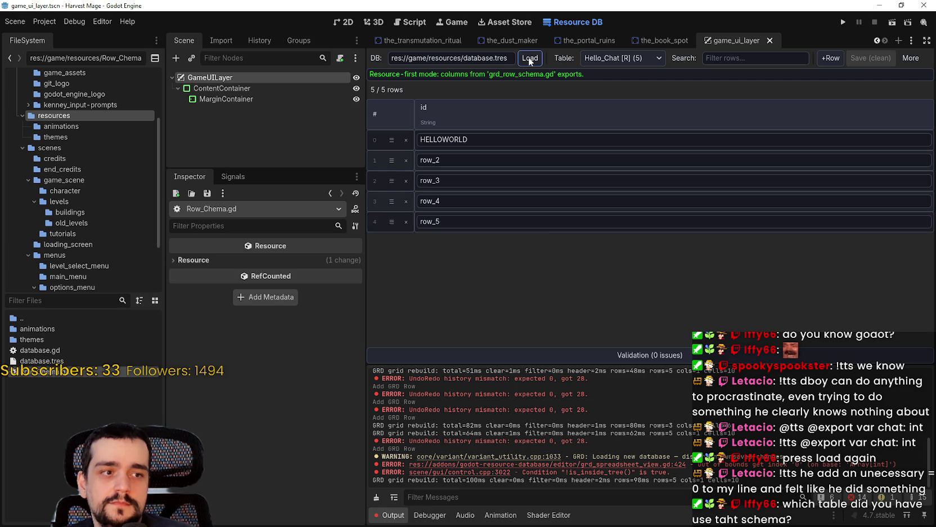
pyautogui.doubleClick(445, 139)
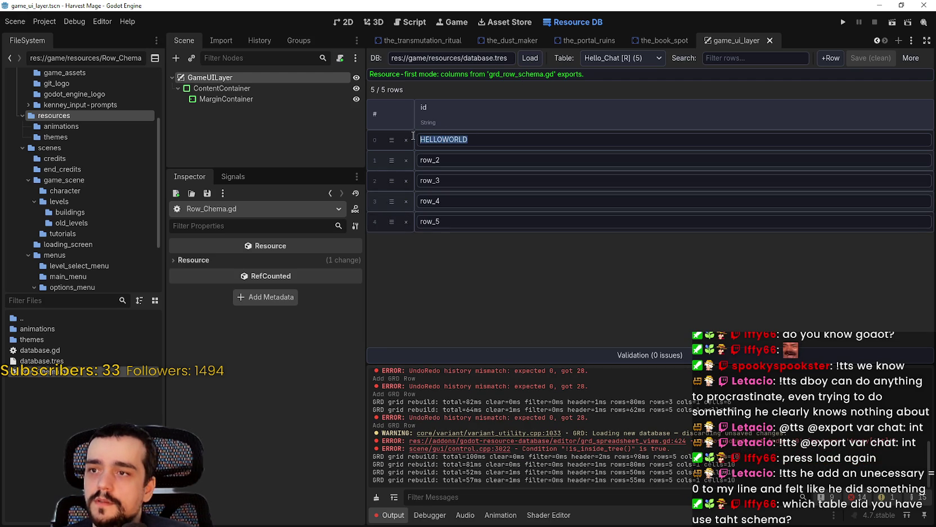
# Step: Create table_2 with the HELLOWORLD row script, giving String id and int chat columns
pyautogui.click(405, 222)
pyautogui.click(600, 57)
pyautogui.click(860, 56)
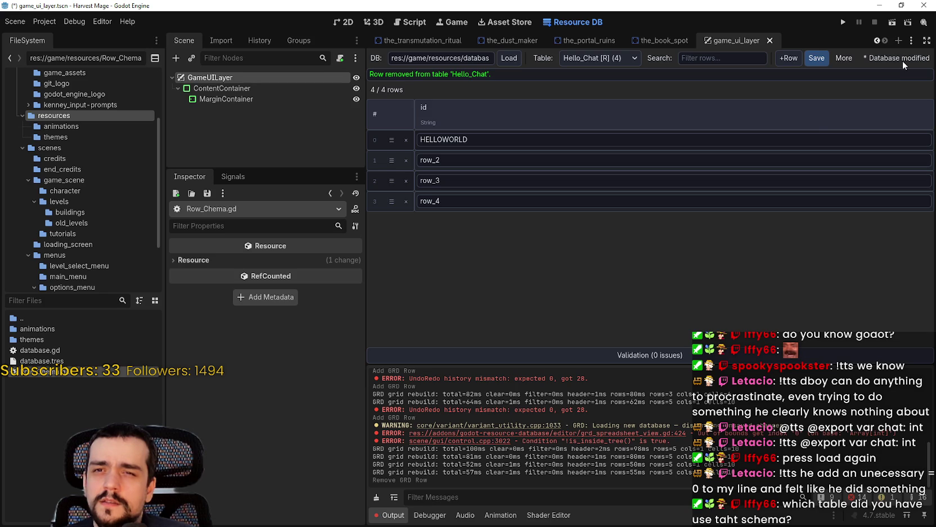
pyautogui.click(850, 57)
pyautogui.click(850, 99)
pyautogui.click(512, 279)
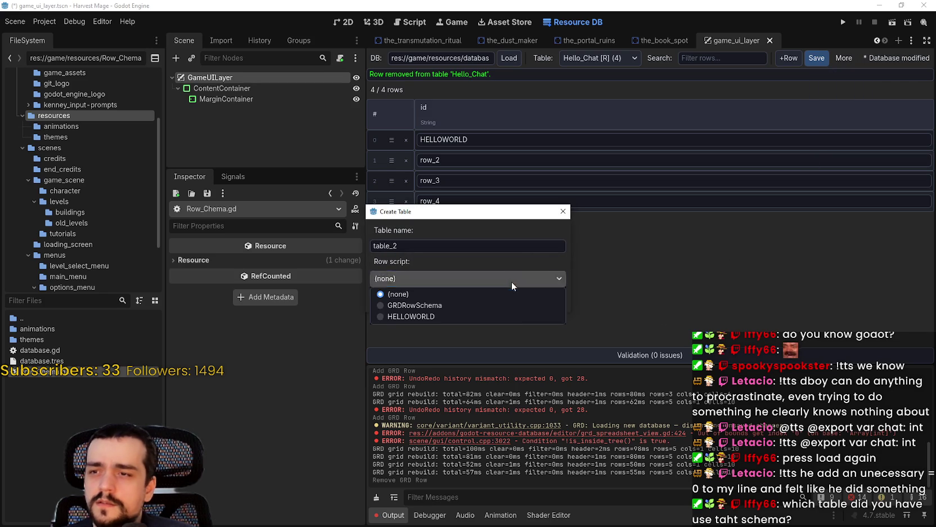
pyautogui.click(402, 317)
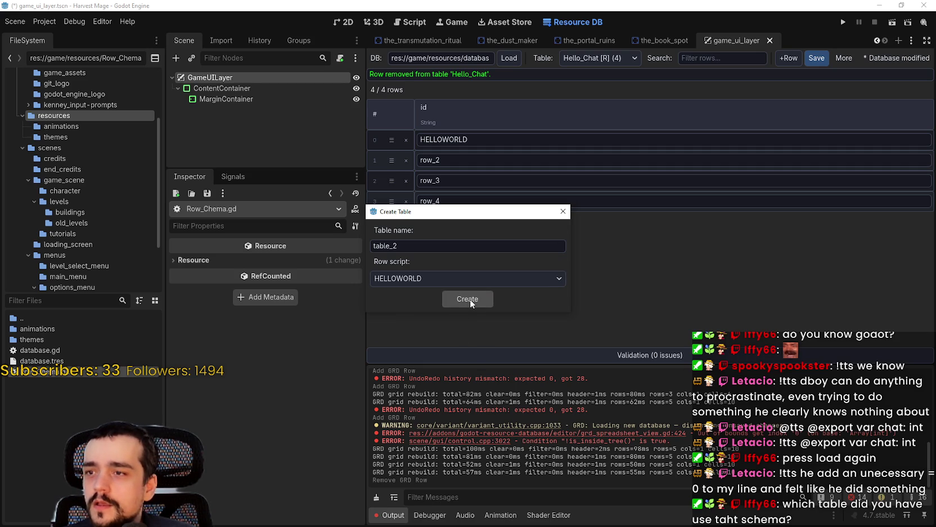
pyautogui.doubleClick(394, 245)
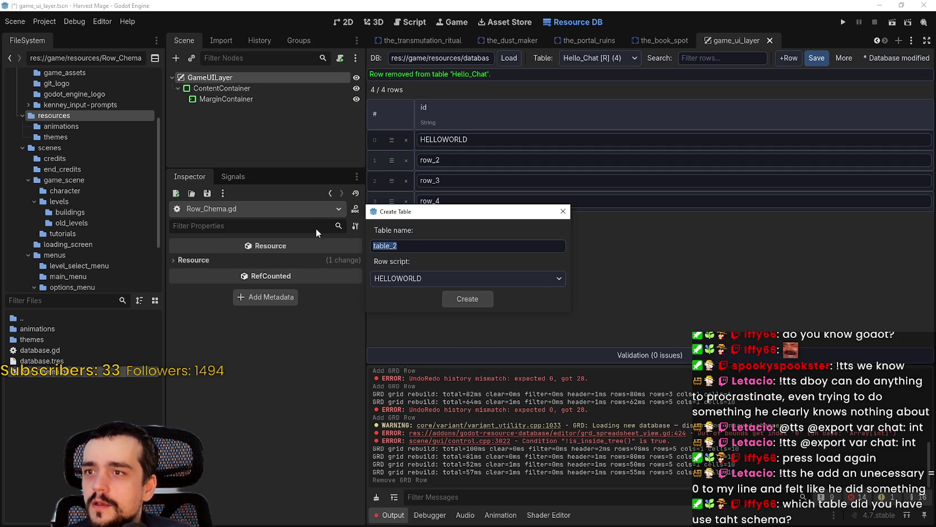
pyautogui.click(454, 297)
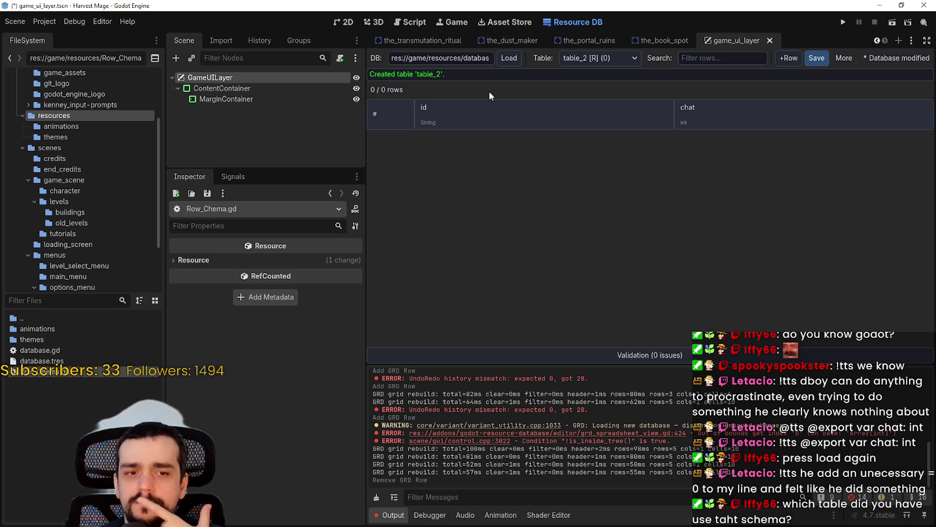
pyautogui.click(39, 360)
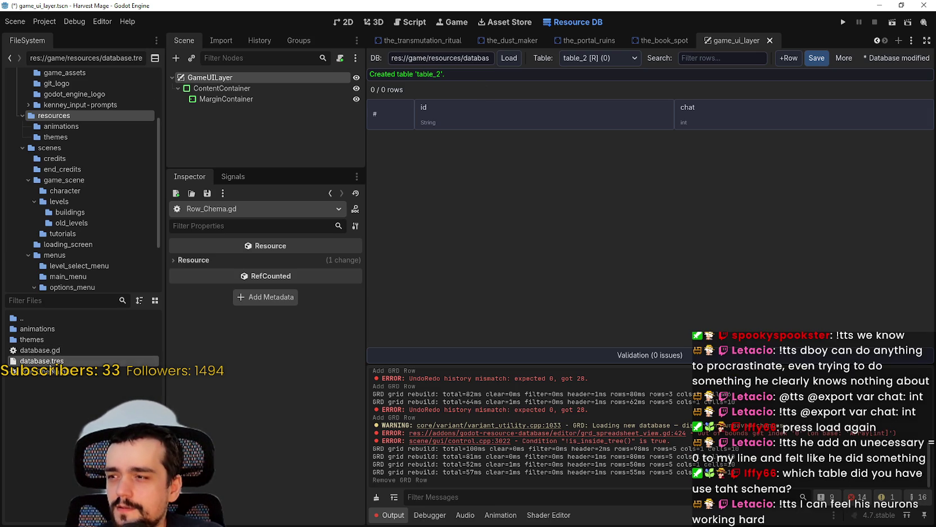
pyautogui.doubleClick(51, 372)
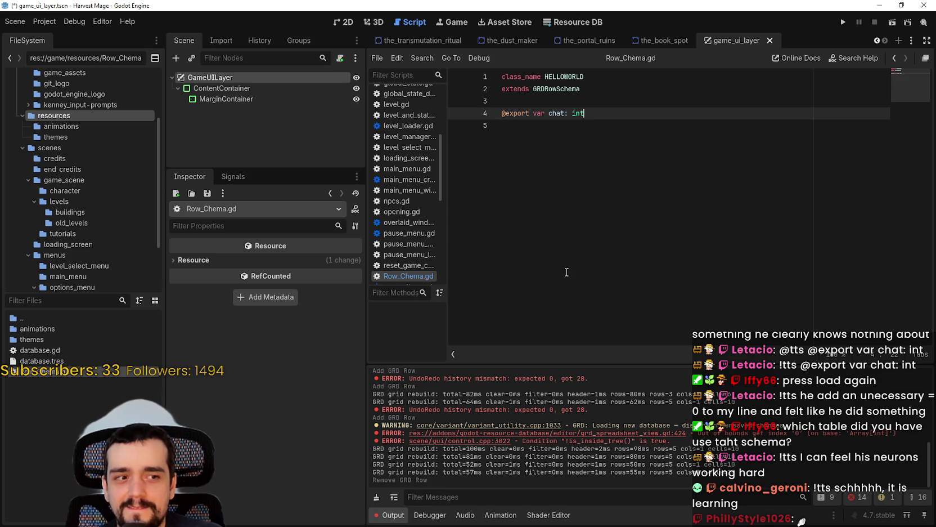
pyautogui.press('Return')
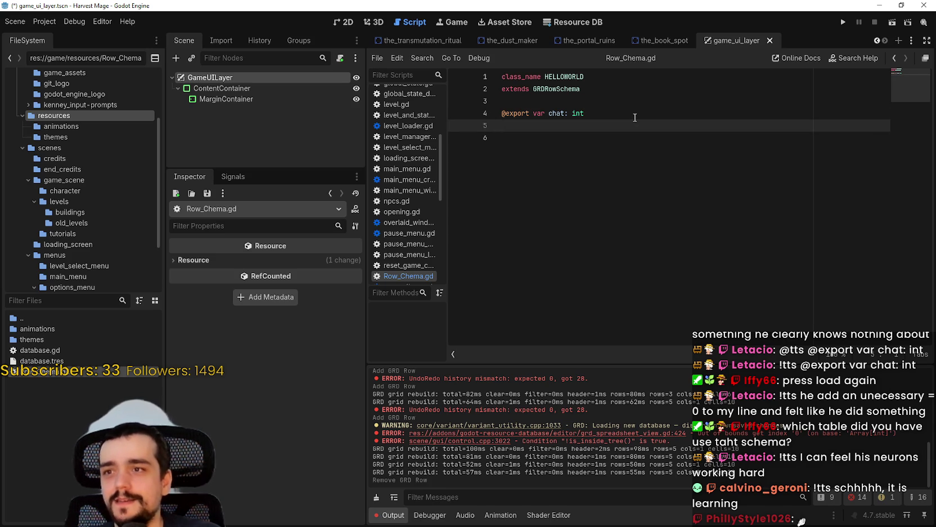
pyautogui.write('@export')
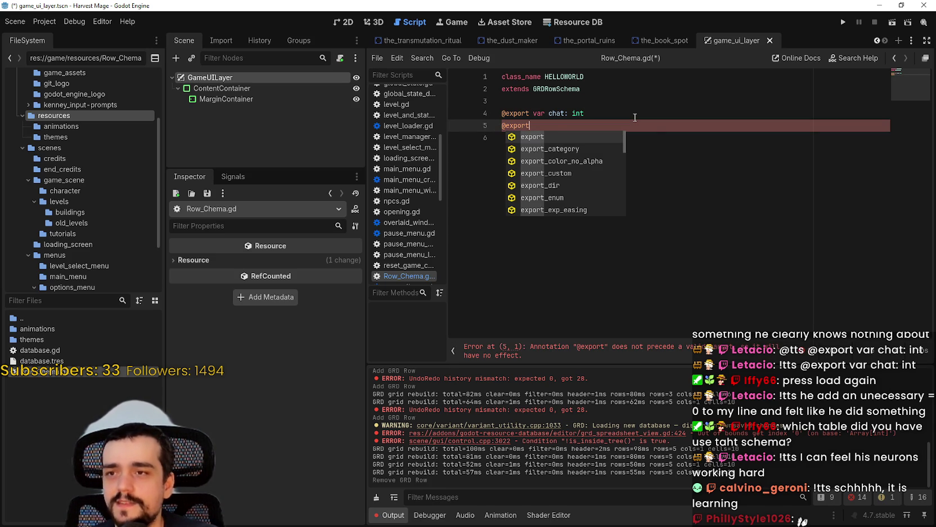
pyautogui.write(' var ')
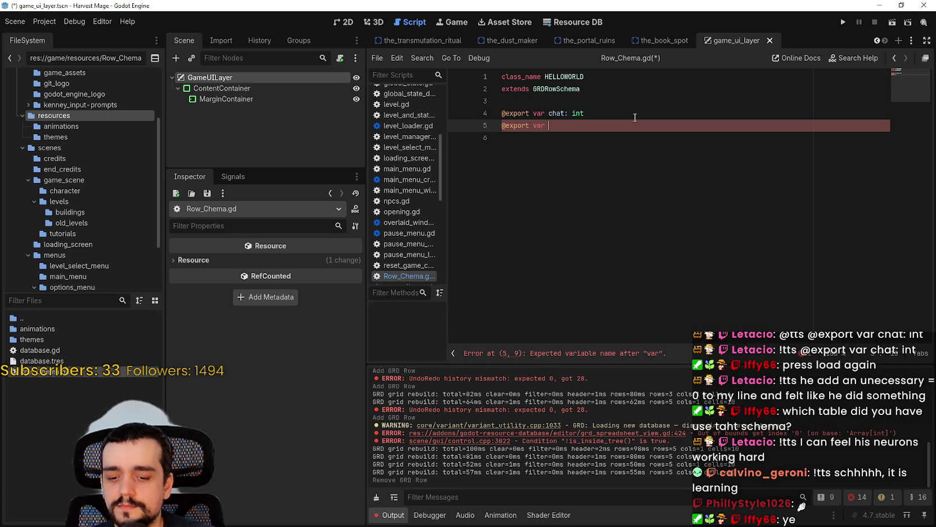
pyautogui.write('chat_is')
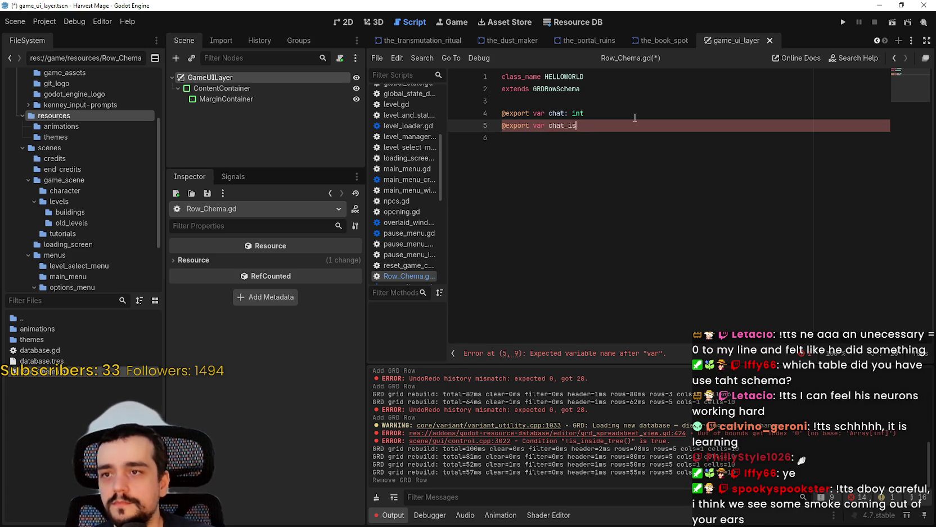
pyautogui.write('_a_dumbass')
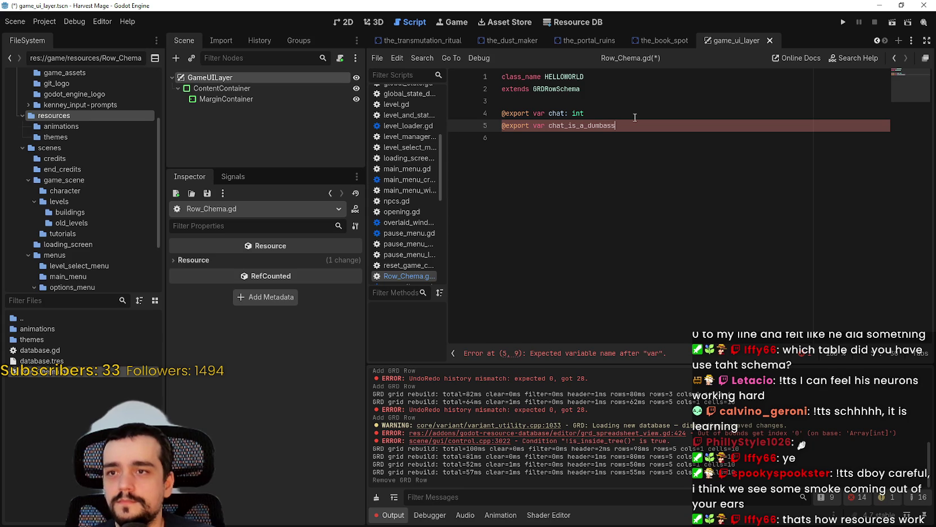
pyautogui.write(': bool ')
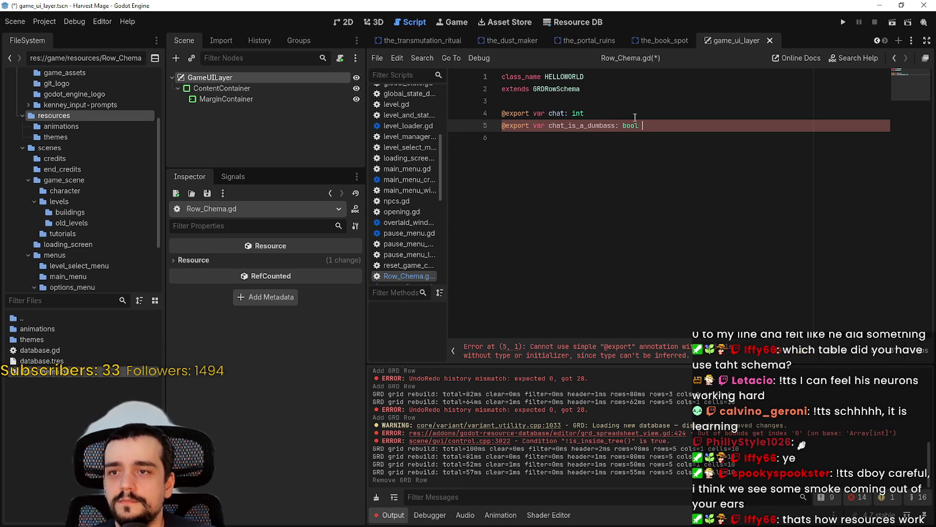
pyautogui.write('= false')
pyautogui.hotkey('ctrl', 's')
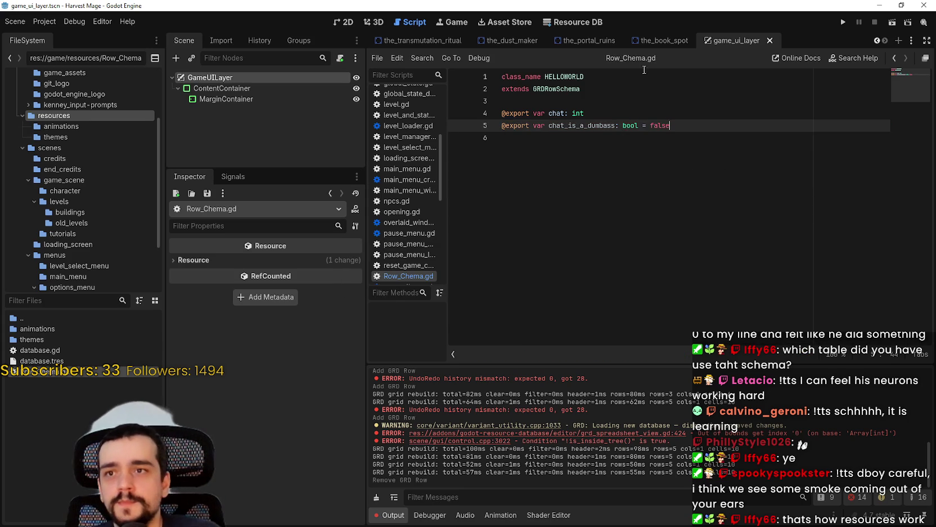
pyautogui.click(561, 18)
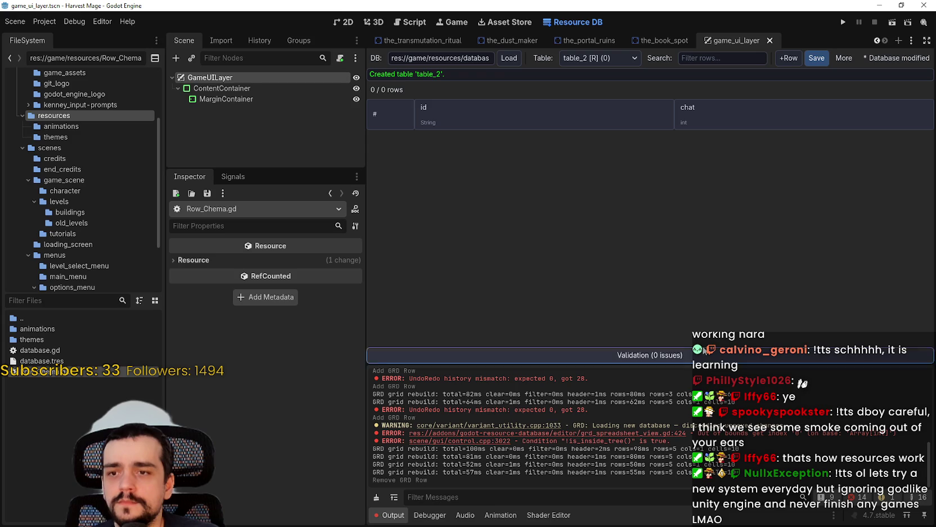
# Step: Reload the database, show table_2 with its bool column, and add a new row_1
pyautogui.click(510, 58)
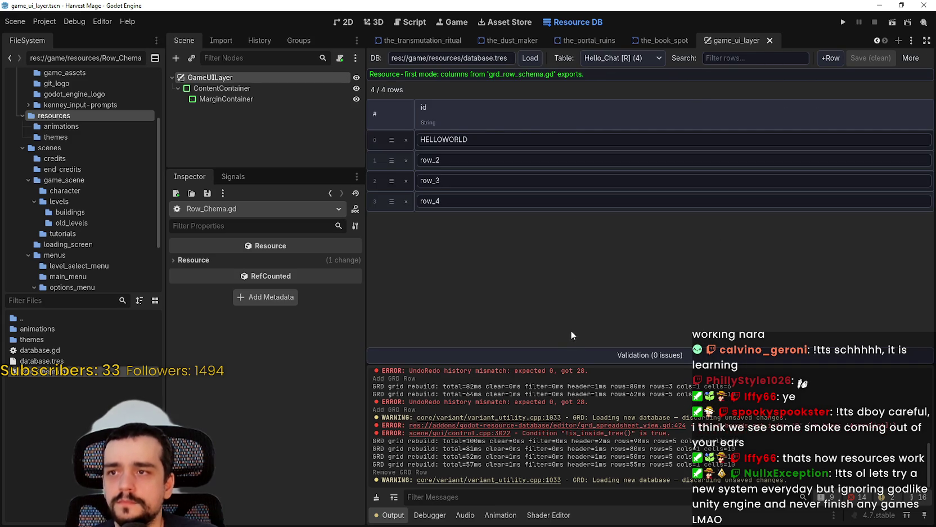
pyautogui.click(616, 58)
pyautogui.click(644, 107)
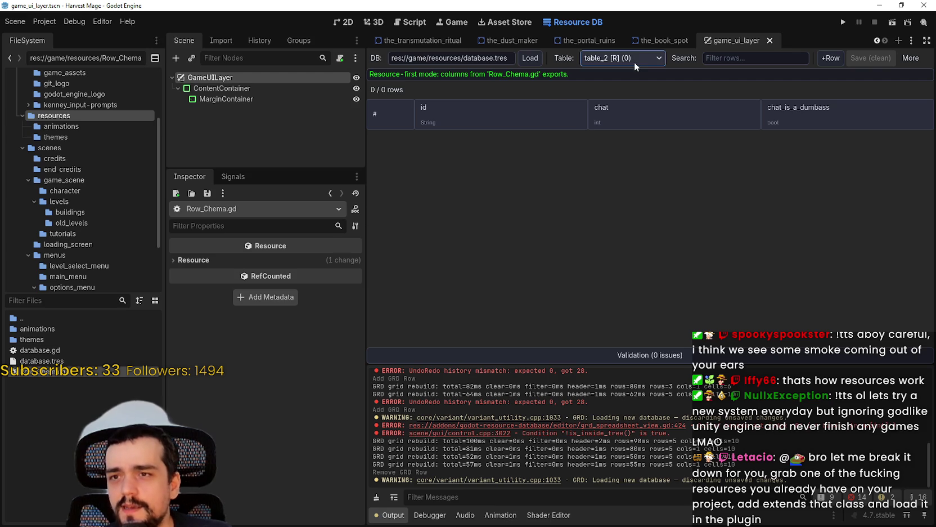
pyautogui.click(832, 61)
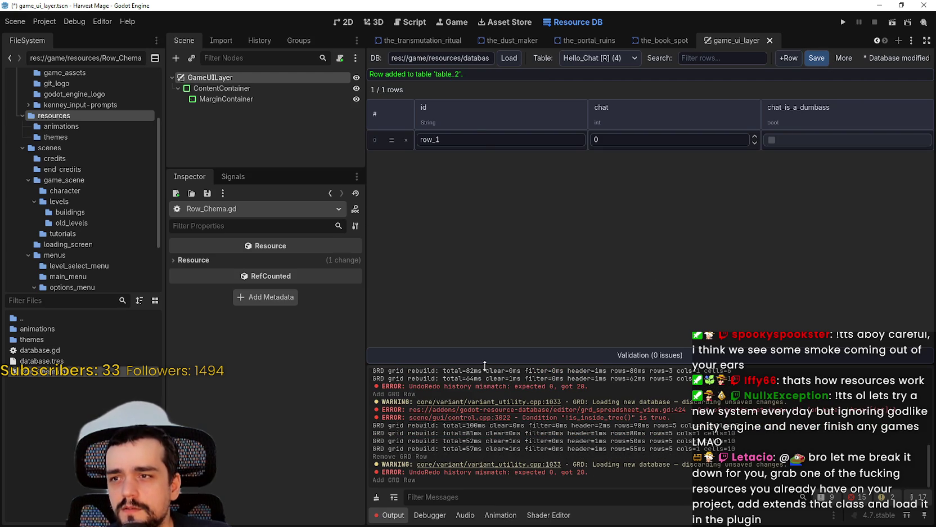
pyautogui.click(392, 138)
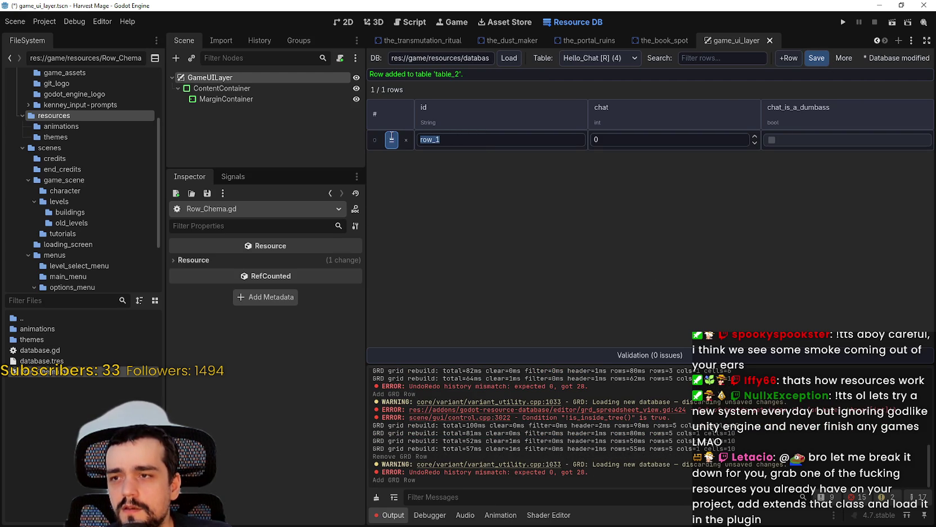
# Step: Enter a chat value of 455 for row_1 and tick its bool field
pyautogui.click(624, 140)
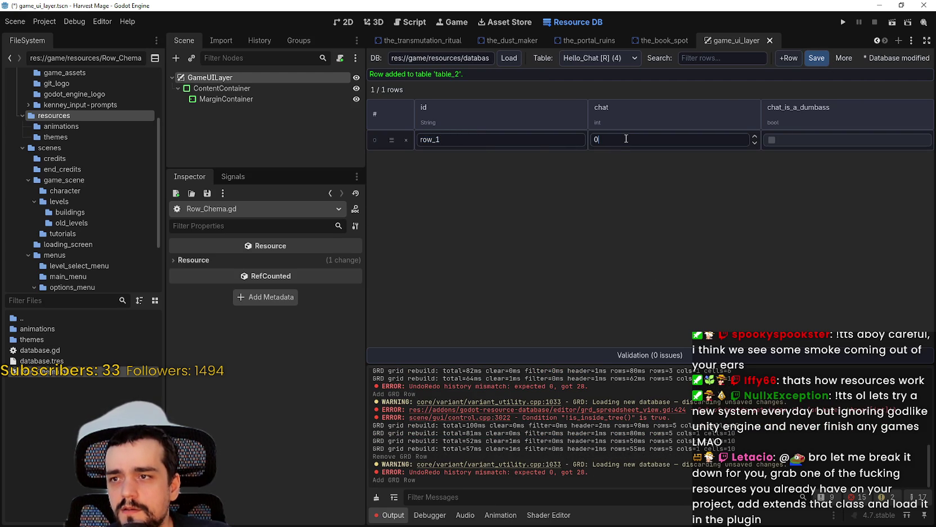
pyautogui.write('sdads')
pyautogui.hotkey('ctrl', 'a')
pyautogui.write('455')
pyautogui.click(788, 138)
pyautogui.click(786, 138)
pyautogui.click(659, 359)
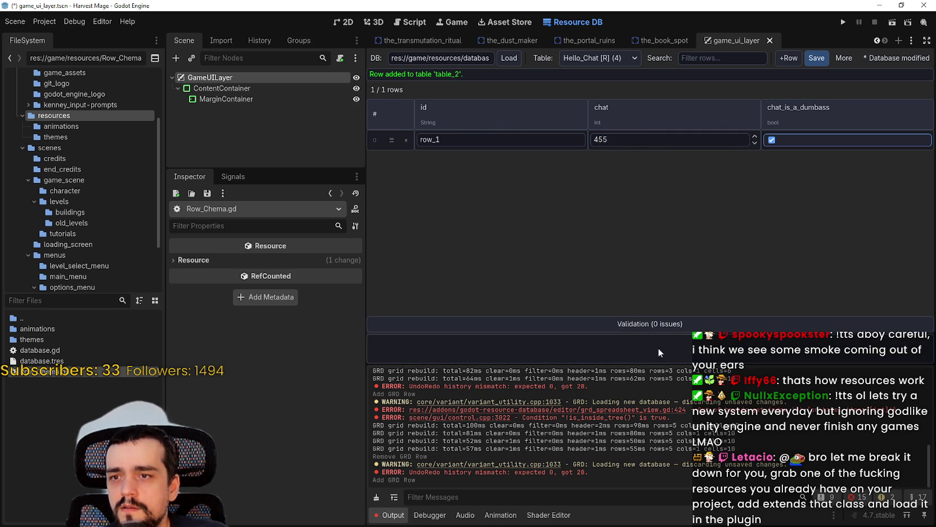
pyautogui.click(642, 327)
pyautogui.click(642, 354)
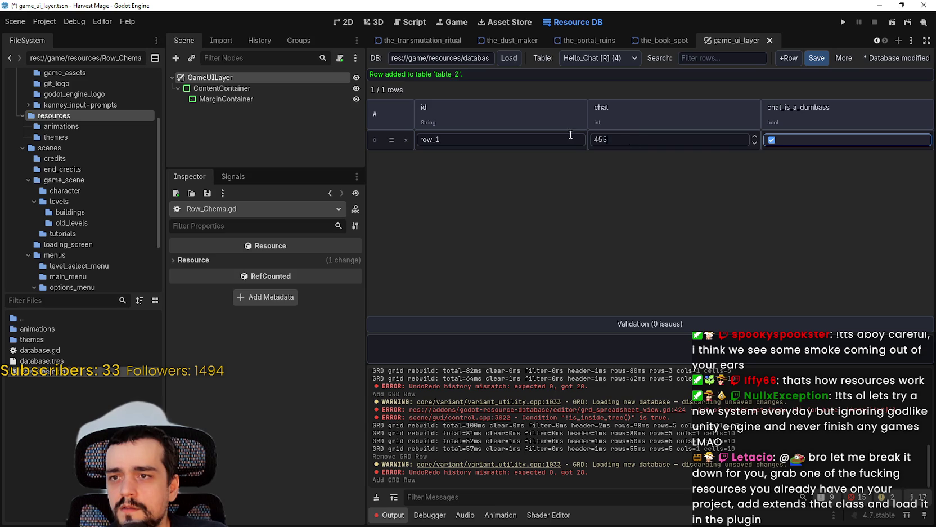
pyautogui.click(652, 319)
pyautogui.click(656, 355)
pyautogui.click(656, 324)
pyautogui.click(654, 355)
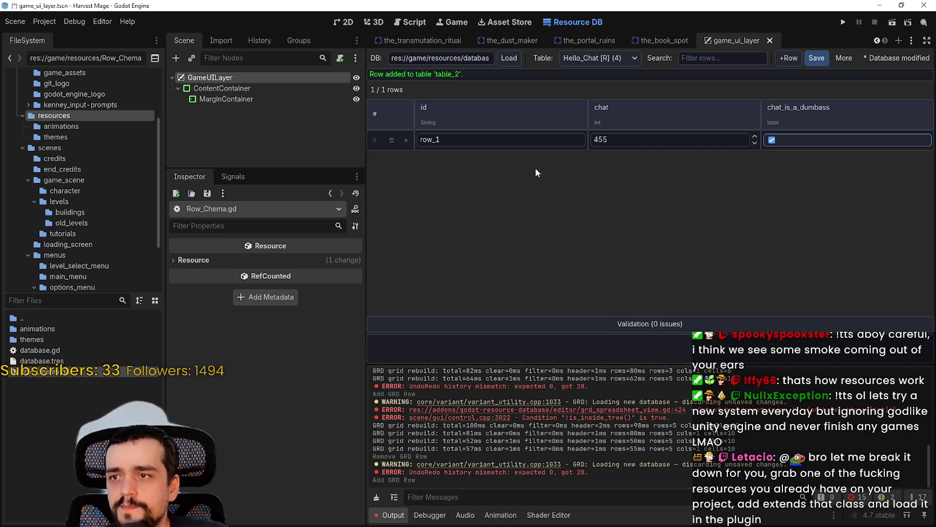
# Step: Save the database, then try other chat entries and re-tick row_1's bool field
pyautogui.click(817, 58)
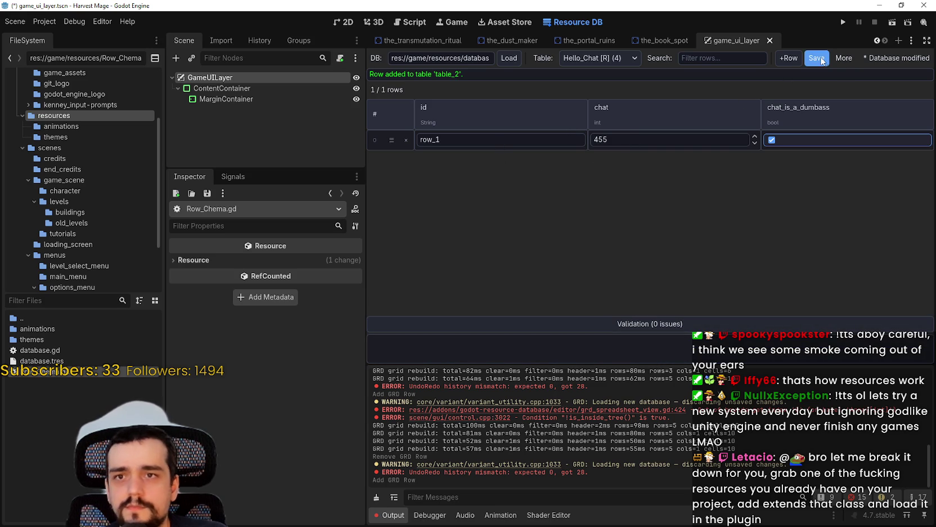
pyautogui.click(658, 354)
pyautogui.click(652, 330)
pyautogui.doubleClick(647, 141)
pyautogui.write('454354')
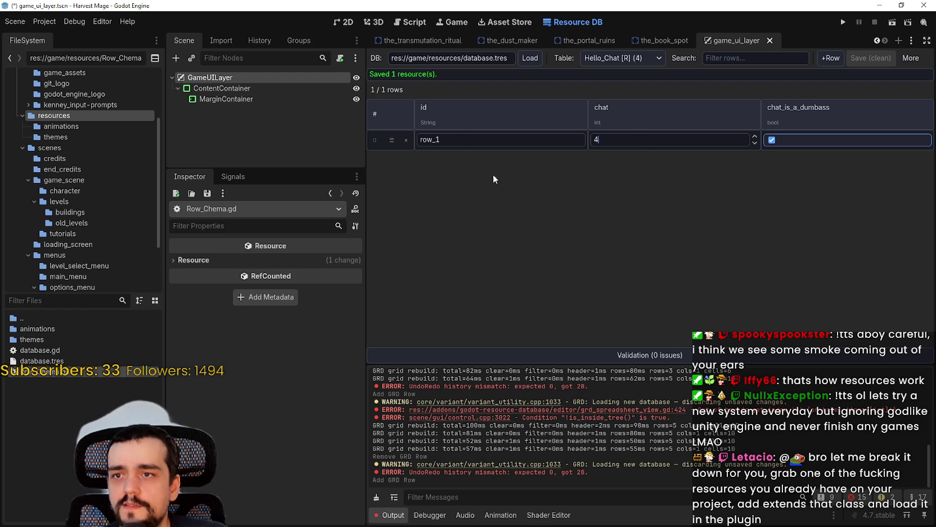
pyautogui.doubleClick(631, 136)
pyautogui.write('dcxcxcx')
pyautogui.click(772, 140)
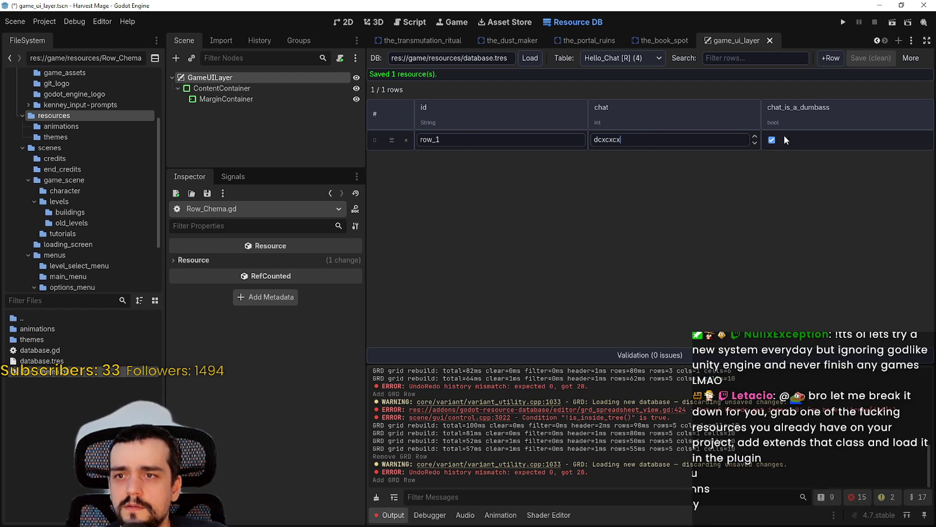
pyautogui.click(773, 139)
# Step: Set row_1's chat value to 3434 and save the database
pyautogui.doubleClick(647, 140)
pyautogui.write('3ddsdsdsdsds')
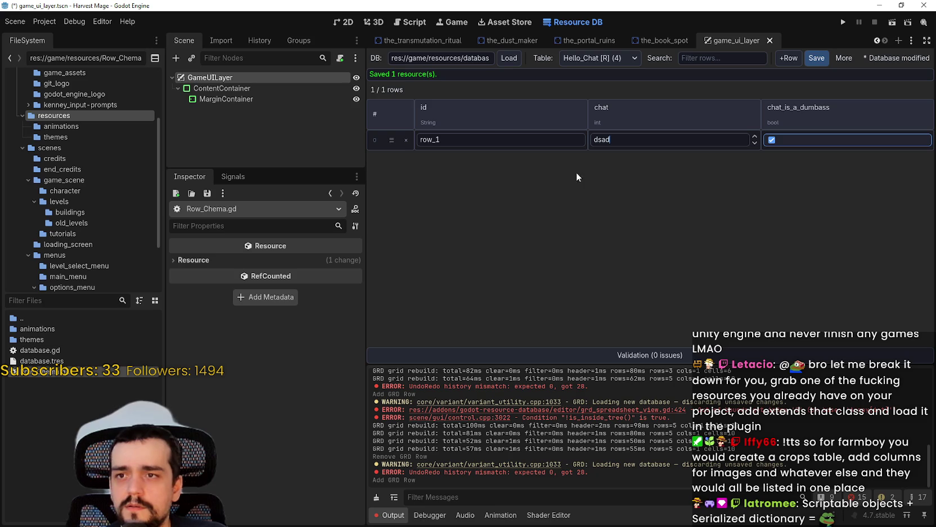
pyautogui.click(660, 354)
pyautogui.doubleClick(622, 140)
pyautogui.write('asdasdasd')
pyautogui.click(629, 179)
pyautogui.doubleClick(625, 139)
pyautogui.write('3434')
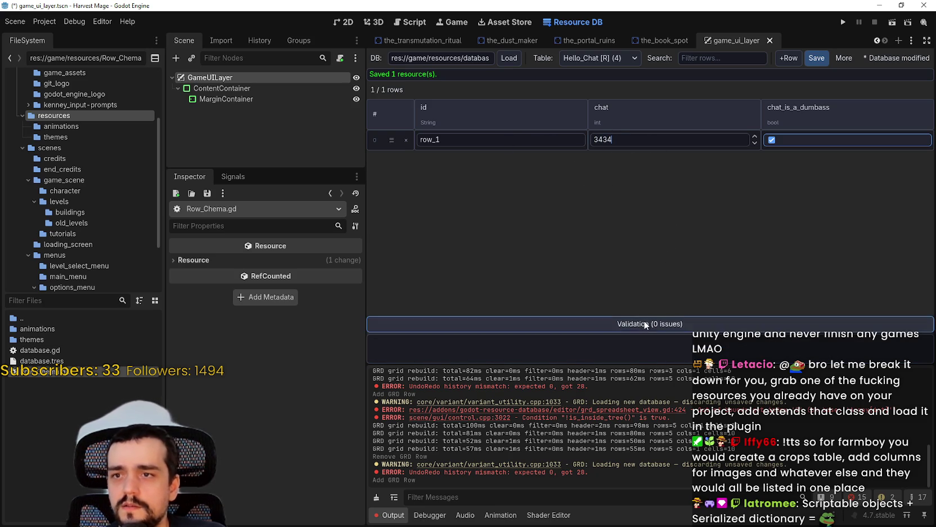
pyautogui.click(819, 62)
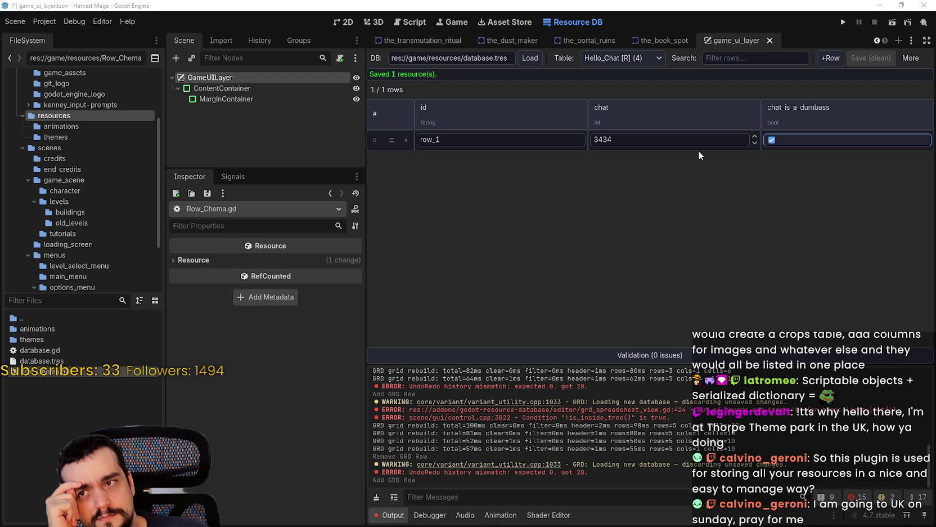
# Step: Step row_1's chat spinbox up to 3450 and check that validation shows 0 issues
pyautogui.click(754, 136)
pyautogui.click(755, 136)
pyautogui.click(755, 136)
pyautogui.click(754, 136)
pyautogui.click(755, 136)
pyautogui.click(758, 137)
pyautogui.click(755, 136)
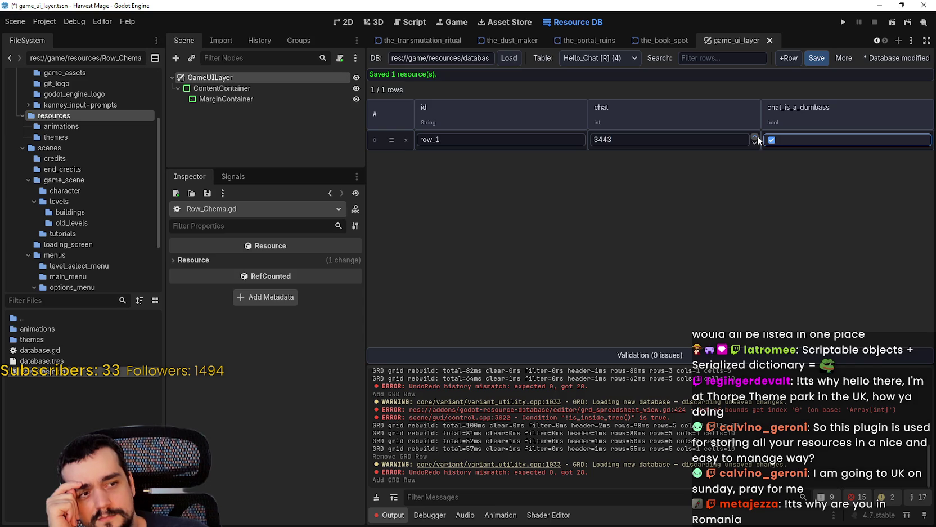
pyautogui.scroll(14, 758, 140)
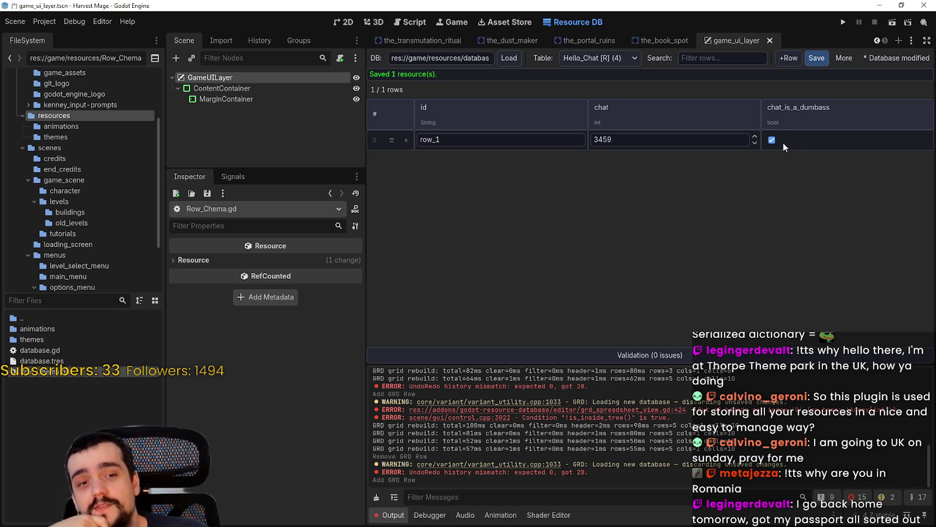
pyautogui.click(783, 135)
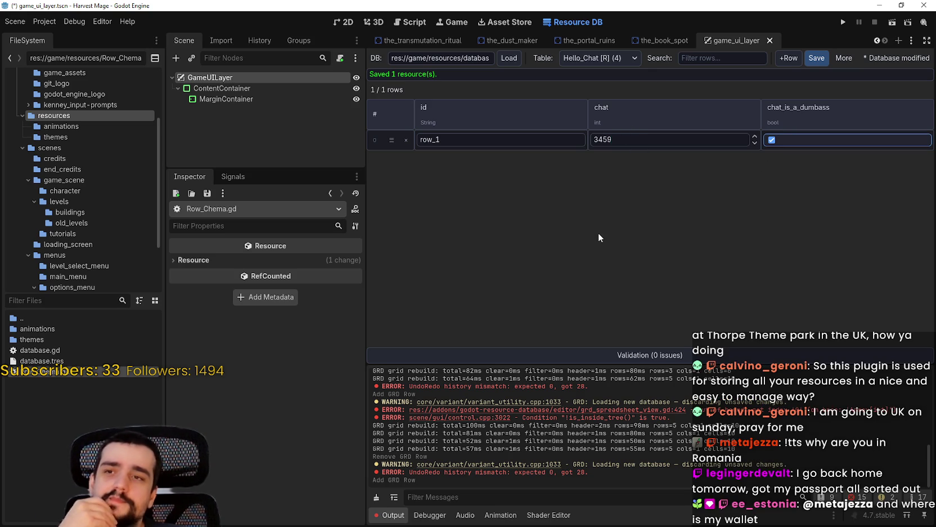
pyautogui.doubleClick(463, 136)
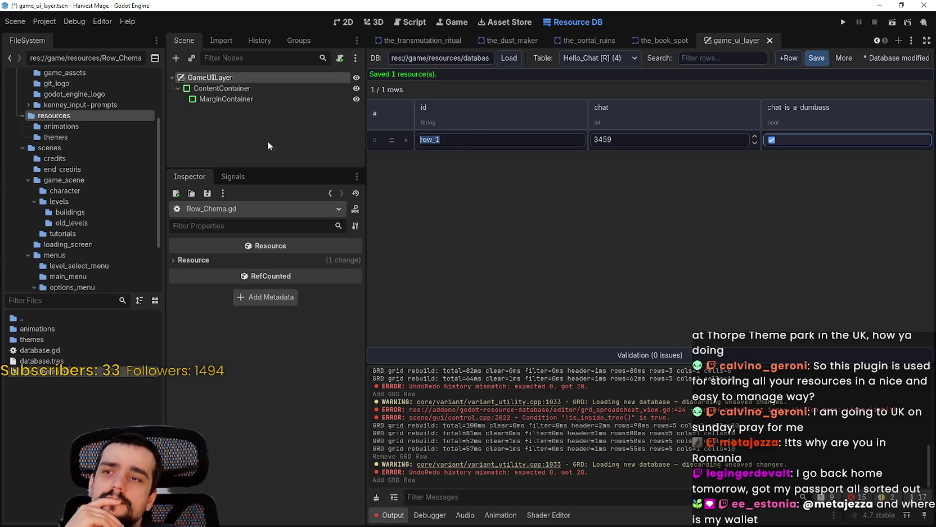
pyautogui.click(528, 360)
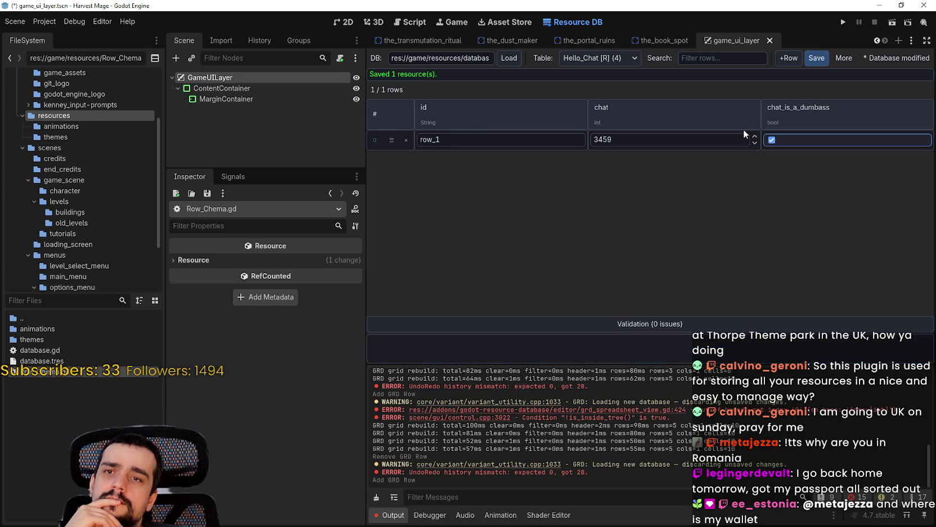
# Step: Save the database, run Validate, and generate the GDScript constants
pyautogui.click(824, 64)
pyautogui.click(907, 59)
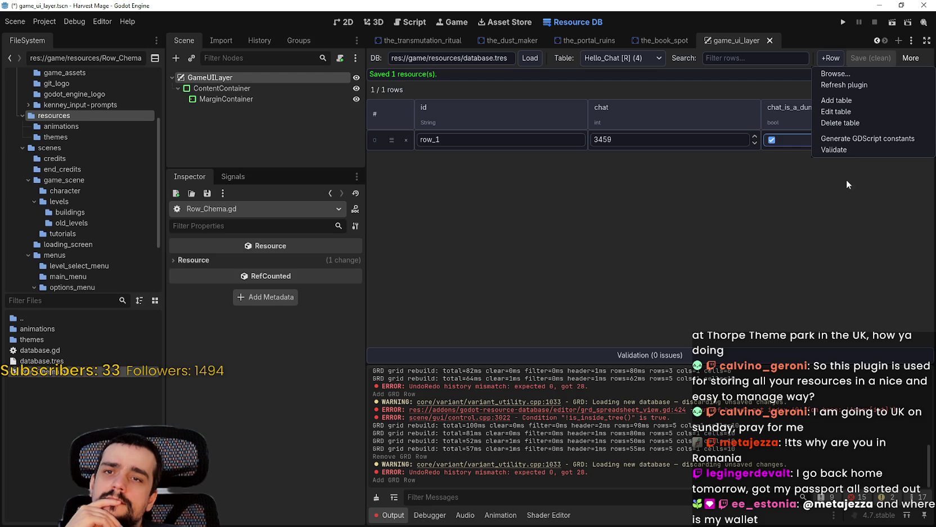
pyautogui.click(909, 56)
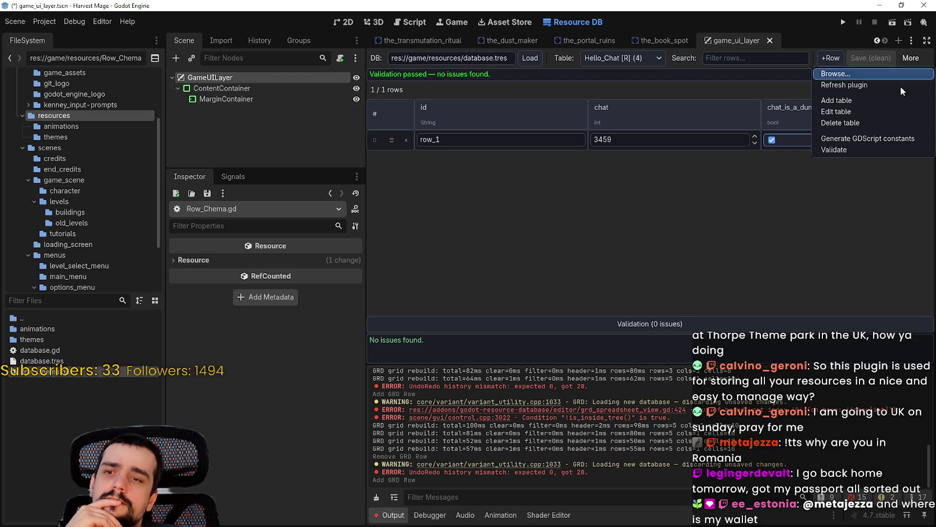
pyautogui.click(863, 139)
# Step: Inspect the table entries in database.tres, then open database.gd at the ROW_5 constant
pyautogui.click(84, 360)
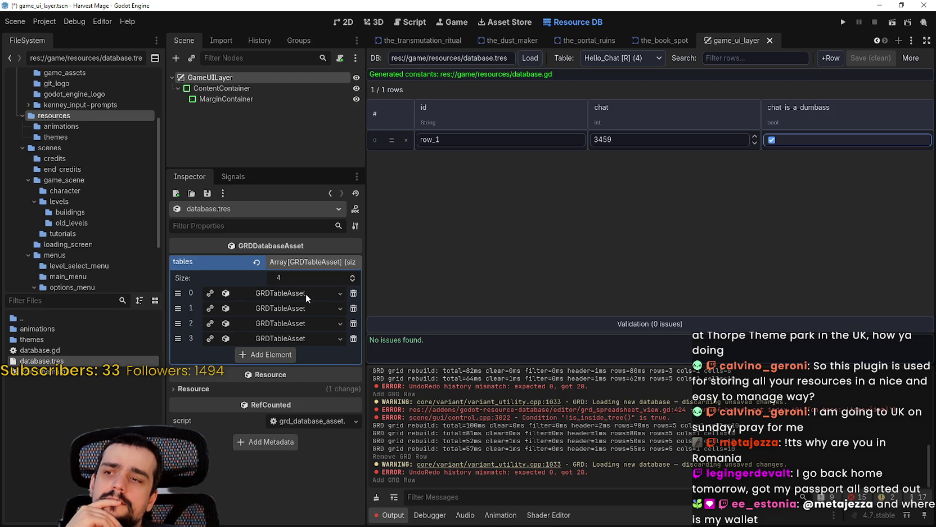
pyautogui.click(305, 293)
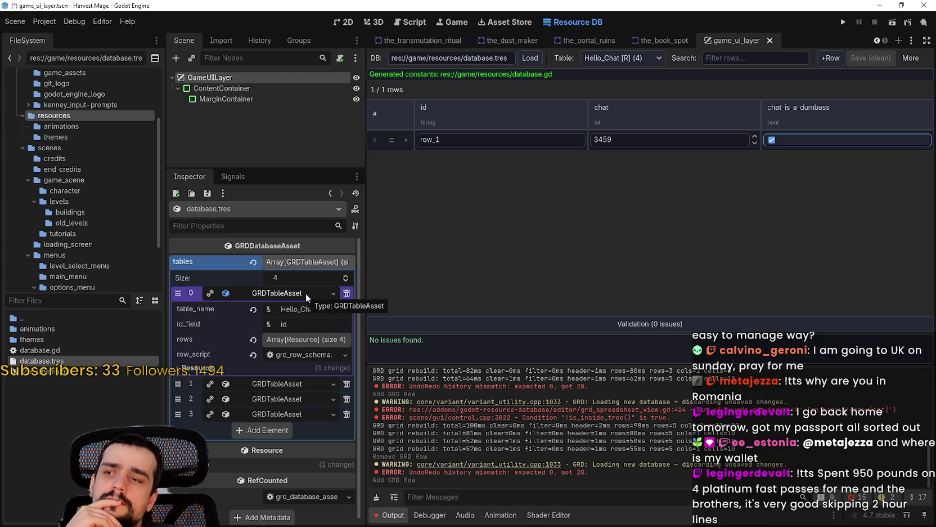
pyautogui.click(306, 294)
pyautogui.click(276, 319)
pyautogui.click(252, 320)
pyautogui.doubleClick(39, 350)
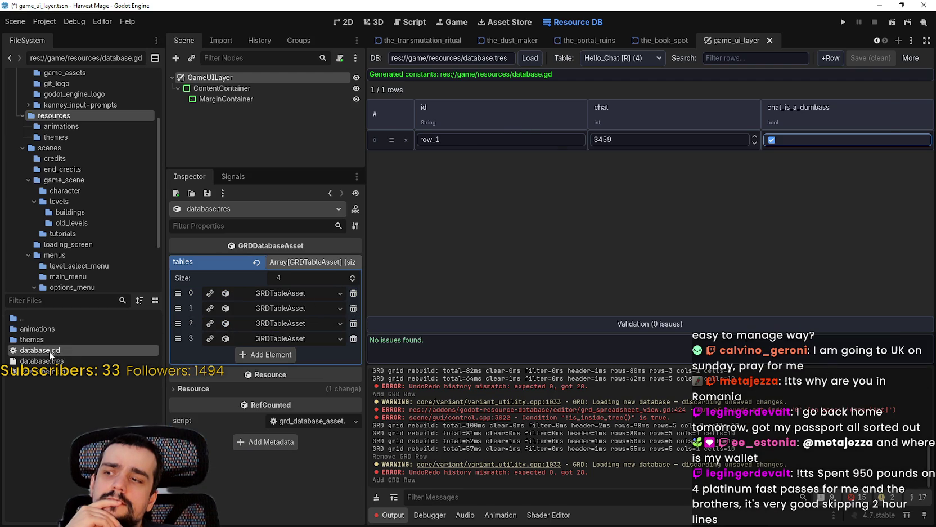
pyautogui.click(563, 263)
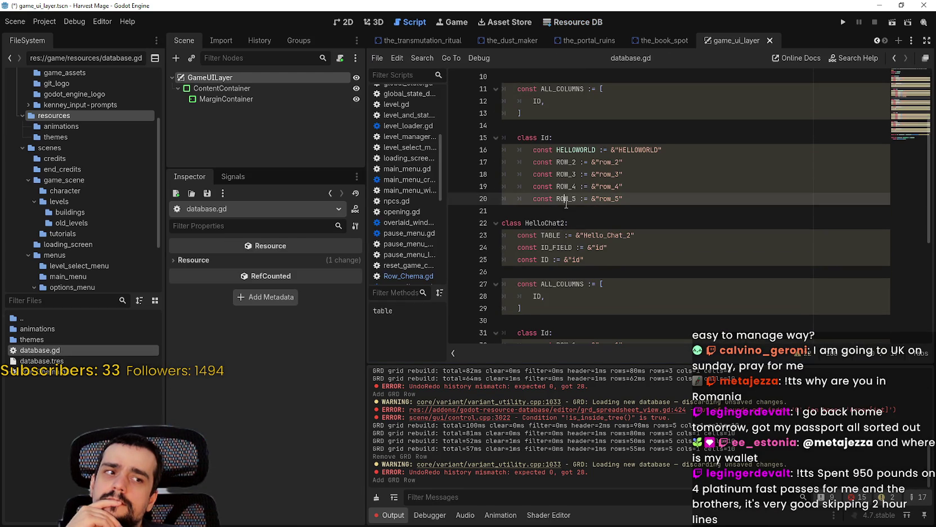
# Step: Scroll through the Id and HelloChat2 classes in database.gd, then switch back to Resource DB
pyautogui.scroll(-4, 565, 214)
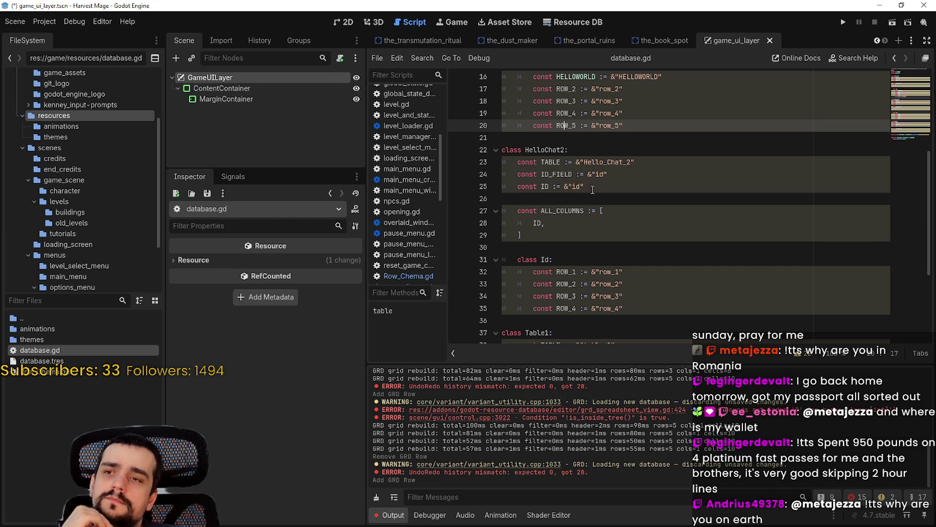
pyautogui.scroll(-4, 817, 174)
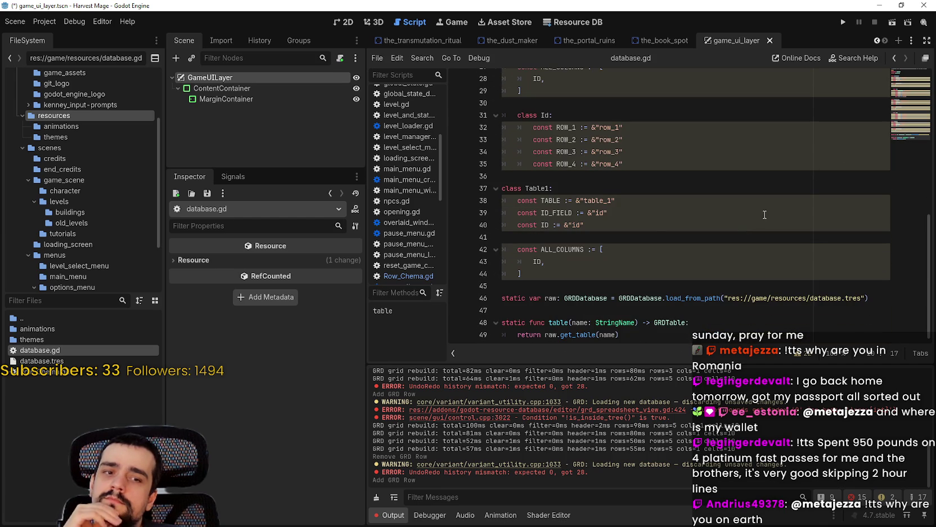
pyautogui.click(663, 283)
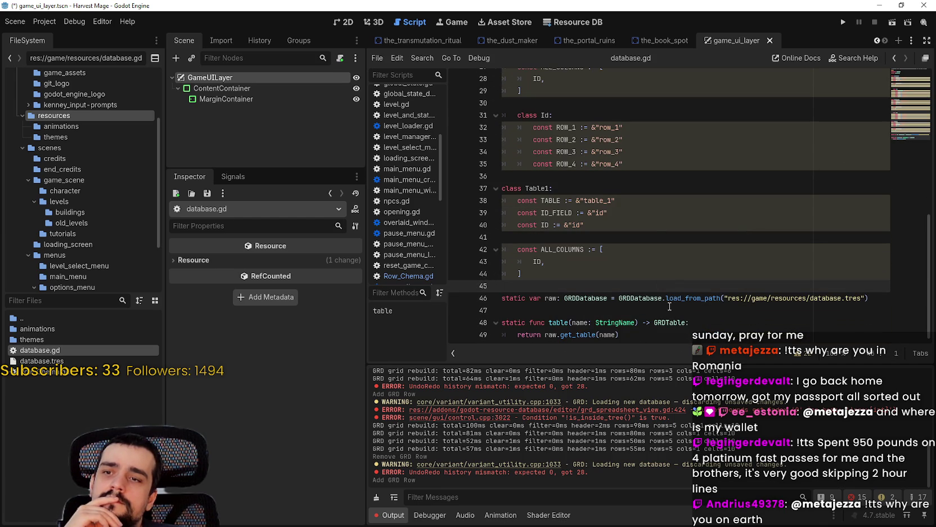
pyautogui.scroll(9, 638, 299)
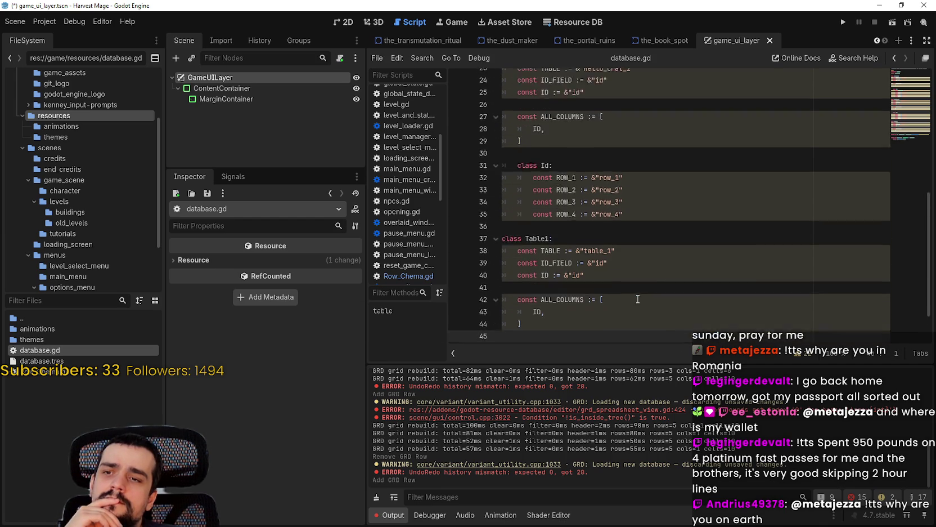
pyautogui.scroll(1, 658, 223)
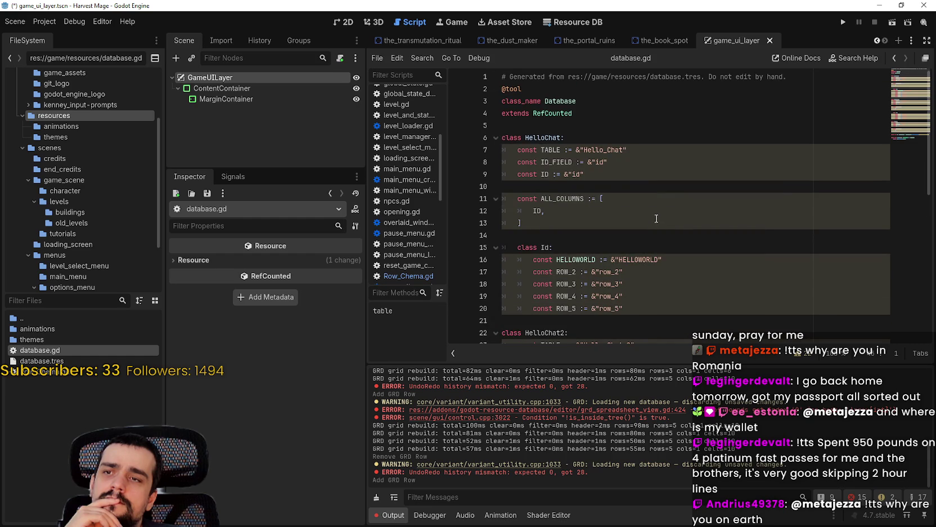
pyautogui.scroll(-2, 654, 218)
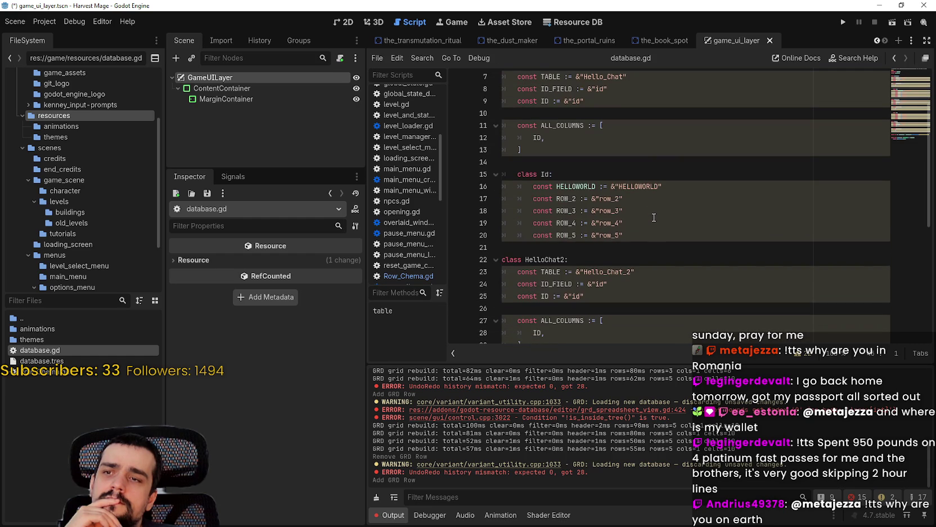
pyautogui.scroll(2, 654, 217)
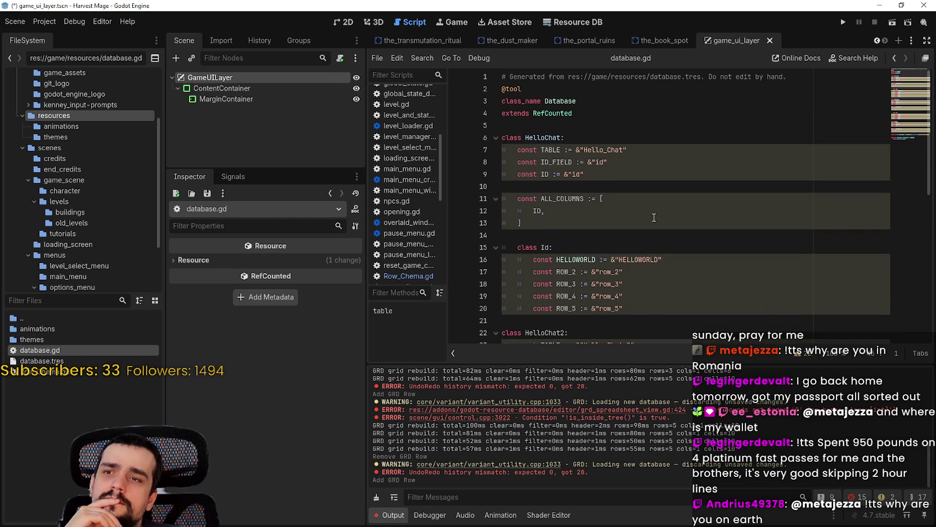
pyautogui.scroll(-9, 654, 218)
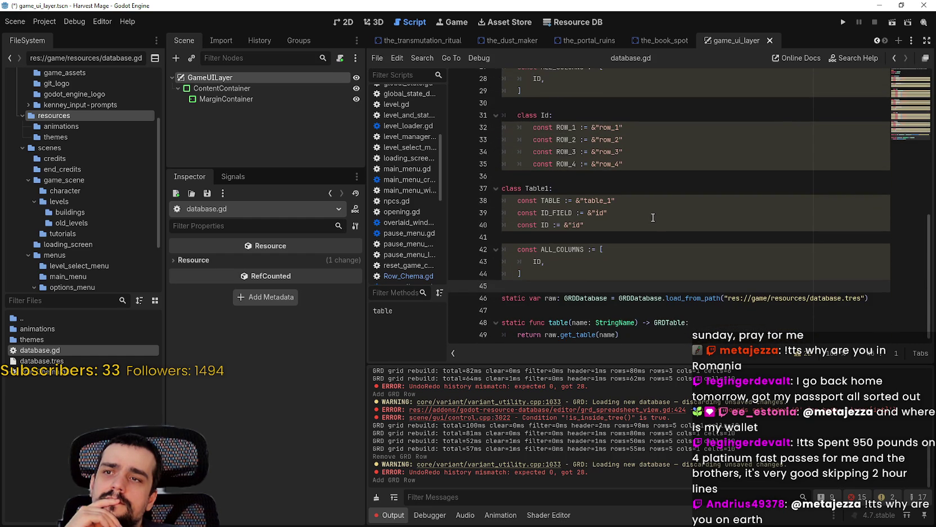
pyautogui.click(573, 22)
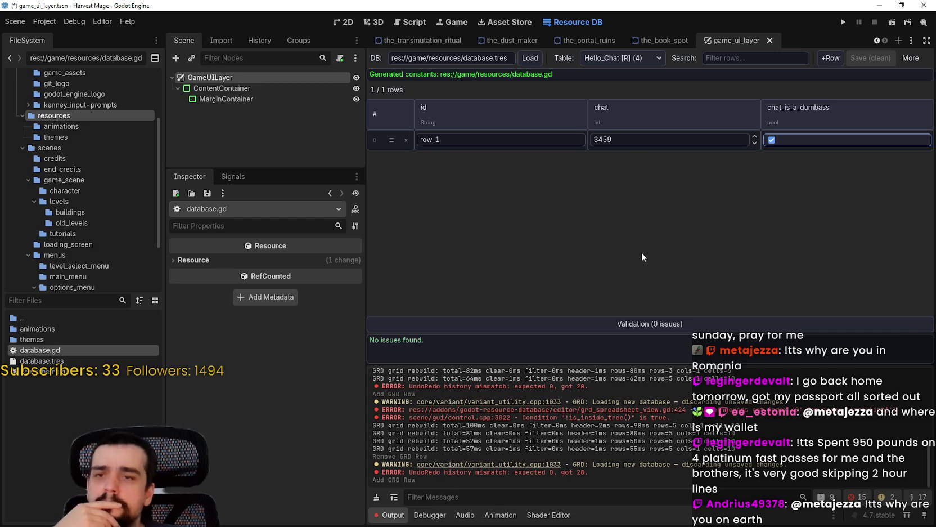
pyautogui.click(660, 58)
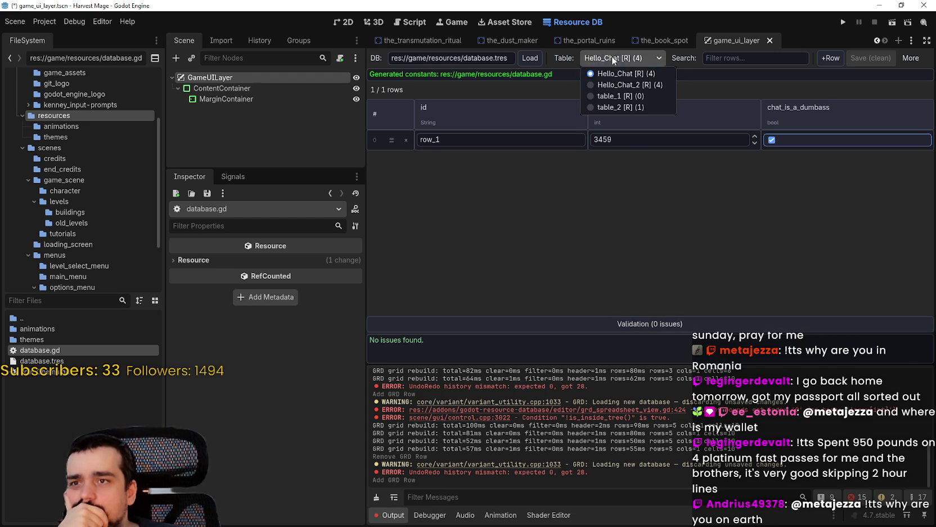
pyautogui.click(664, 232)
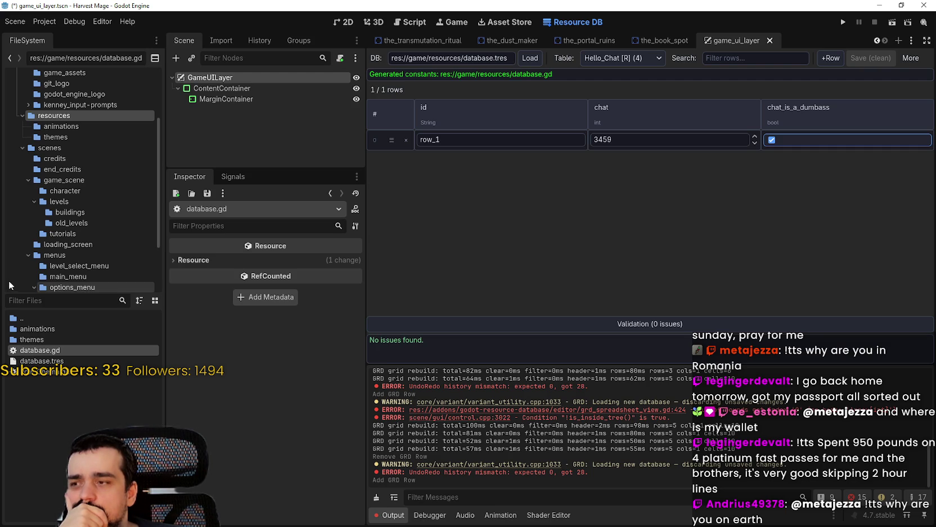
pyautogui.doubleClick(74, 375)
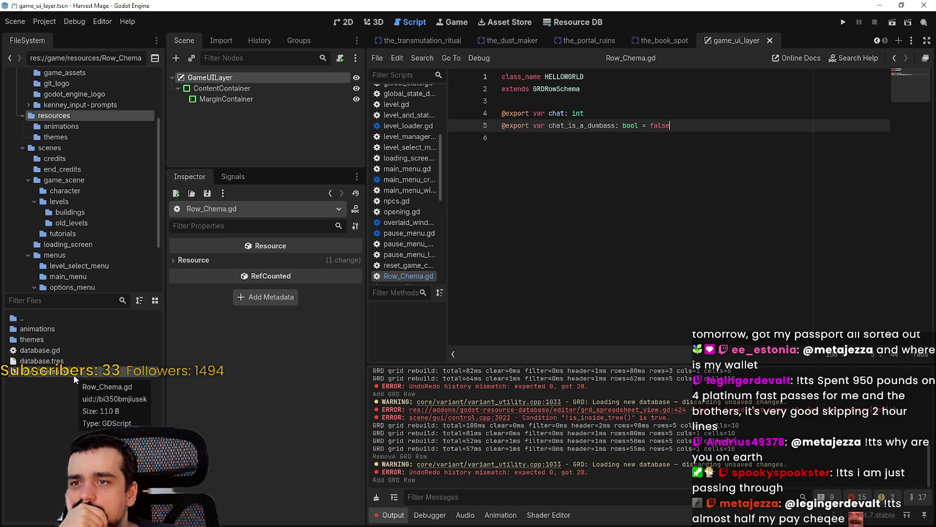
# Step: Inspect Row_Chema.gd's GRDRowSchema base class name and its exported chat field lines
pyautogui.moveTo(565, 95)
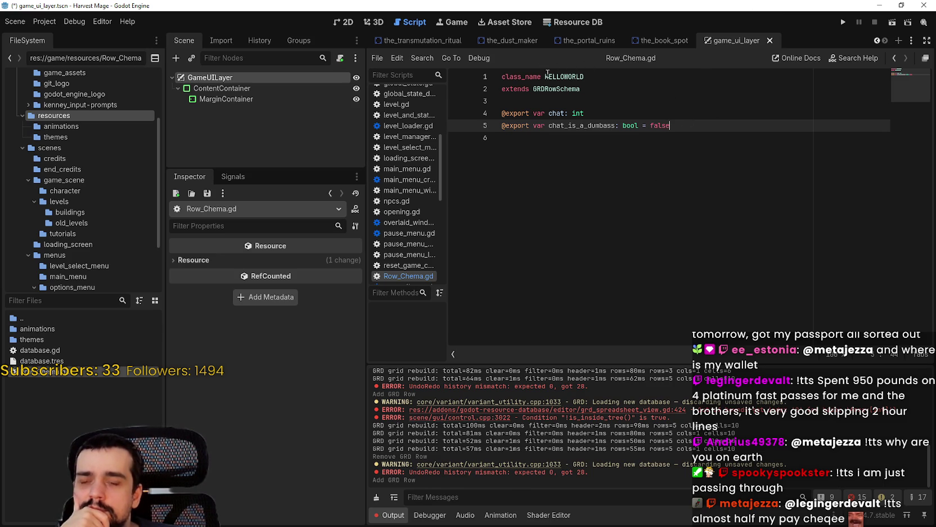
pyautogui.doubleClick(659, 88)
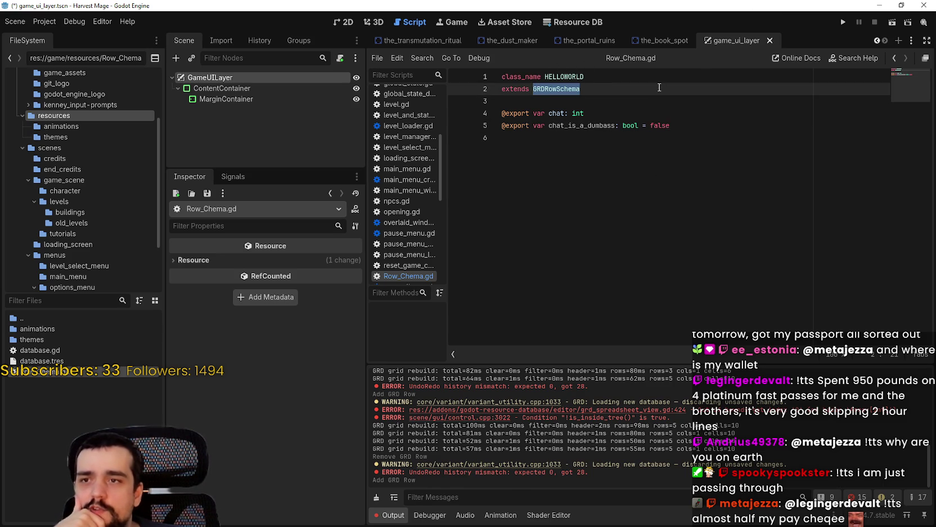
pyautogui.click(659, 81)
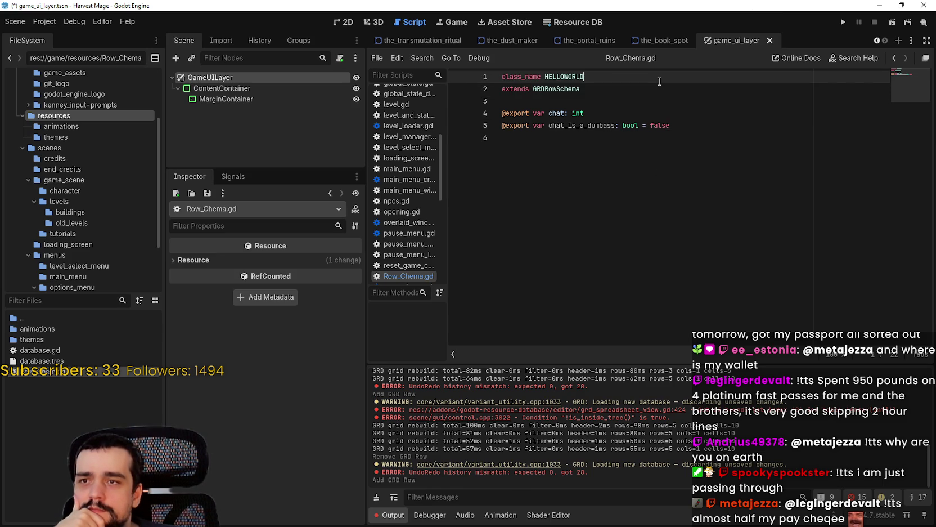
pyautogui.click(582, 25)
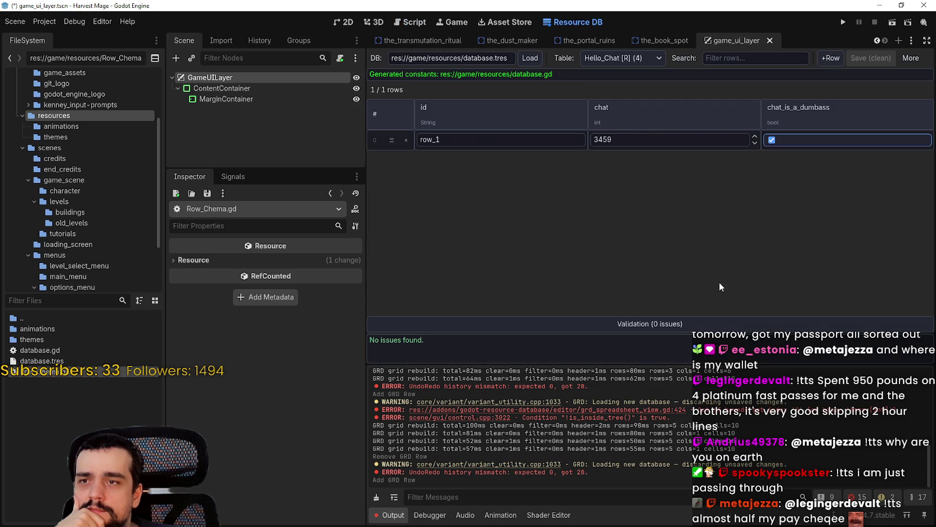
pyautogui.doubleClick(52, 372)
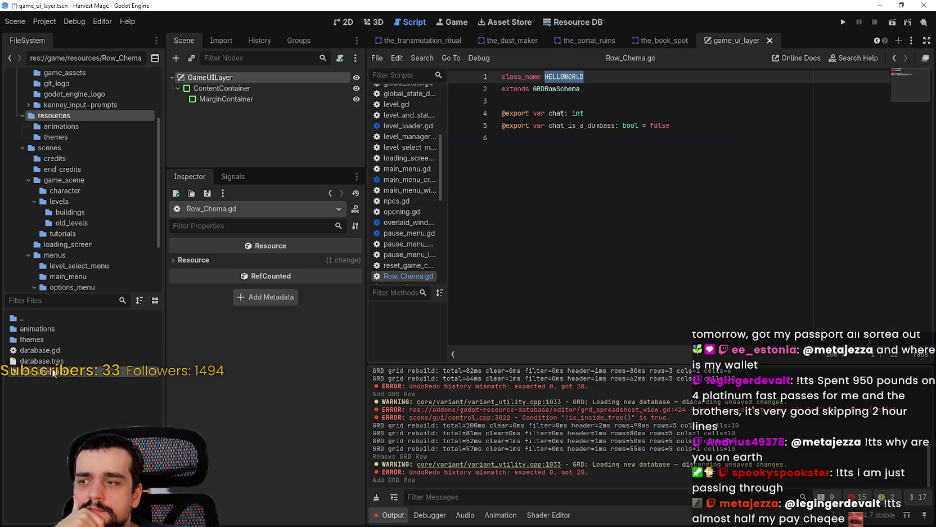
pyautogui.moveTo(743, 140)
pyautogui.mouseDown()
pyautogui.moveTo(563, 133)
pyautogui.moveTo(488, 90)
pyautogui.moveTo(800, 334)
pyautogui.mouseUp()
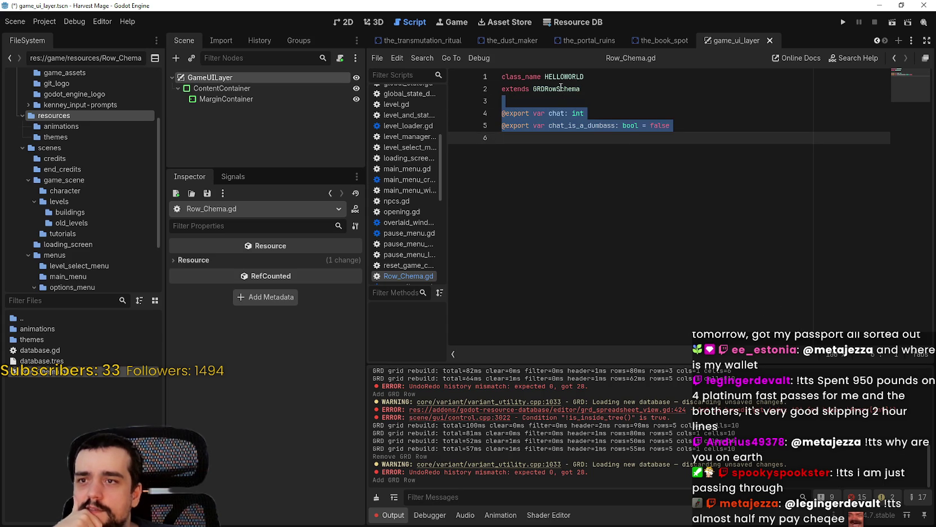
pyautogui.click(619, 337)
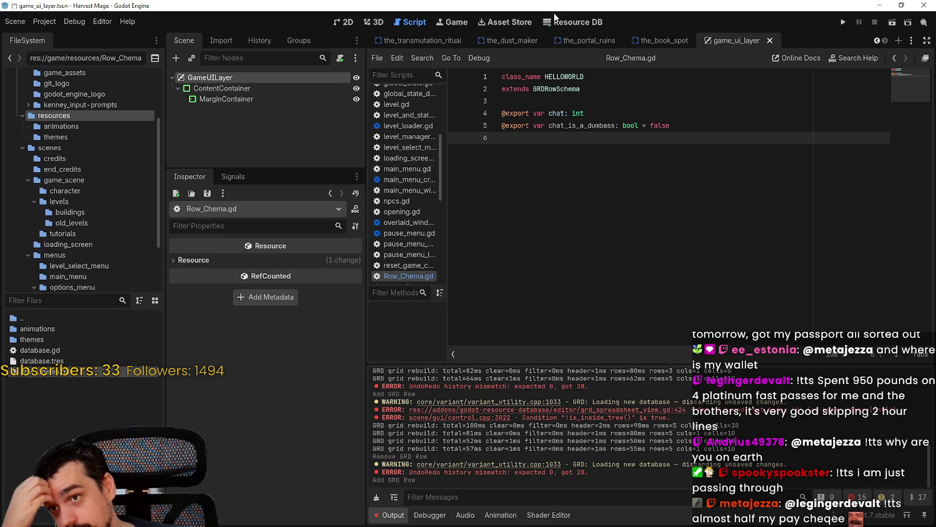
pyautogui.rightClick(550, 88)
# Step: Jump to the GRDRowSchema definition in grd_row_schema.gd, then return to the Resource DB view
pyautogui.click(601, 248)
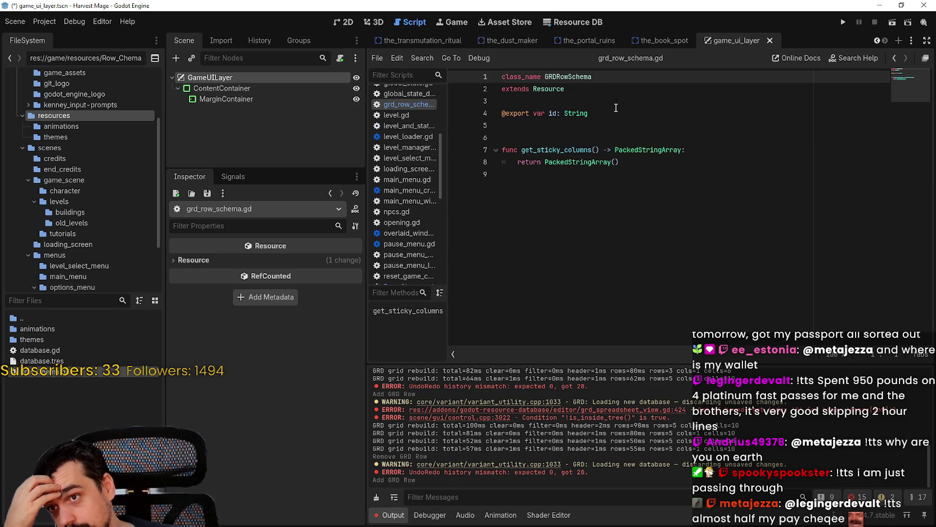
pyautogui.hotkey('ctrl', 'a')
pyautogui.click(611, 240)
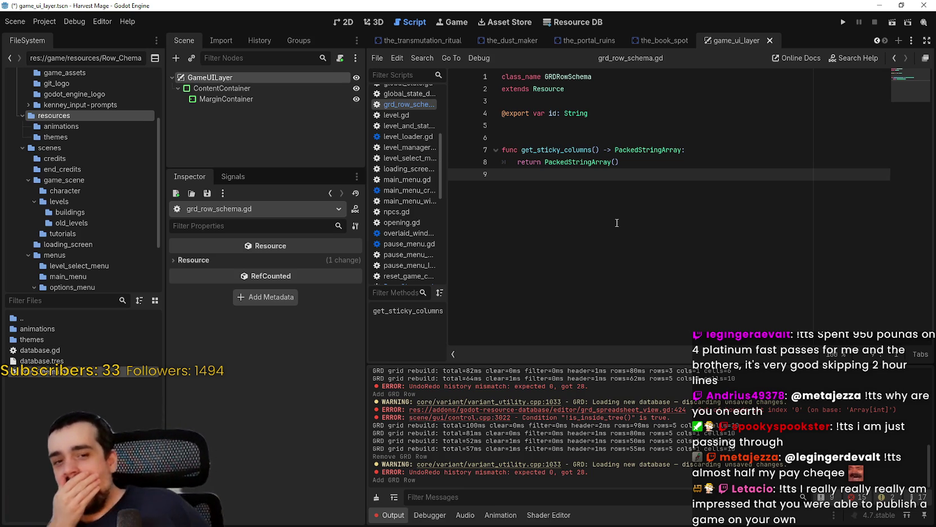
pyautogui.hotkey('ctrl', 'F6')
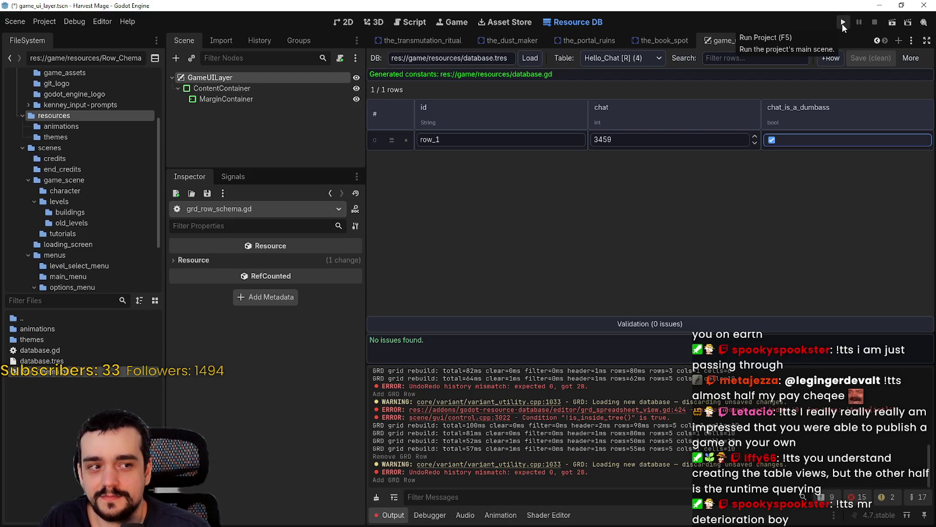
# Step: Run the game, continue the saved game, and position its window above the editor
pyautogui.click(842, 24)
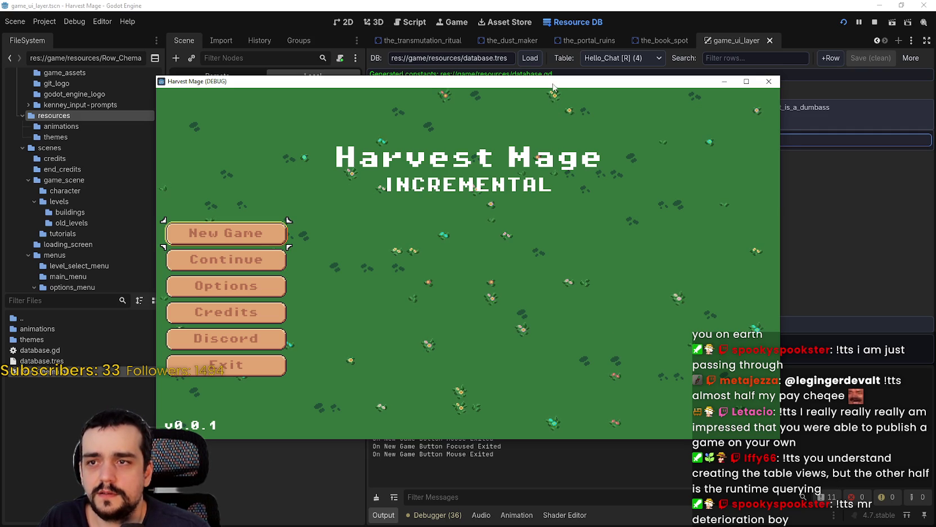
pyautogui.moveTo(553, 87); pyautogui.dragTo(613, 324)
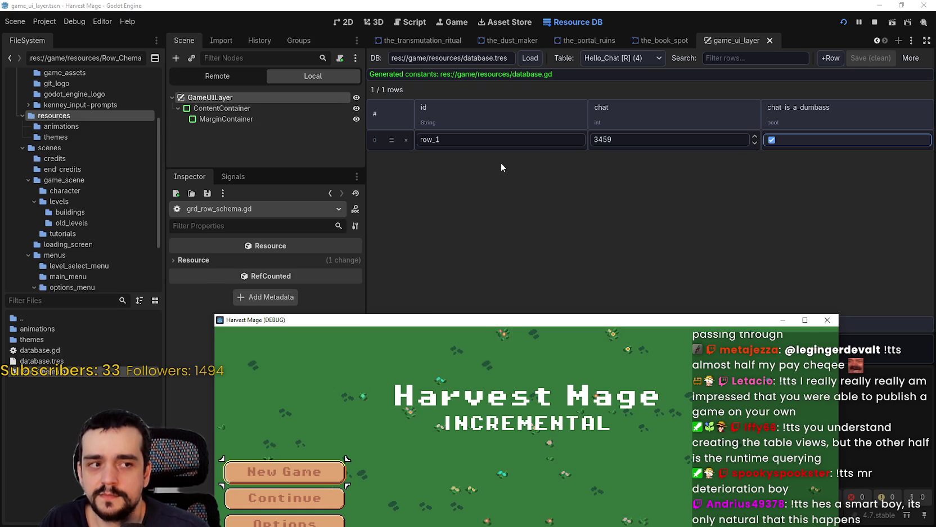
pyautogui.moveTo(553, 325); pyautogui.dragTo(547, 147)
pyautogui.press('Down')
pyautogui.press('Return')
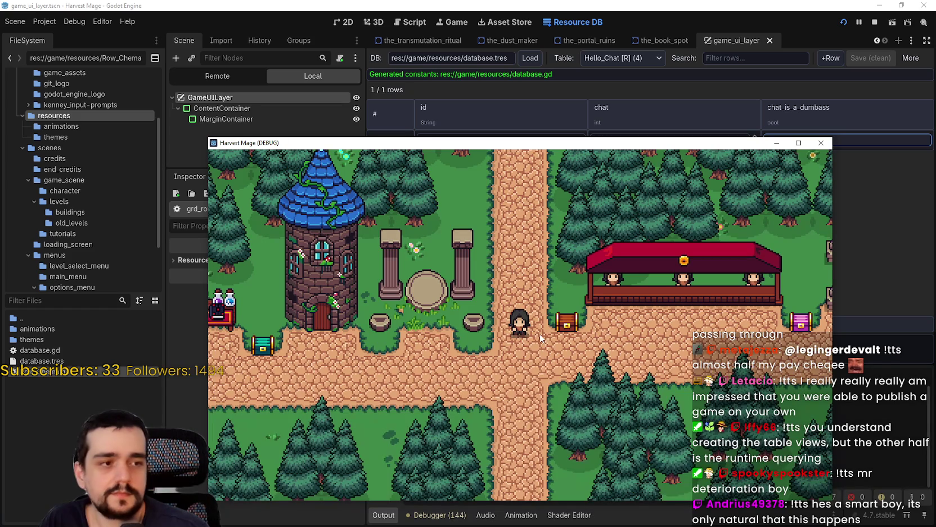
pyautogui.moveTo(578, 151)
pyautogui.mouseDown()
pyautogui.moveTo(536, 341)
pyautogui.moveTo(539, 116)
pyautogui.mouseUp()
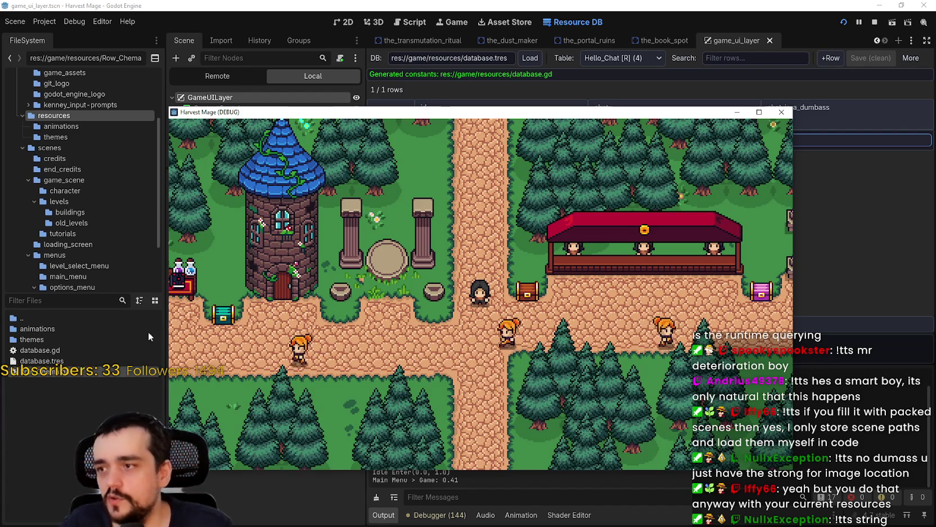
# Step: Filter the FileSystem by 'main_' and open main_atlas.png in the external program
pyautogui.click(72, 299)
pyautogui.write('main')
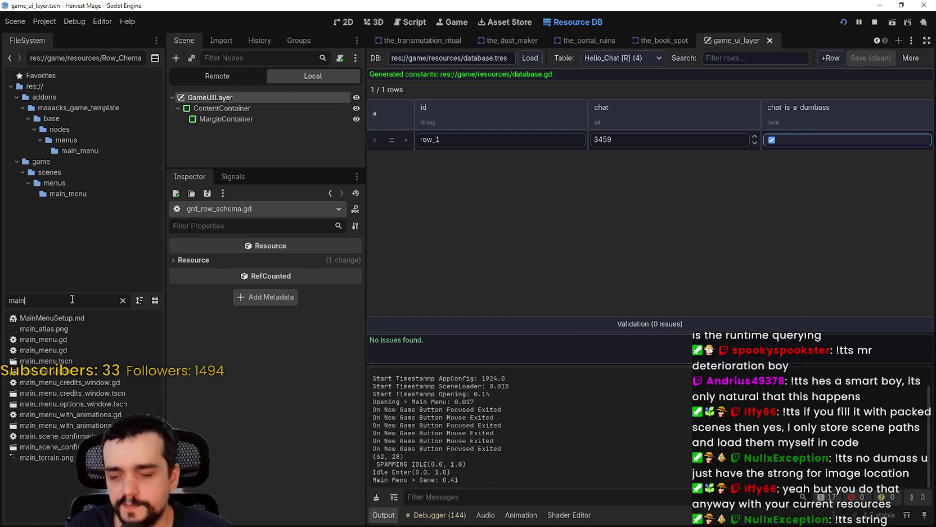
pyautogui.write('_')
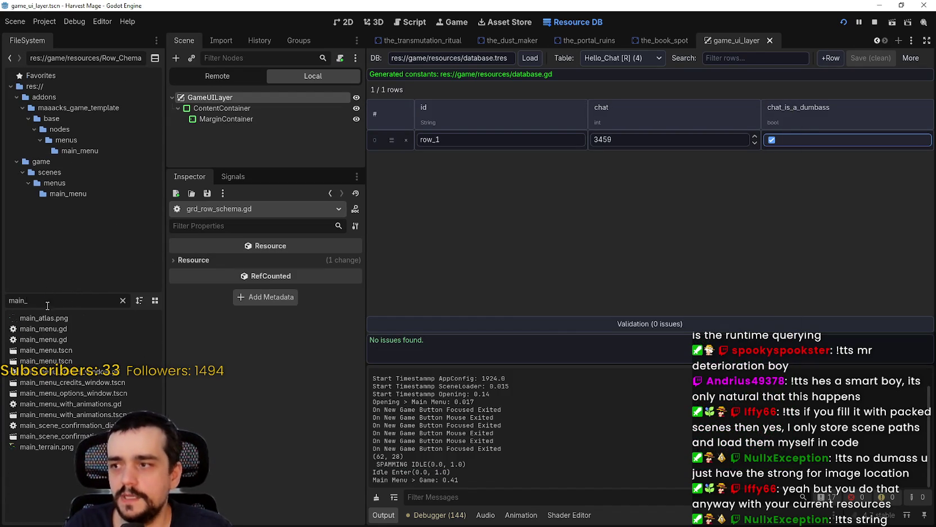
pyautogui.rightClick(49, 318)
pyautogui.click(103, 488)
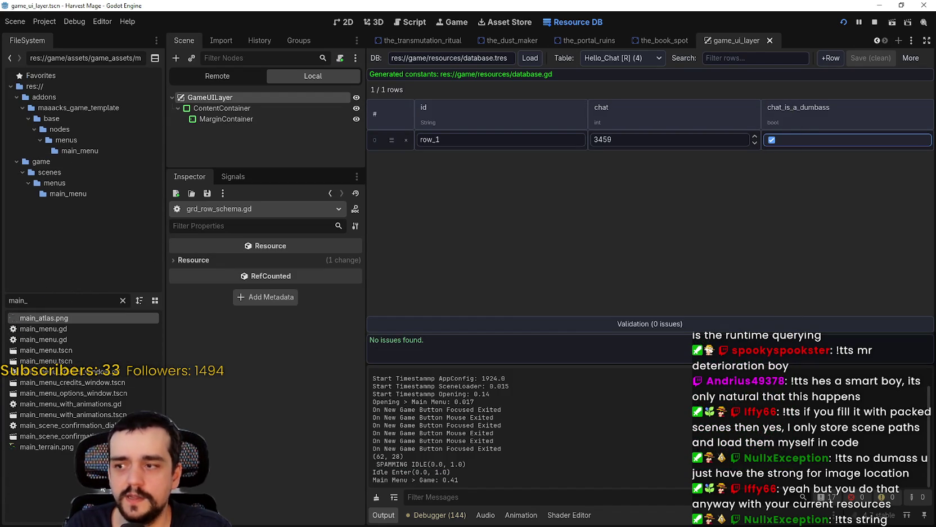
pyautogui.scroll(-3, 366, 280)
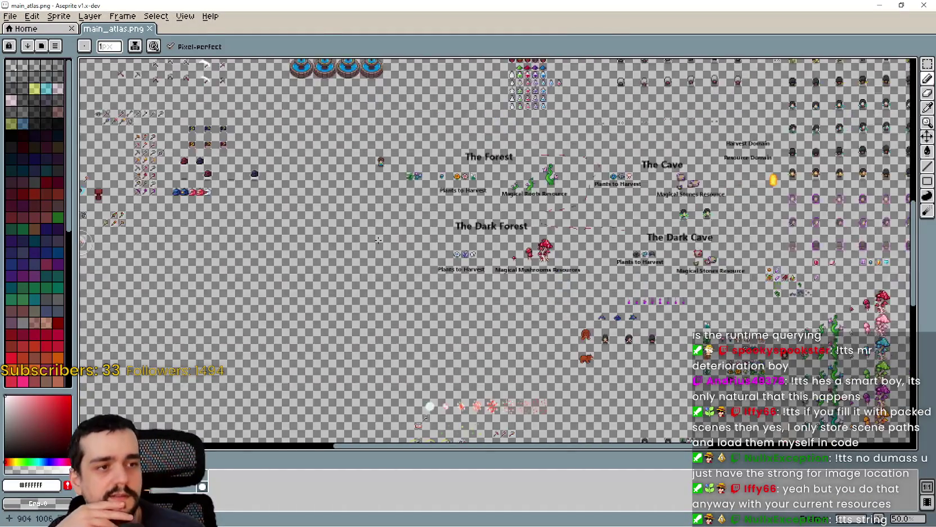
# Step: Zoom around the main_atlas.png forest and cave sections in Aseprite, then close Aseprite
pyautogui.scroll(-1, 367, 279)
pyautogui.scroll(2, 367, 279)
pyautogui.scroll(-1, 502, 324)
pyautogui.scroll(-1, 502, 324)
pyautogui.scroll(-1, 502, 323)
pyautogui.scroll(1, 501, 323)
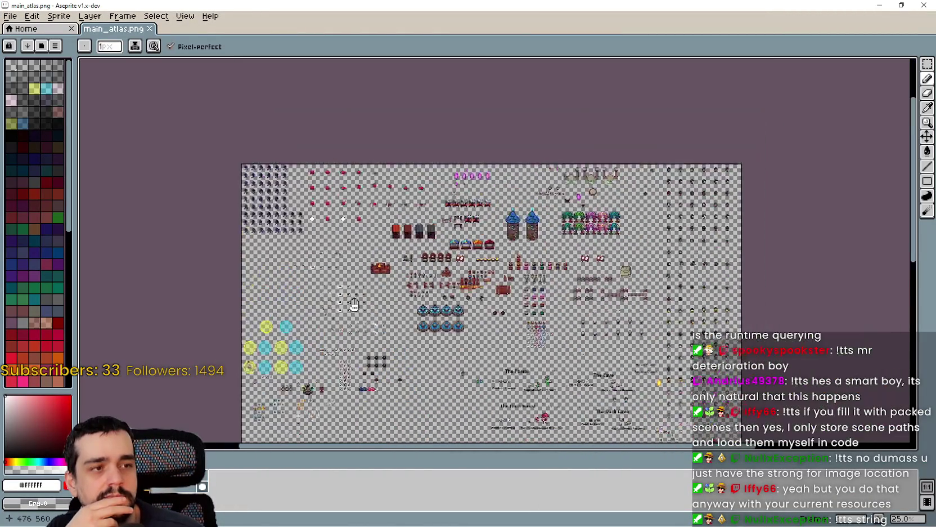
pyautogui.scroll(2, 262, 152)
pyautogui.scroll(-3, 322, 143)
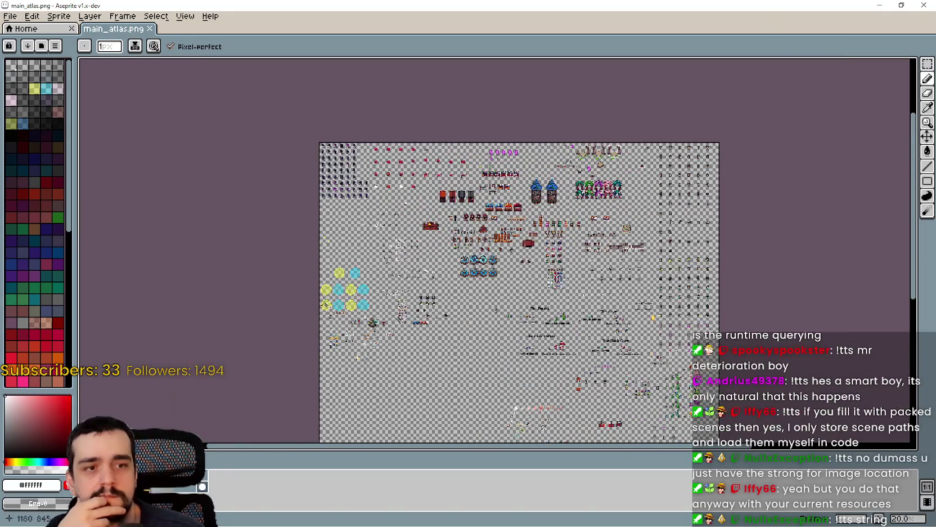
pyautogui.scroll(-3, 471, 245)
pyautogui.scroll(1, 439, 84)
pyautogui.scroll(1, 439, 84)
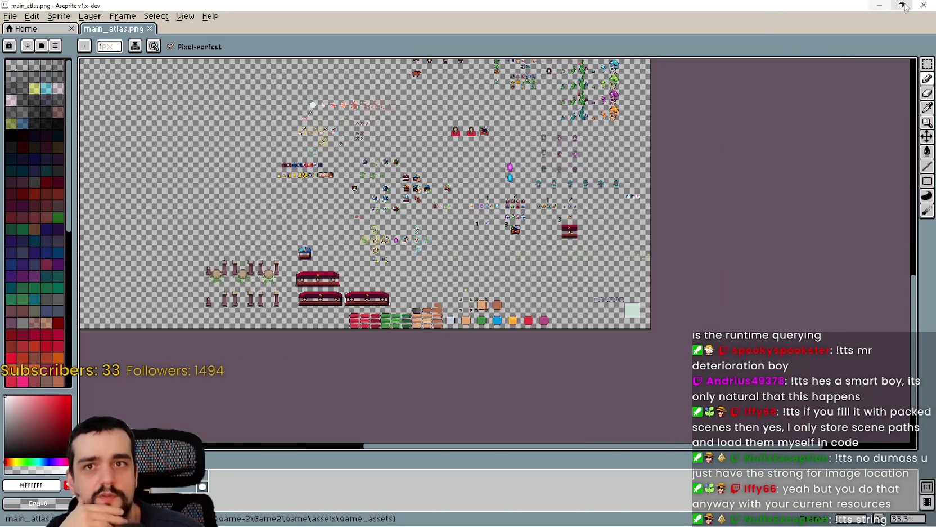
pyautogui.click(919, 5)
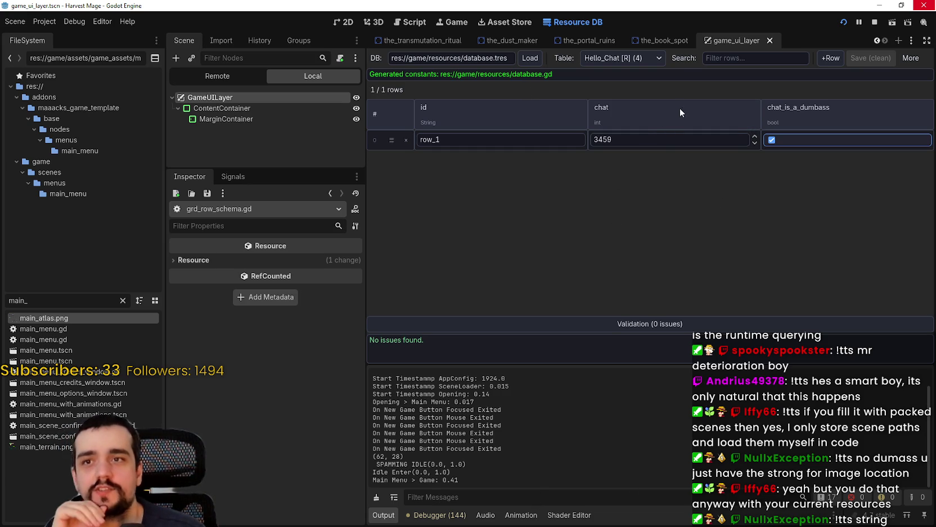
# Step: Flip through the Hello_Chat, Hello_Chat_2, table_1 and table_2 tables in the Table dropdown
pyautogui.click(607, 60)
pyautogui.click(611, 80)
pyautogui.click(618, 105)
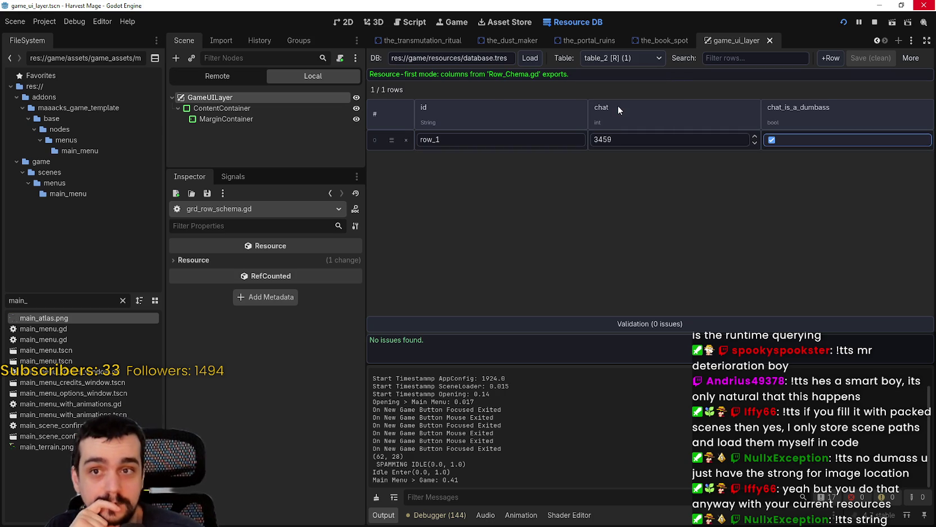
pyautogui.click(613, 58)
pyautogui.click(618, 108)
pyautogui.click(617, 56)
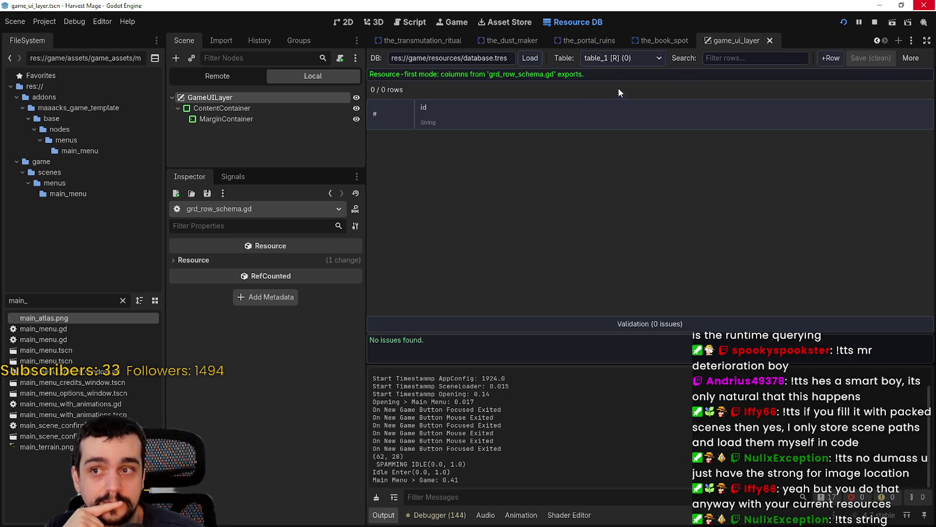
pyautogui.click(618, 84)
pyautogui.click(614, 57)
pyautogui.click(614, 74)
pyautogui.click(614, 58)
pyautogui.click(614, 107)
# Step: Settle on table_2 and narrow the scene and file docks to widen the grid
pyautogui.click(611, 58)
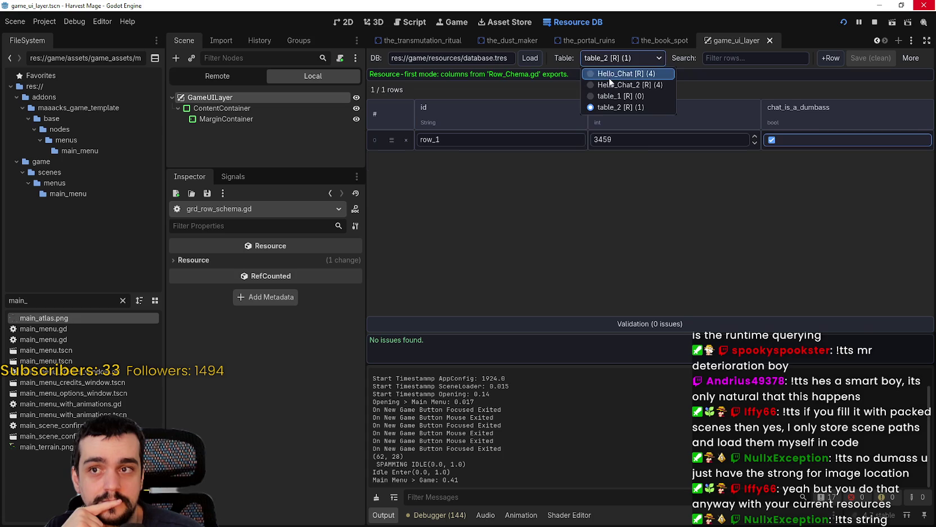
pyautogui.click(610, 74)
pyautogui.click(612, 58)
pyautogui.click(615, 107)
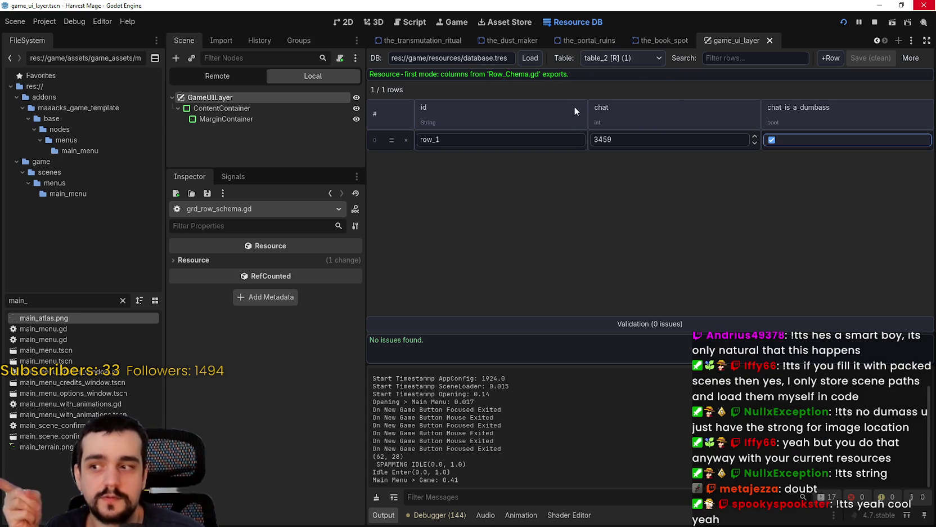
pyautogui.click(654, 57)
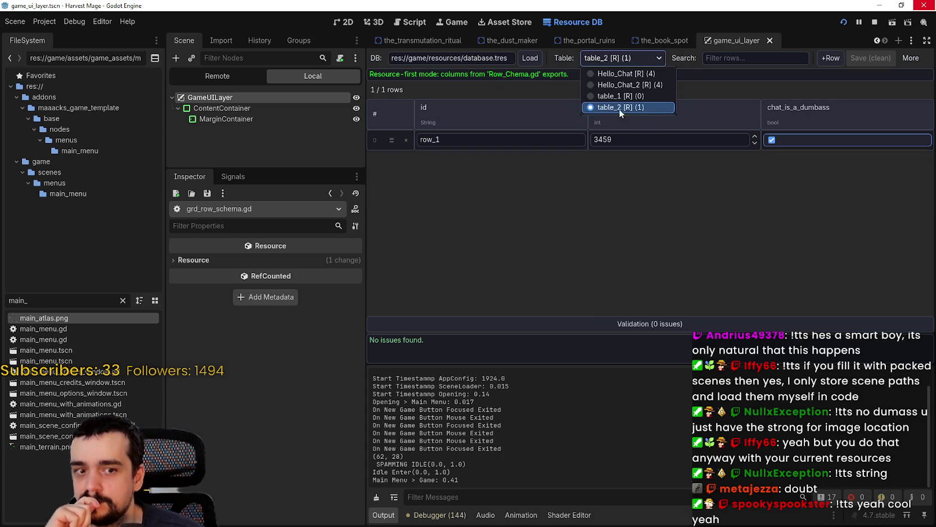
pyautogui.click(614, 85)
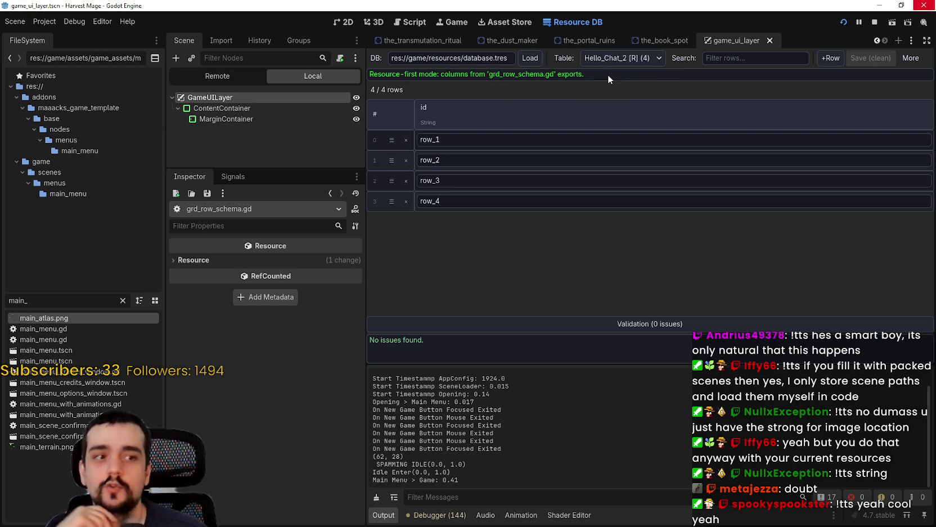
pyautogui.moveTo(597, 45)
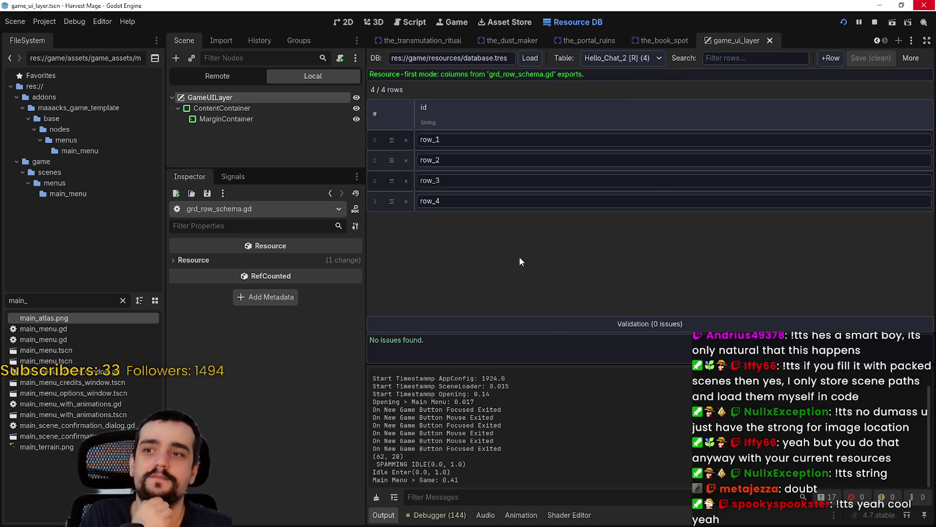
pyautogui.click(624, 58)
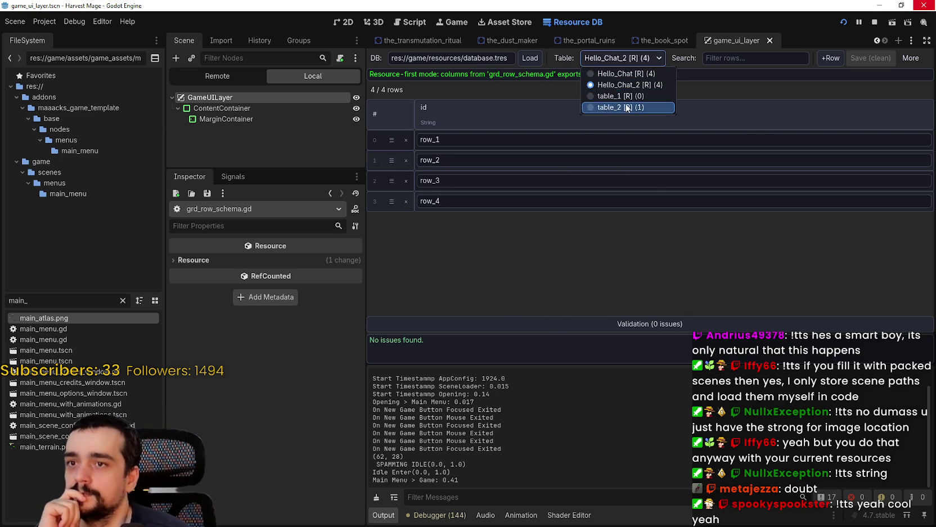
pyautogui.click(628, 106)
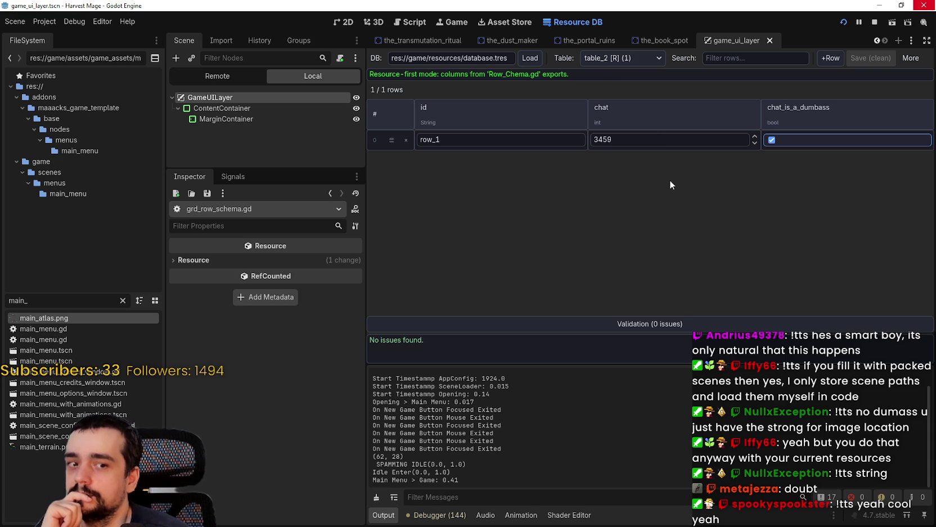
pyautogui.moveTo(367, 249); pyautogui.dragTo(319, 249)
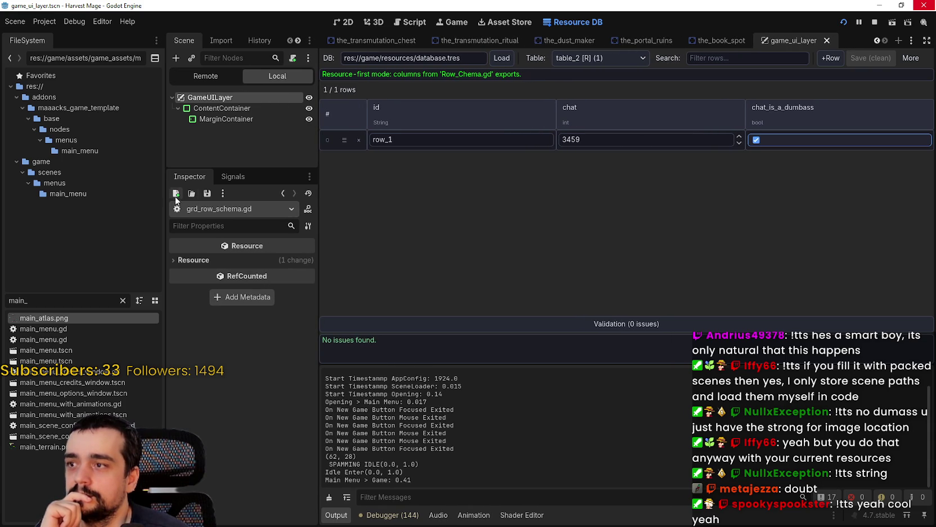
pyautogui.moveTo(166, 200); pyautogui.dragTo(149, 201)
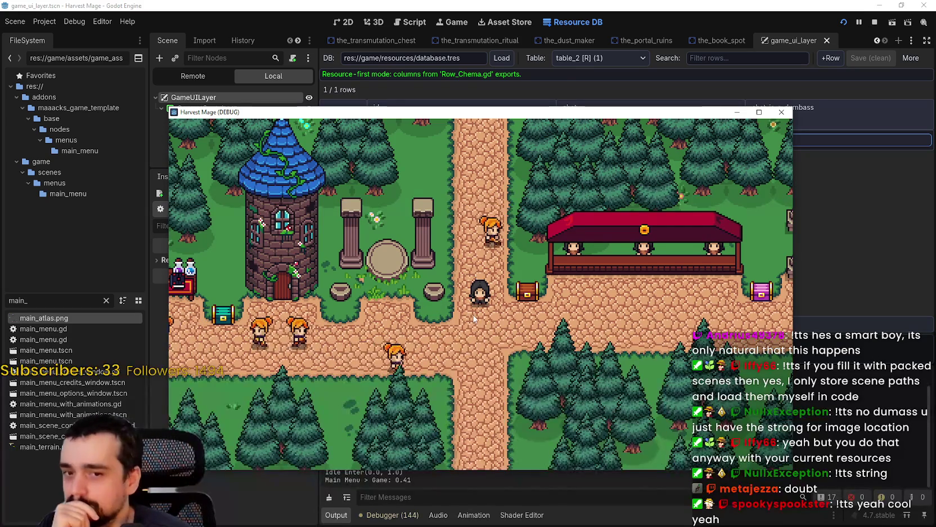
# Step: Walk the player right to the chest in the running game, then stop it
pyautogui.moveTo(751, 112); pyautogui.dragTo(792, 103)
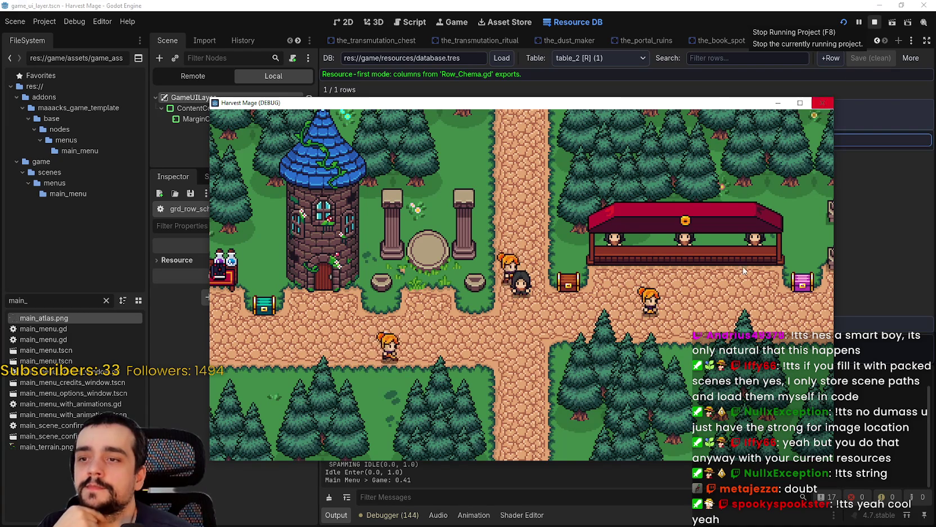
pyautogui.press('Right')
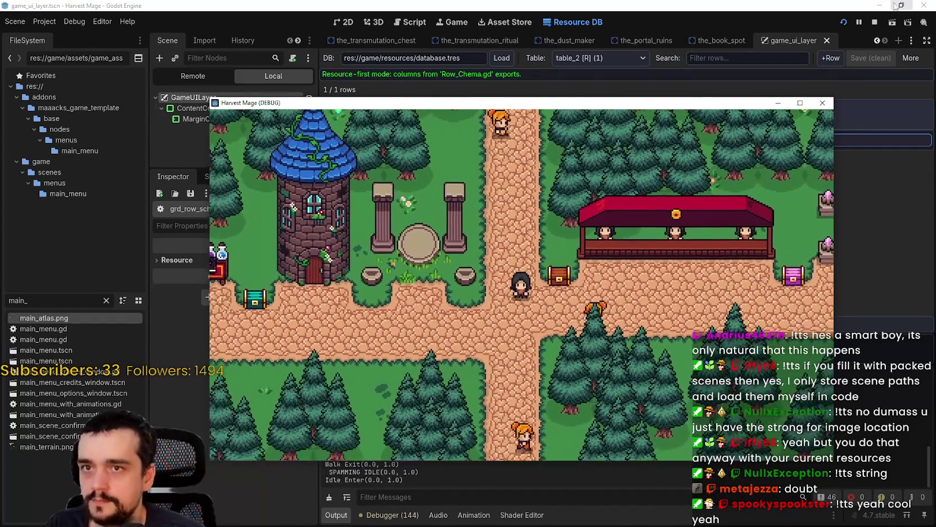
pyautogui.click(876, 22)
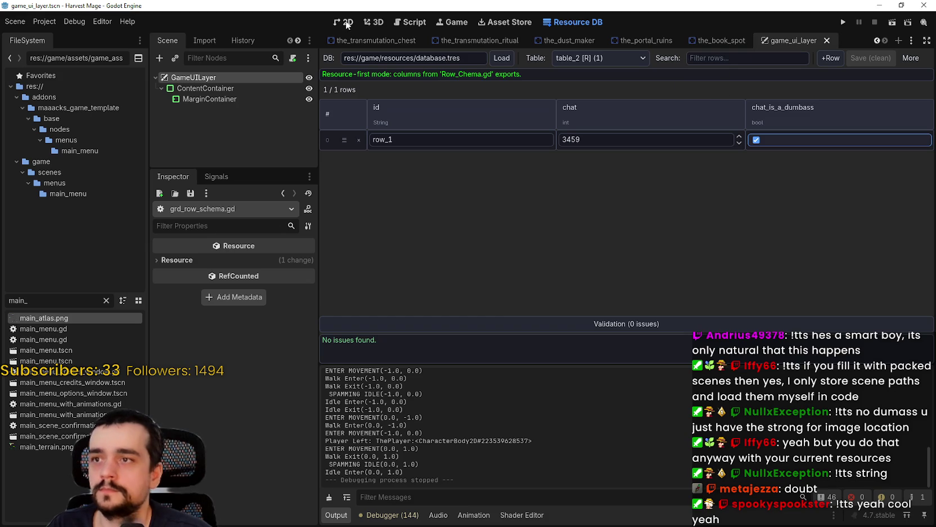
pyautogui.click(504, 24)
pyautogui.click(453, 22)
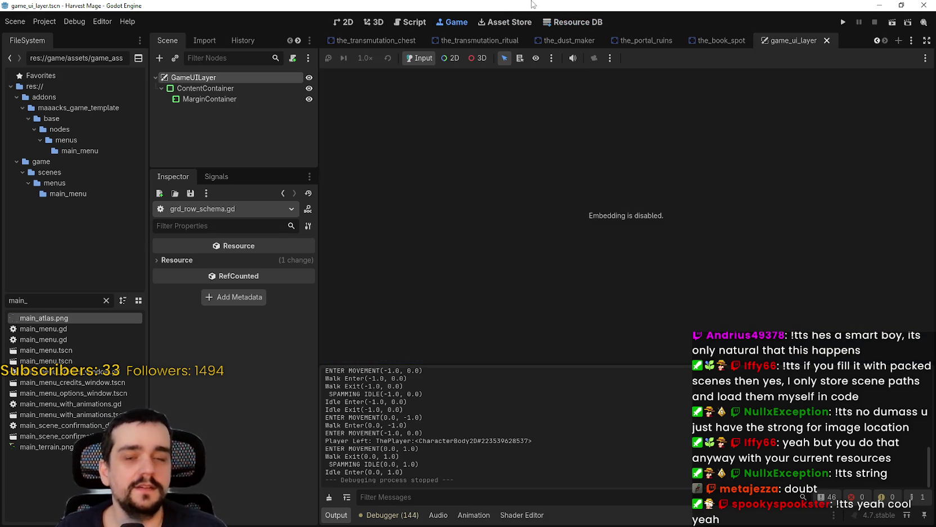
pyautogui.click(579, 22)
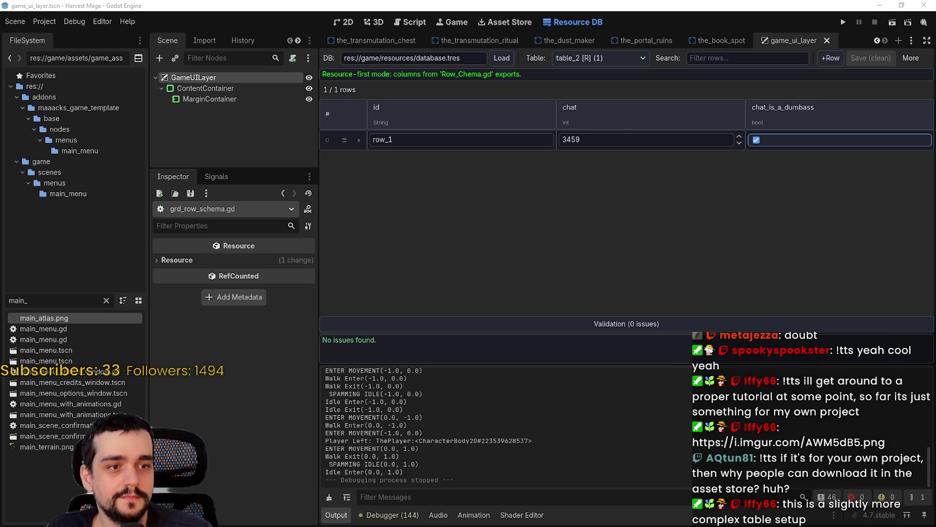
pyautogui.hotkey('alt', 'Tab')
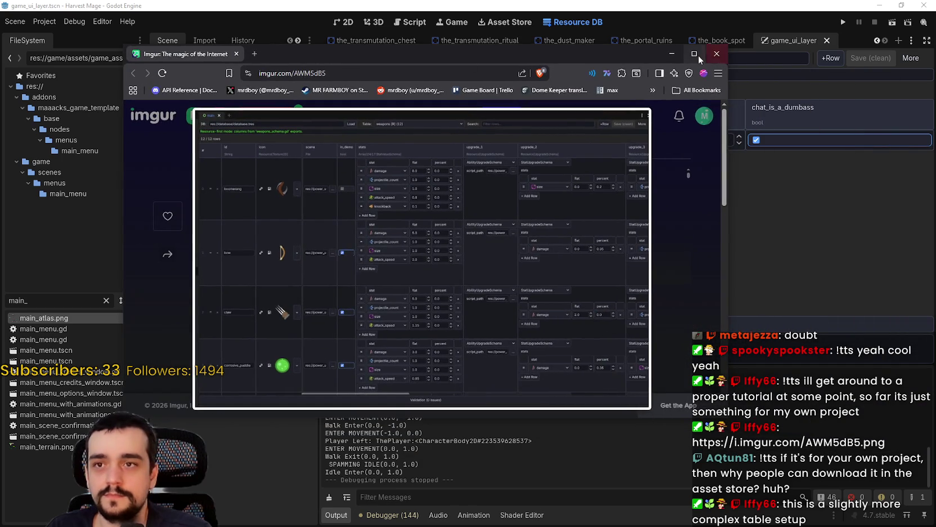
pyautogui.click(708, 56)
pyautogui.click(434, 245)
pyautogui.click(433, 245)
pyautogui.scroll(3, 285, 204)
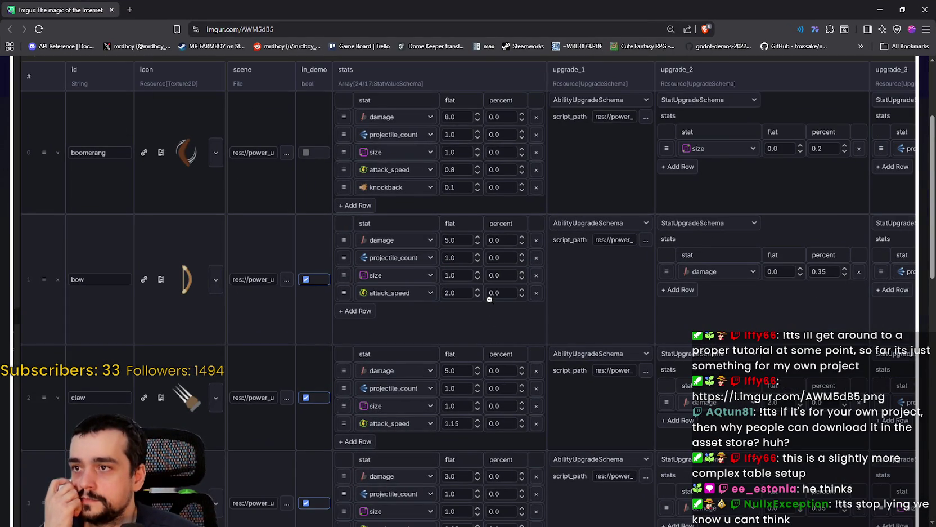
pyautogui.click(713, 307)
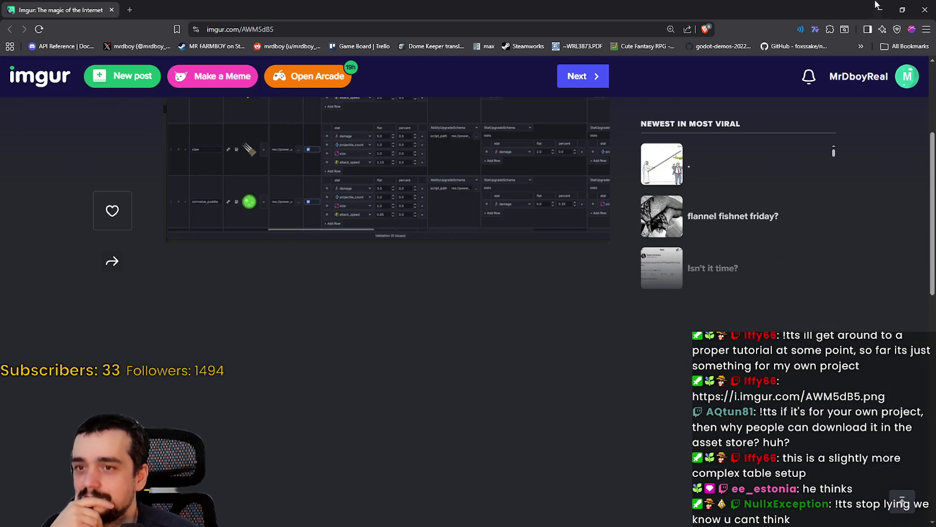
pyautogui.click(921, 4)
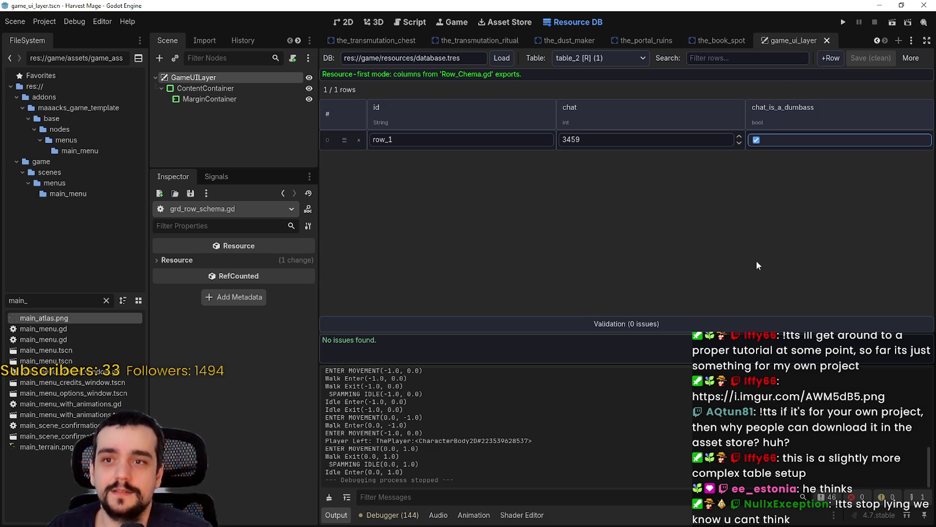
# Step: Show the game_ui_layer scene in the 2D workspace and save it with Ctrl+S
pyautogui.doubleClick(570, 139)
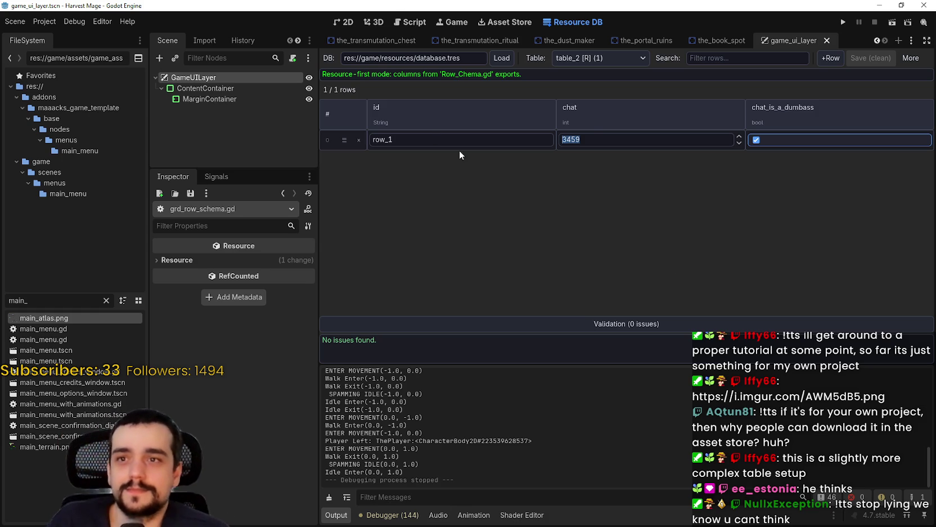
pyautogui.click(343, 22)
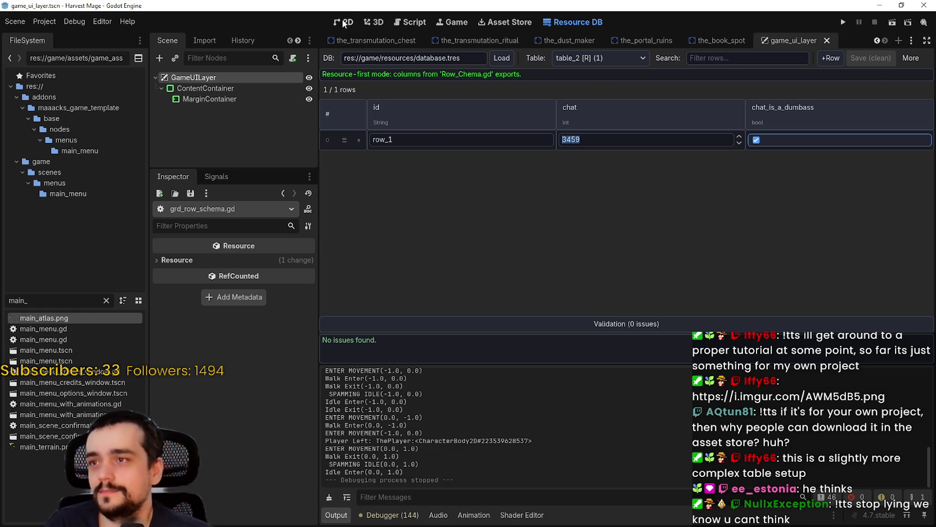
pyautogui.hscroll(-3, 557, 291)
pyautogui.hotkey('ctrl', 's')
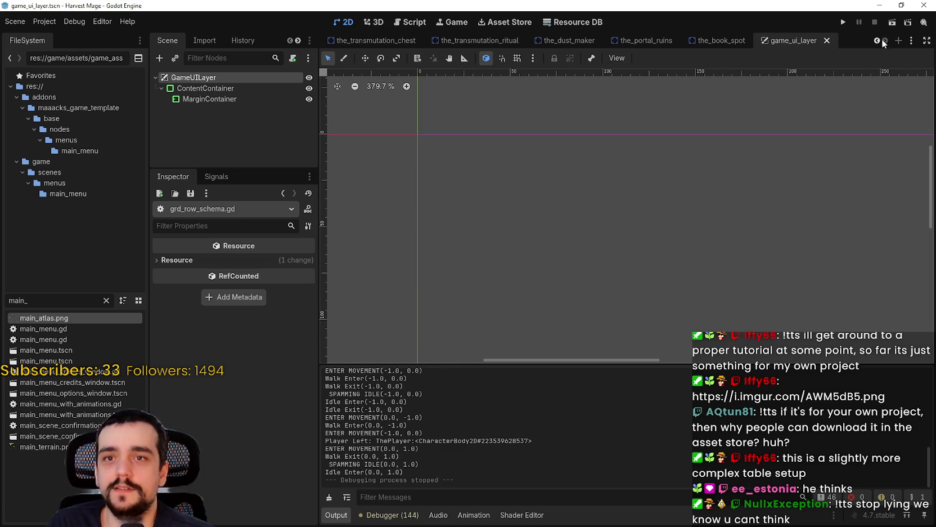
# Step: Filter files by 'layer' and open pause_menu_layer to inspect its ContentContainer children
pyautogui.doubleClick(48, 302)
pyautogui.write('layer')
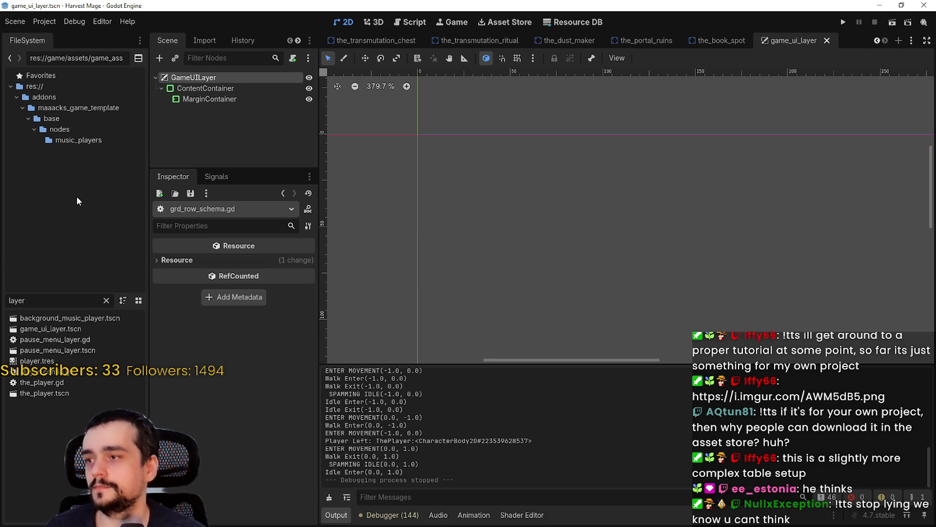
pyautogui.doubleClick(52, 351)
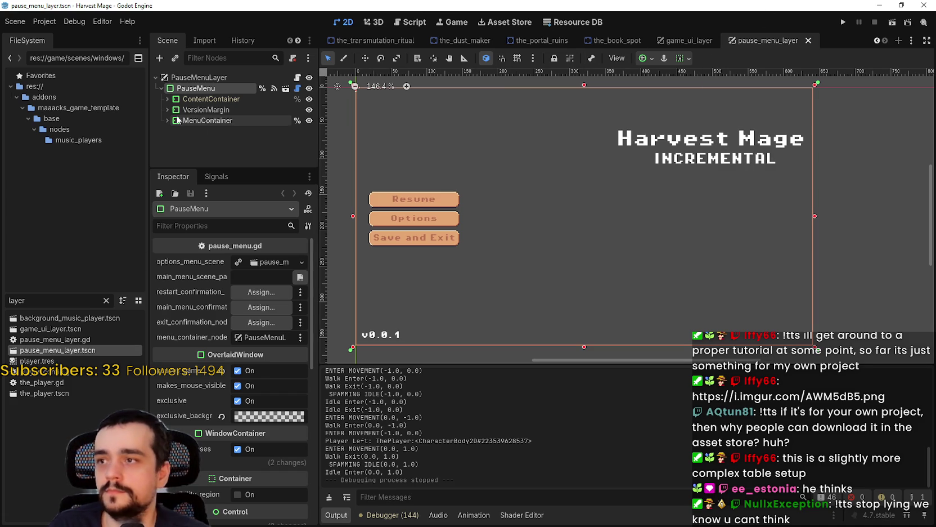
pyautogui.click(167, 99)
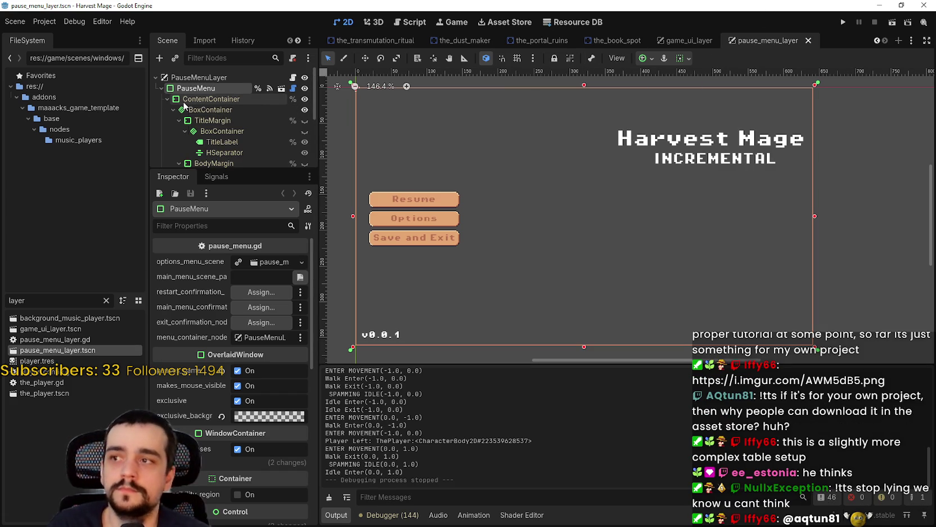
pyautogui.click(174, 110)
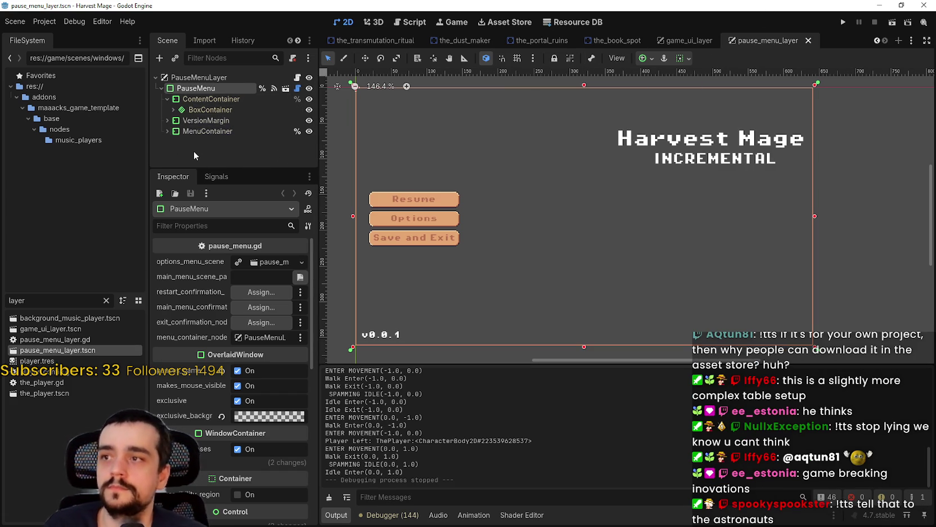
# Step: In game_ui_layer, rename the MarginContainer node to ContentContainer
pyautogui.click(674, 41)
pyautogui.click(202, 99)
pyautogui.click(213, 100)
pyautogui.write('Conte')
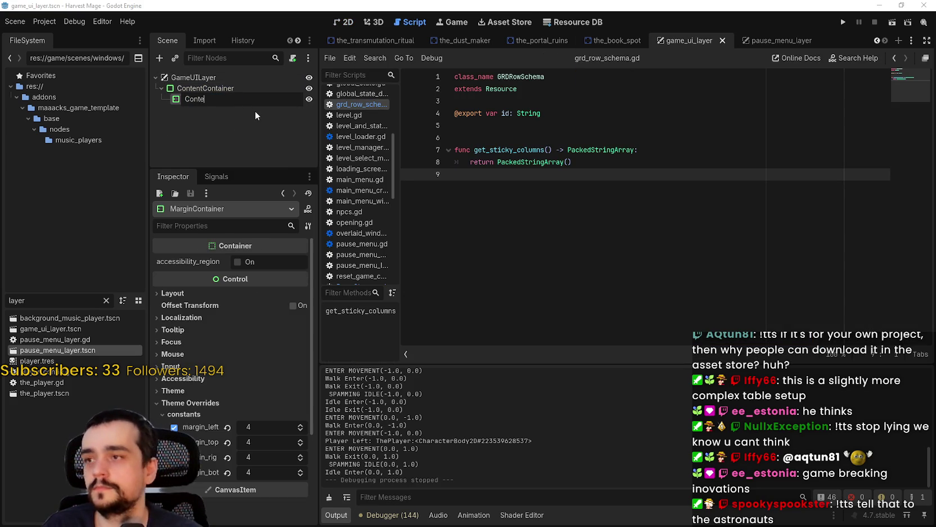
pyautogui.write('ntContainer')
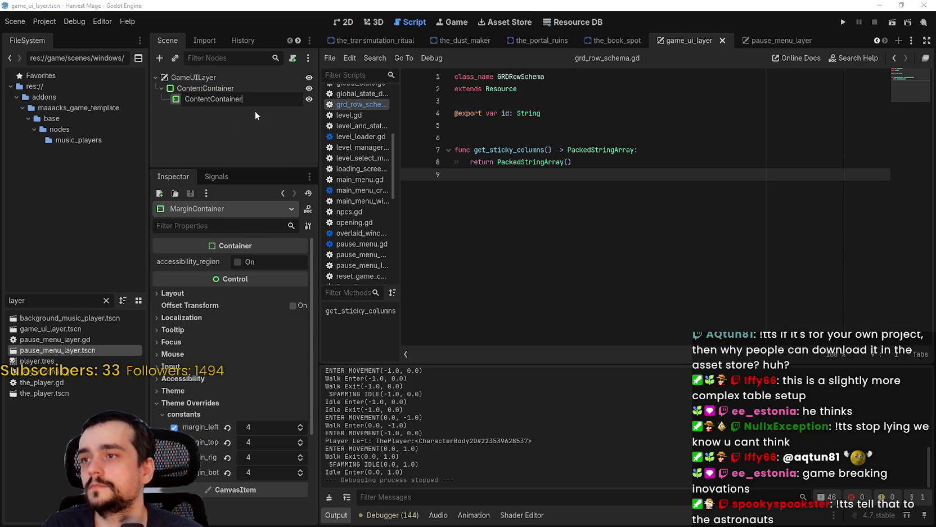
pyautogui.press('Return')
# Step: Rename the outer container to GameUI, after a brief GameMenu name, and save the scene
pyautogui.click(788, 39)
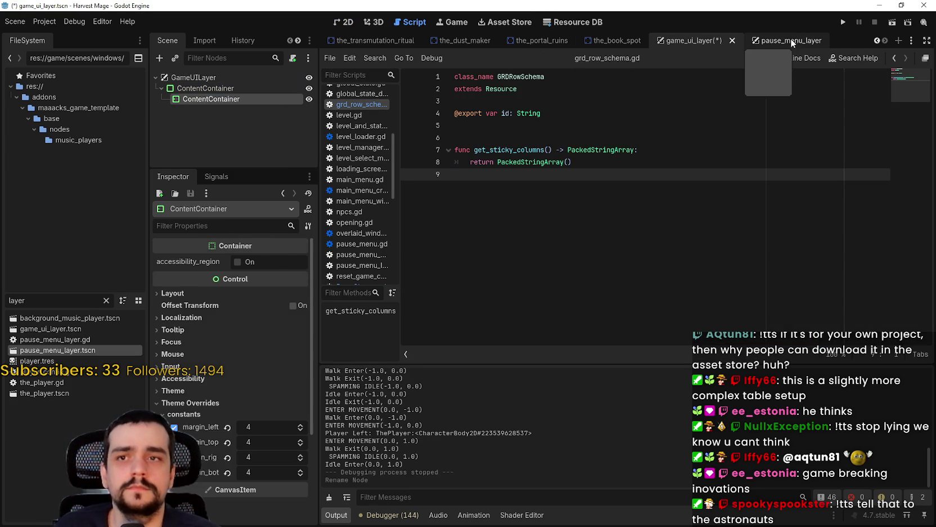
pyautogui.click(682, 39)
pyautogui.doubleClick(210, 88)
pyautogui.write('GameMenu')
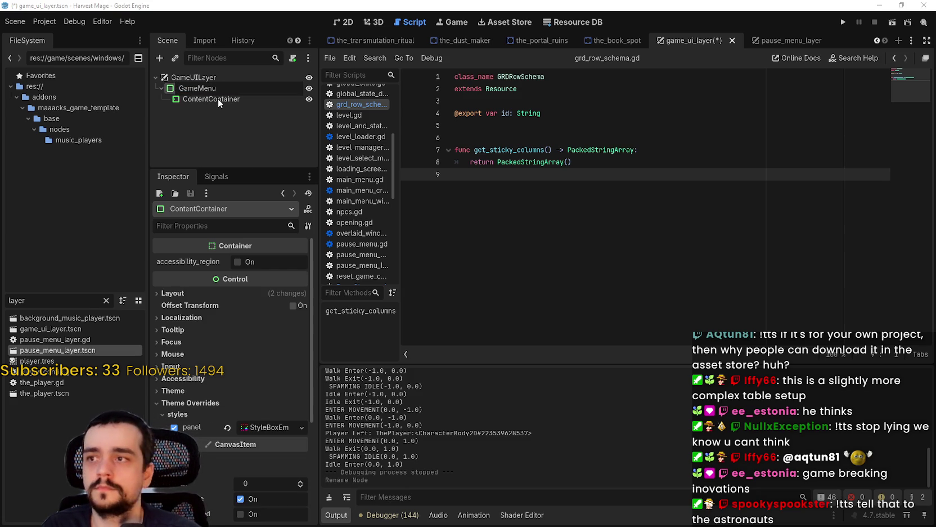
pyautogui.press('Return')
pyautogui.hotkey('ctrl', 's')
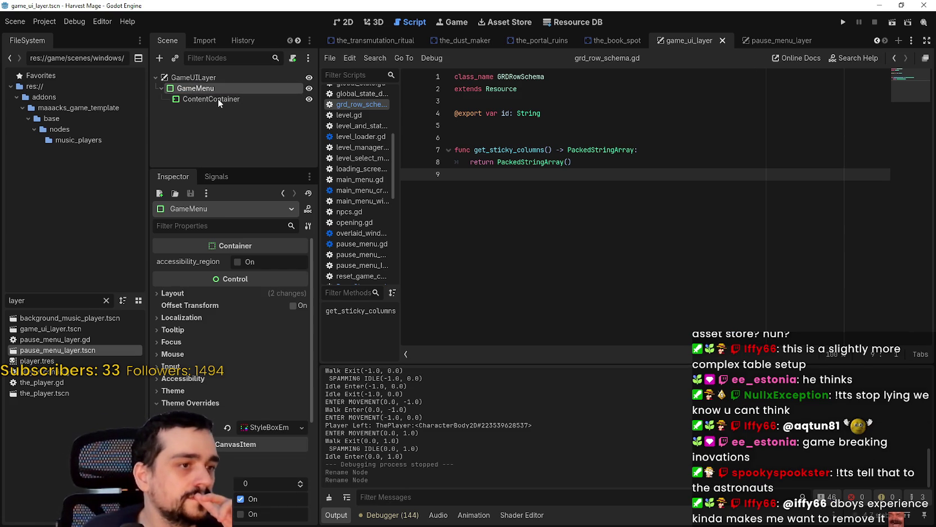
pyautogui.press('F2')
pyautogui.write('Game')
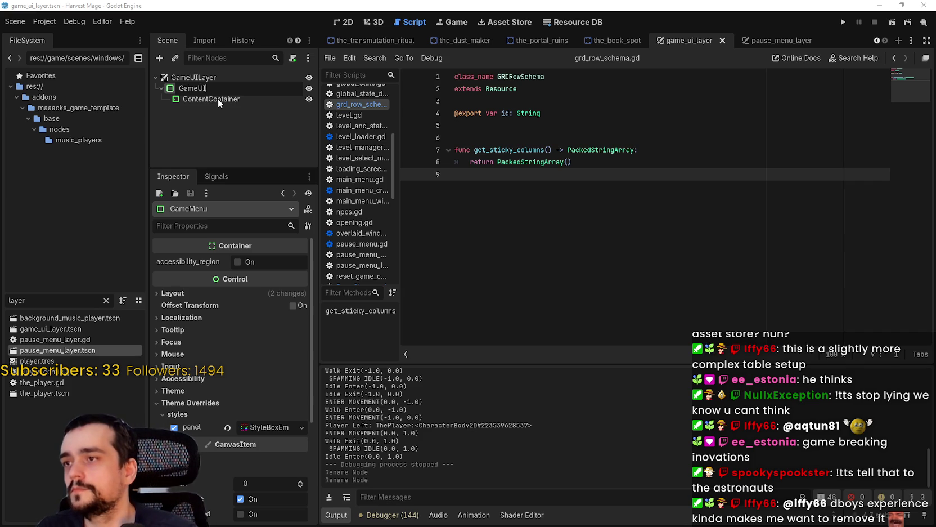
pyautogui.press('Return')
pyautogui.hotkey('ctrl', 's')
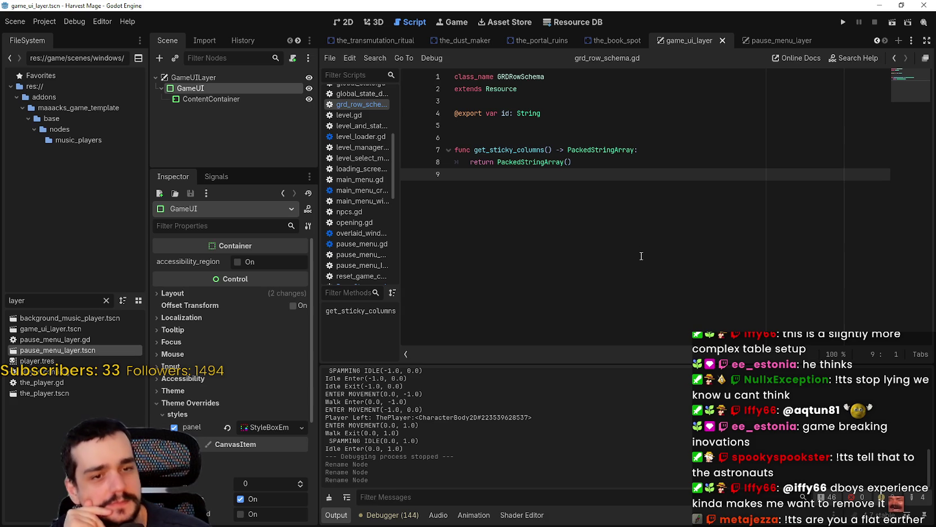
# Step: Adjust settings in the Inspector panel and return to the scene's 2D layout
pyautogui.click(628, 135)
pyautogui.click(627, 148)
pyautogui.click(644, 176)
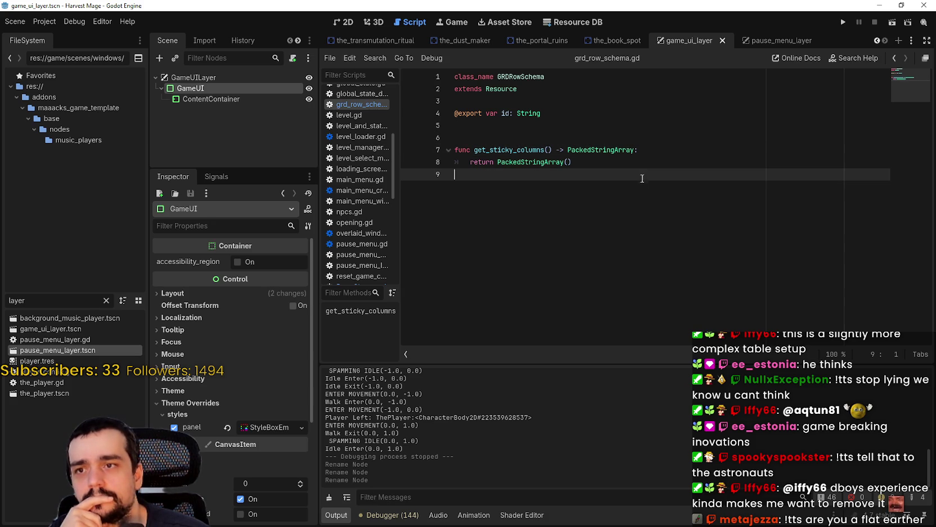
pyautogui.click(612, 124)
pyautogui.click(605, 150)
pyautogui.doubleClick(605, 149)
pyautogui.click(604, 148)
pyautogui.click(595, 140)
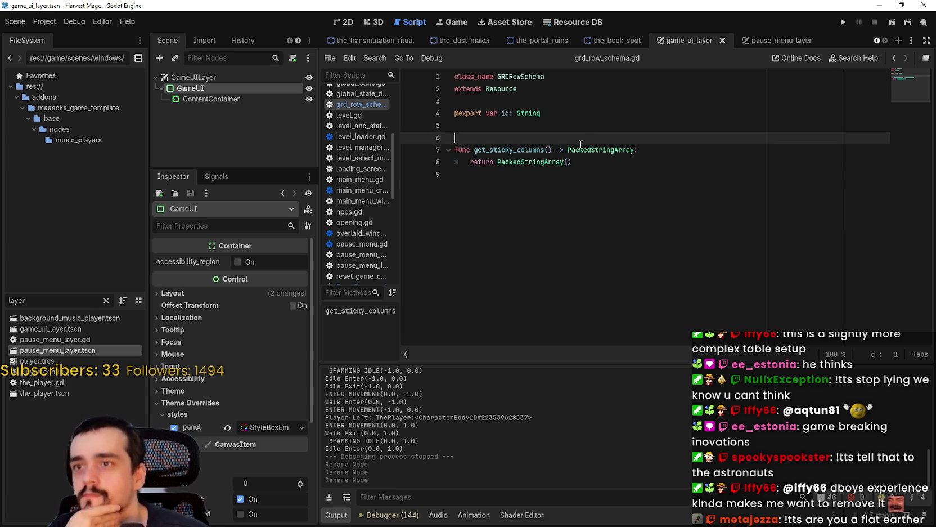
pyautogui.click(588, 198)
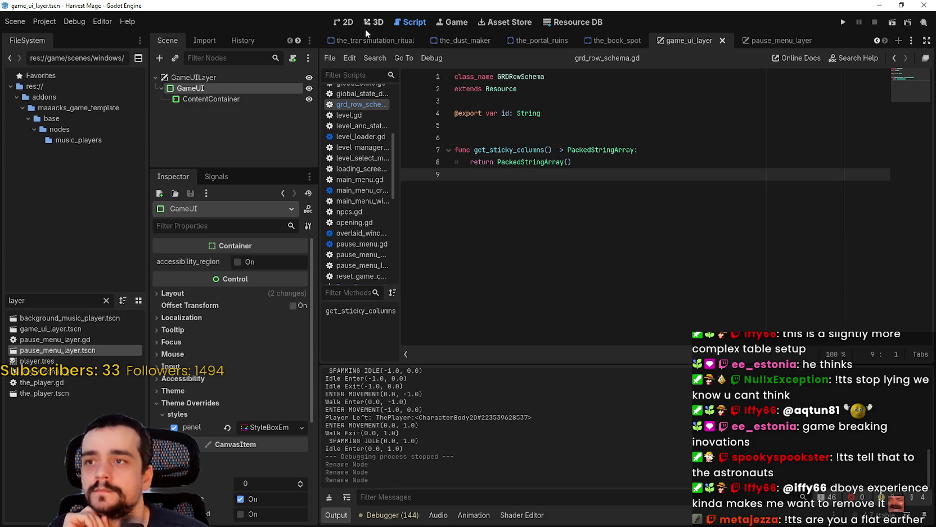
pyautogui.click(341, 22)
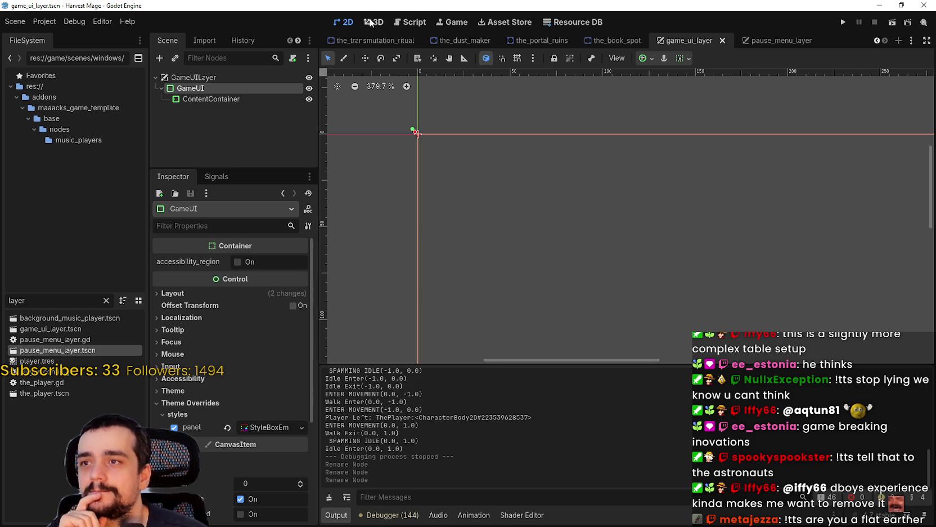
# Step: Review the pause menu scene's 2D layout for comparison
pyautogui.click(413, 23)
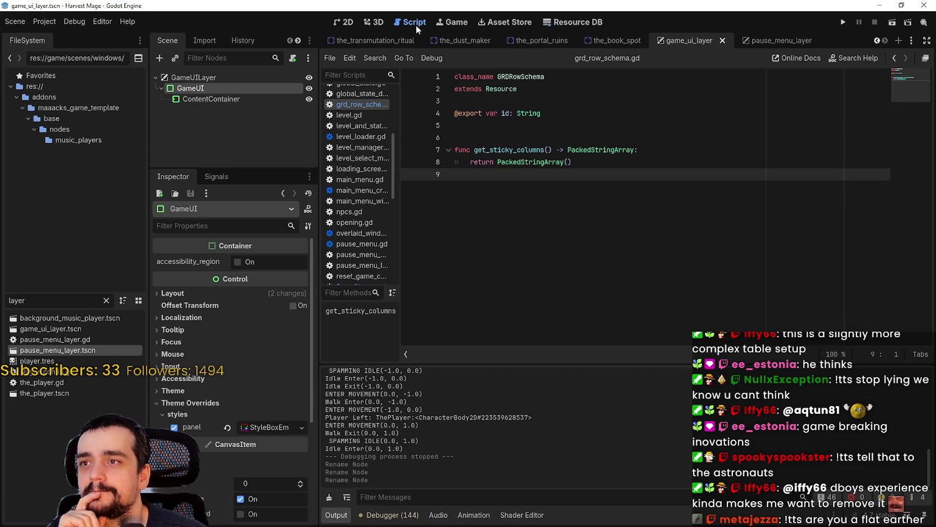
pyautogui.click(778, 44)
pyautogui.click(366, 22)
pyautogui.click(343, 22)
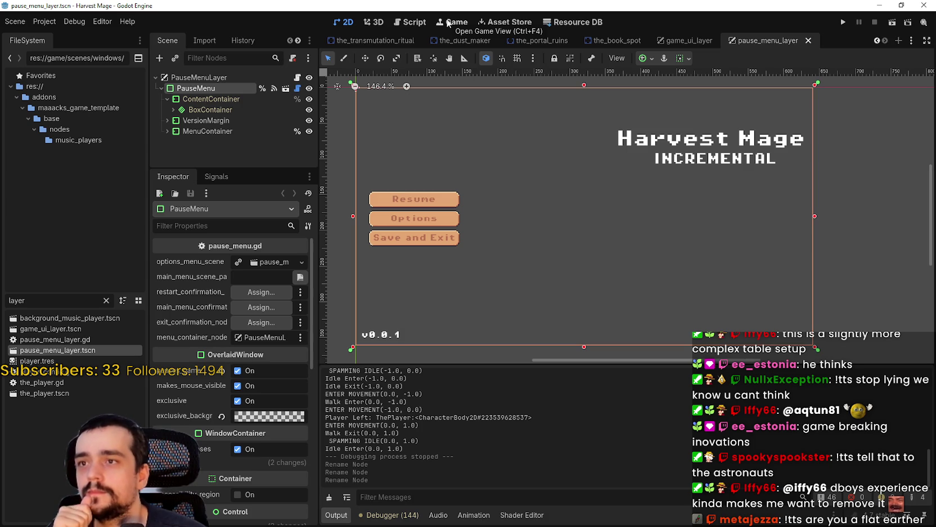
# Step: In game_ui_layer, select ContentContainer, collapse its margin constant overrides, and save
pyautogui.click(674, 42)
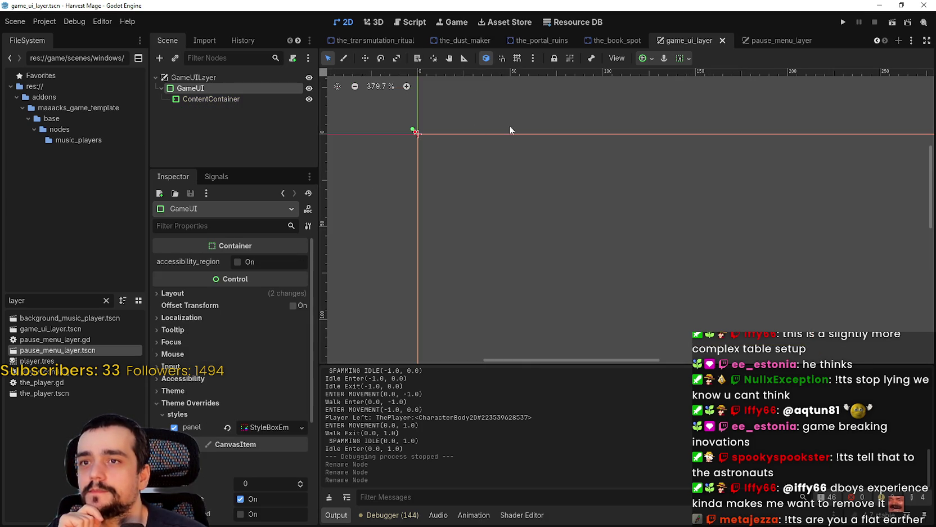
pyautogui.scroll(-10, 541, 156)
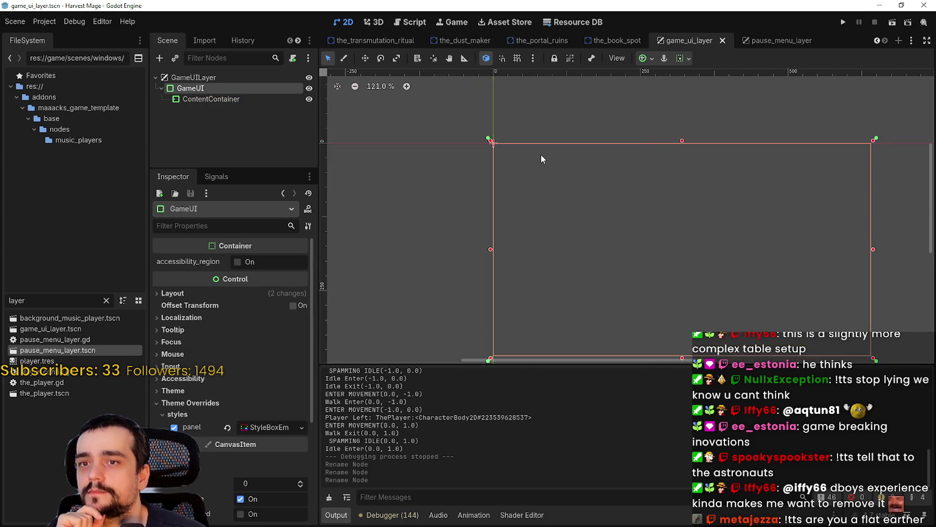
pyautogui.scroll(1, 605, 148)
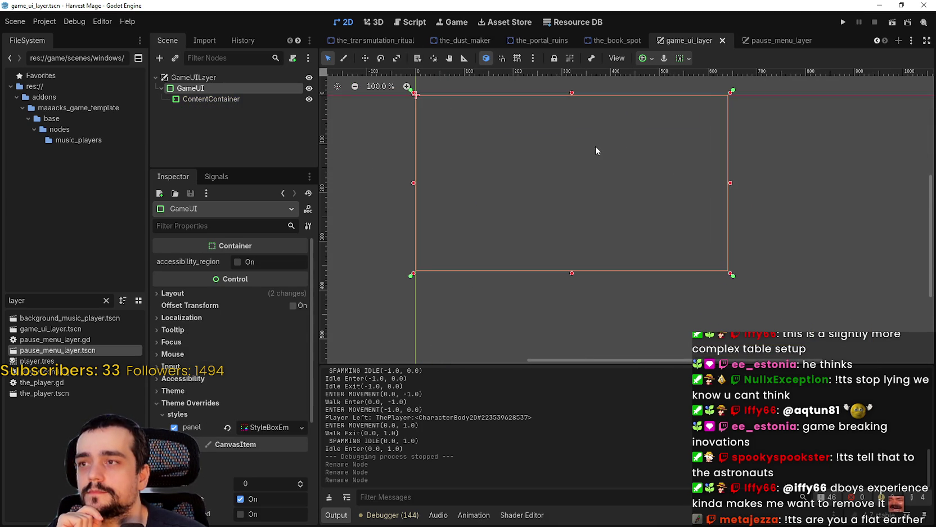
pyautogui.click(211, 98)
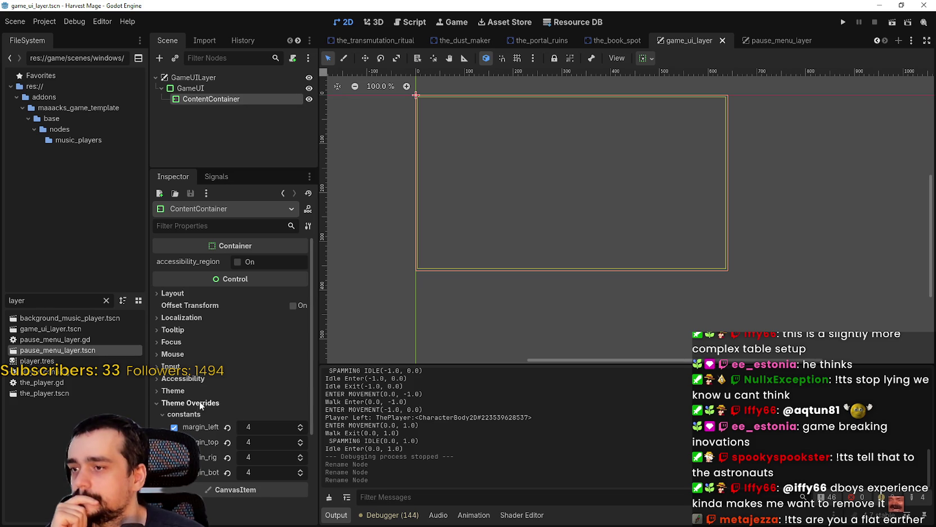
pyautogui.click(186, 414)
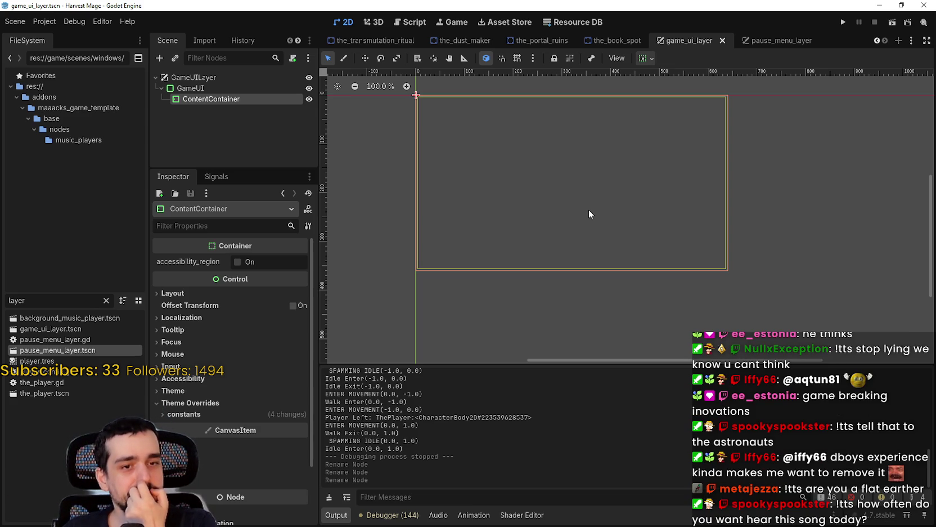
pyautogui.scroll(3, 602, 241)
pyautogui.hotkey('ctrl', 's')
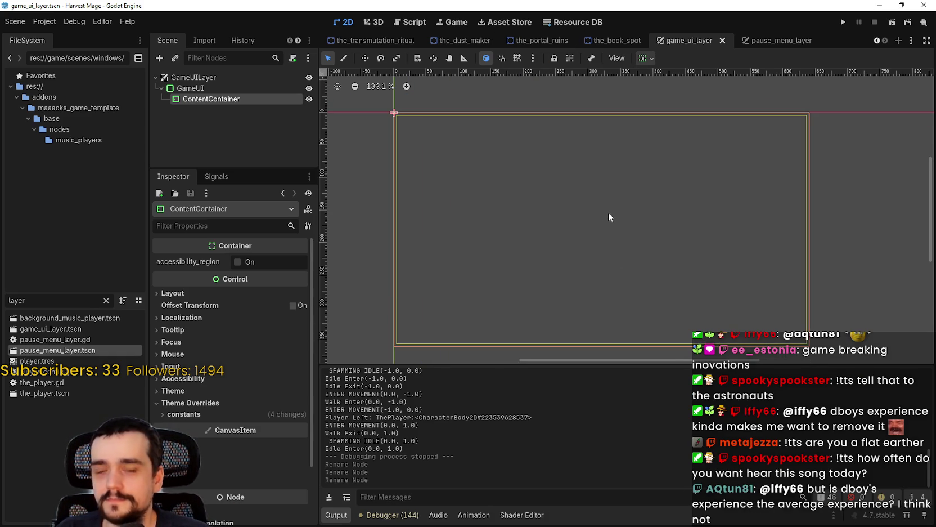
pyautogui.scroll(2, 614, 190)
pyautogui.scroll(-3, 610, 193)
pyautogui.scroll(3, 609, 192)
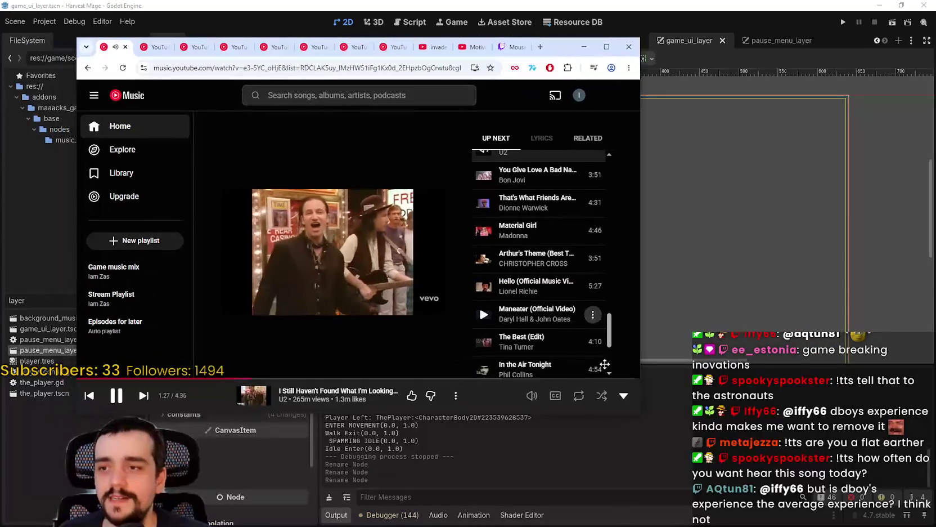
# Step: Skip to Bon Jovi's You Give Love A Bad Name and move the music window aside
pyautogui.scroll(-3, 579, 345)
pyautogui.scroll(5, 579, 338)
pyautogui.scroll(-3, 579, 332)
pyautogui.scroll(3, 563, 281)
pyautogui.scroll(-2, 540, 230)
pyautogui.moveTo(609, 311)
pyautogui.mouseDown()
pyautogui.moveTo(612, 151)
pyautogui.moveTo(616, 344)
pyautogui.moveTo(656, 169)
pyautogui.moveTo(648, 145)
pyautogui.moveTo(608, 344)
pyautogui.moveTo(599, 345)
pyautogui.moveTo(600, 281)
pyautogui.moveTo(602, 292)
pyautogui.mouseUp()
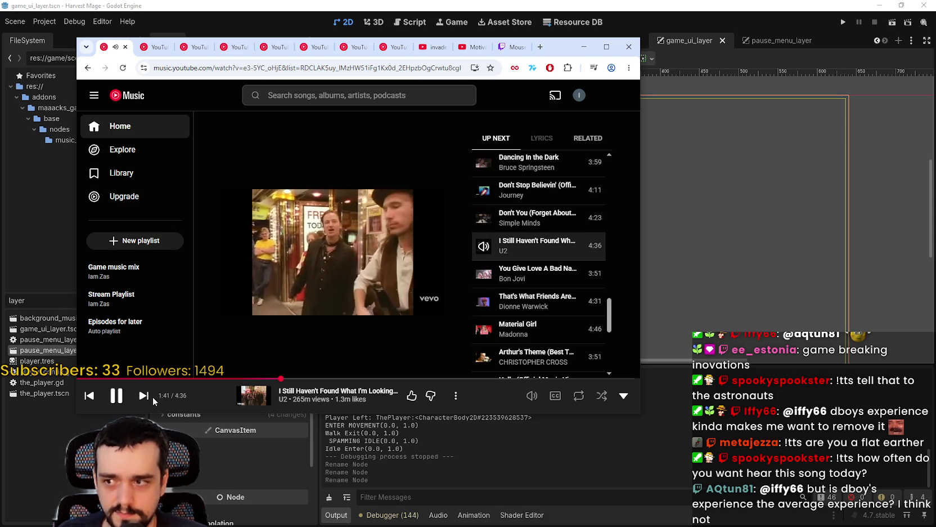
pyautogui.click(144, 396)
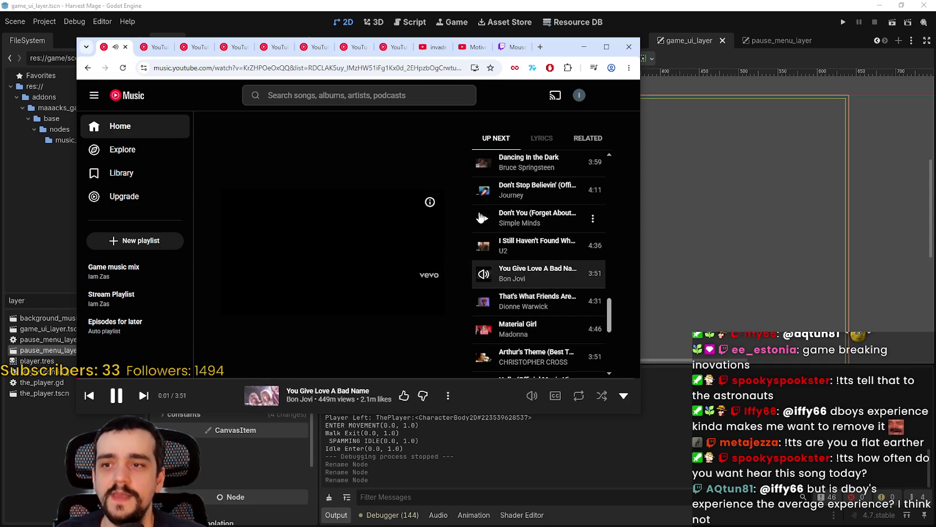
pyautogui.moveTo(558, 49)
pyautogui.mouseDown()
pyautogui.moveTo(599, 59)
pyautogui.moveTo(592, 63)
pyautogui.moveTo(935, 61)
pyautogui.mouseUp()
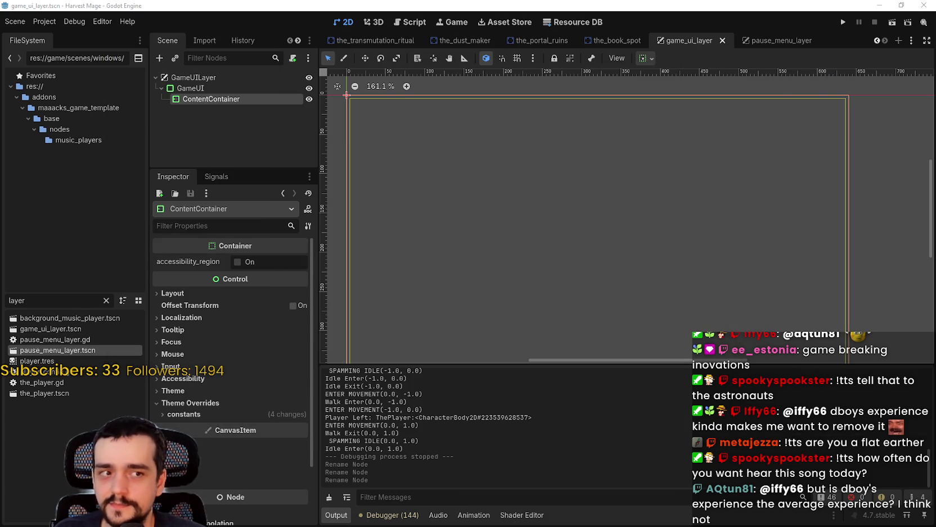
# Step: Add a VBoxContainer child under ContentContainer by searching 'Vbox' in Create New Node
pyautogui.scroll(-3, 512, 252)
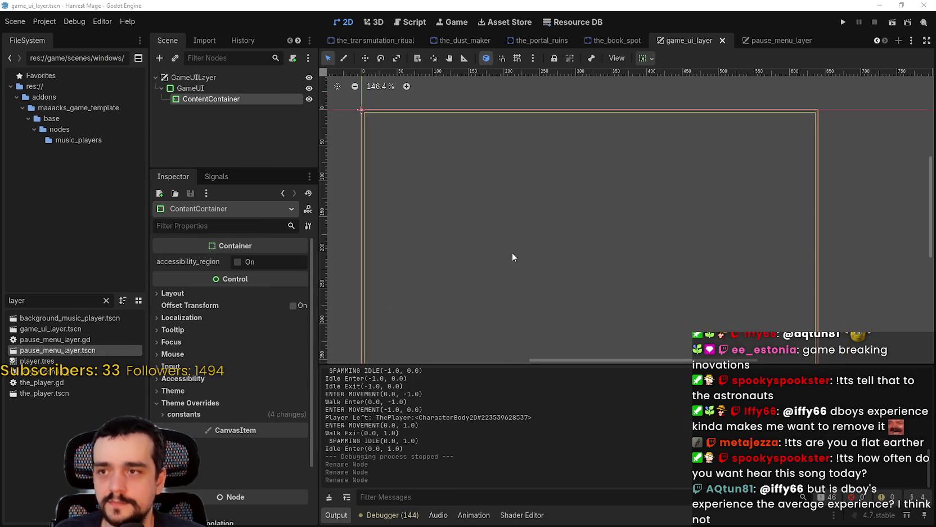
pyautogui.scroll(1, 556, 212)
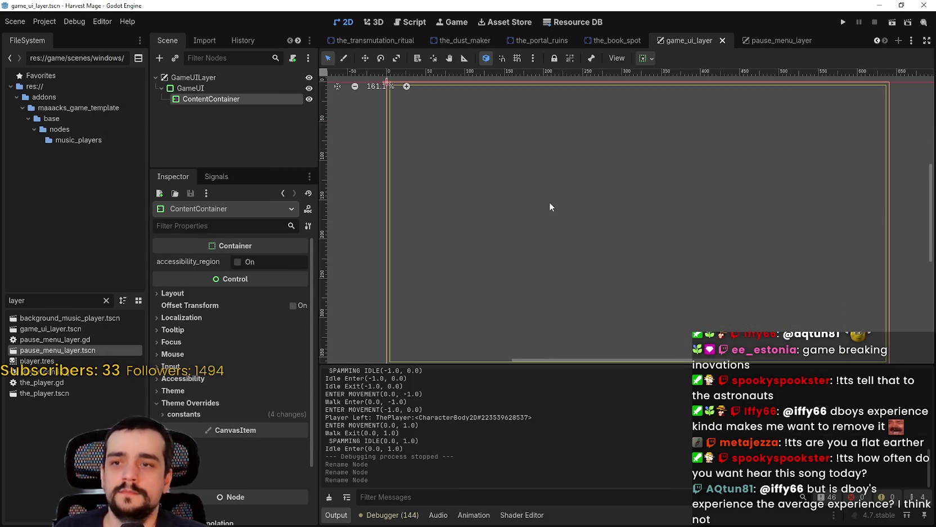
pyautogui.click(194, 88)
pyautogui.click(223, 99)
pyautogui.rightClick(206, 99)
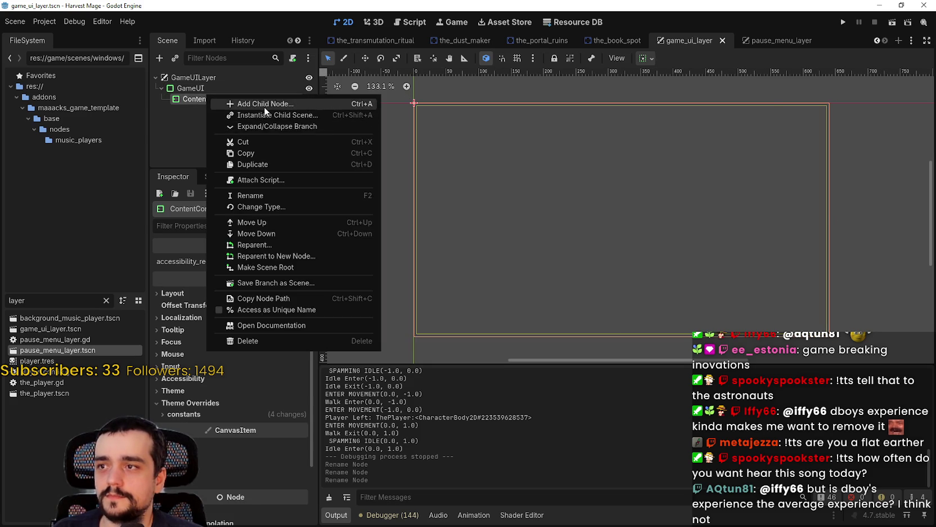
pyautogui.click(264, 105)
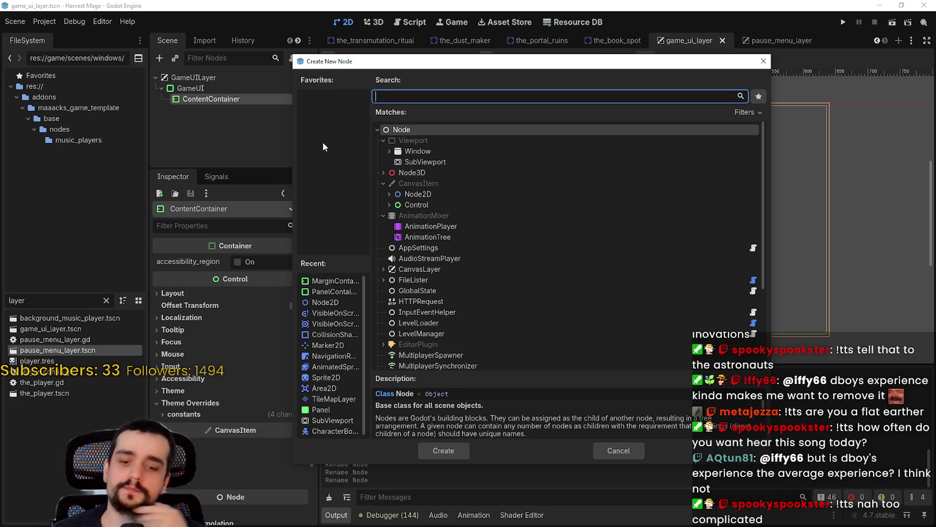
pyautogui.write('Cont')
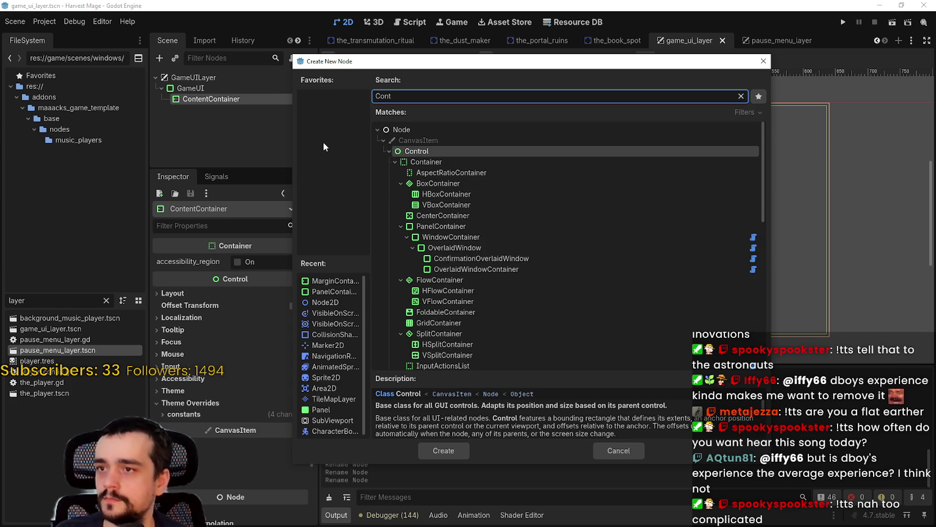
pyautogui.press('BackSpace')
pyautogui.press('BackSpace')
pyautogui.press('BackSpace')
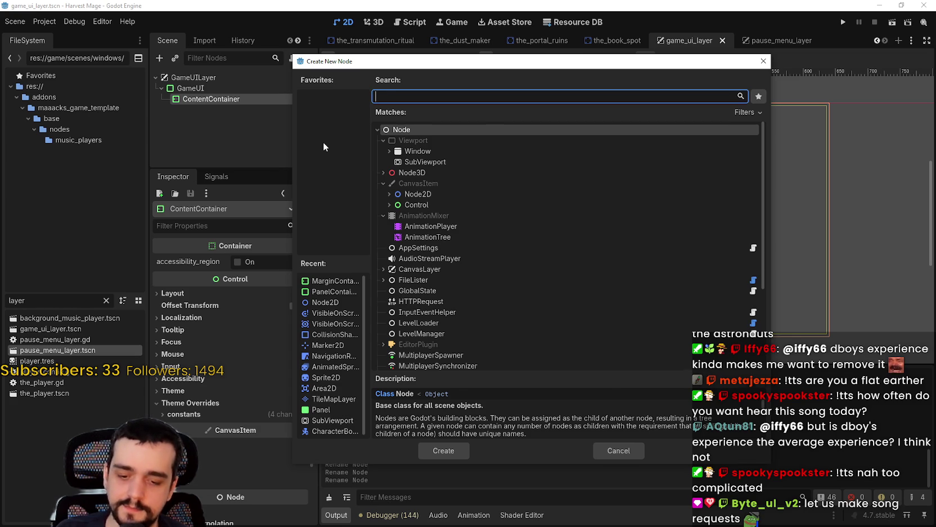
pyautogui.write('Cont')
pyautogui.press('BackSpace')
pyautogui.press('BackSpace')
pyautogui.press('BackSpace')
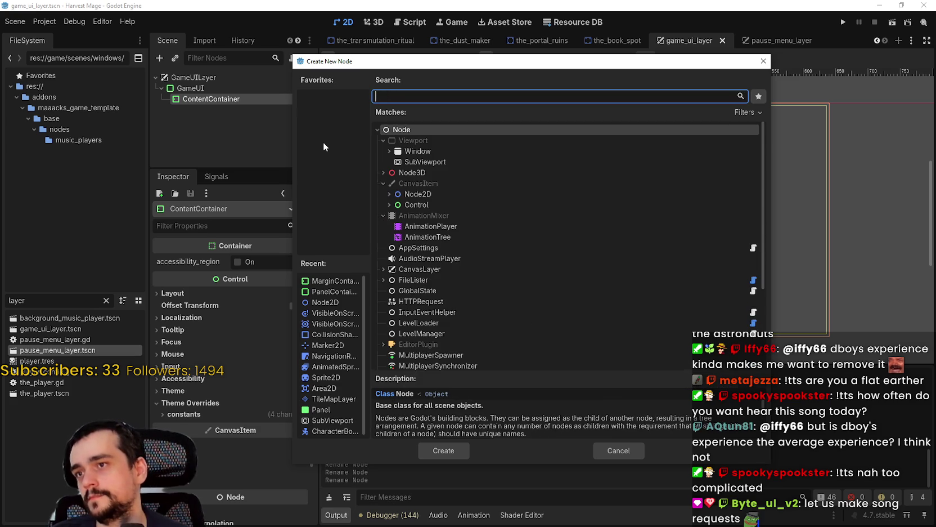
pyautogui.write('Vbox')
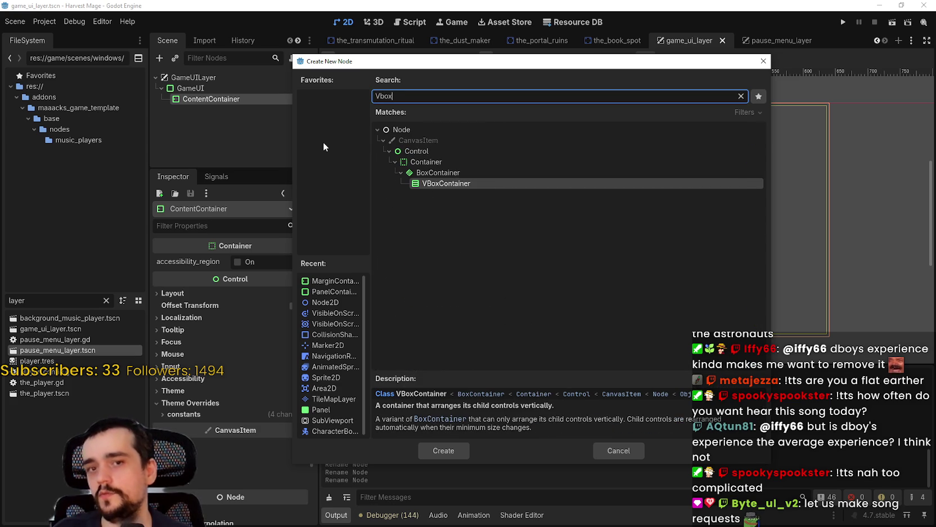
pyautogui.press('Return')
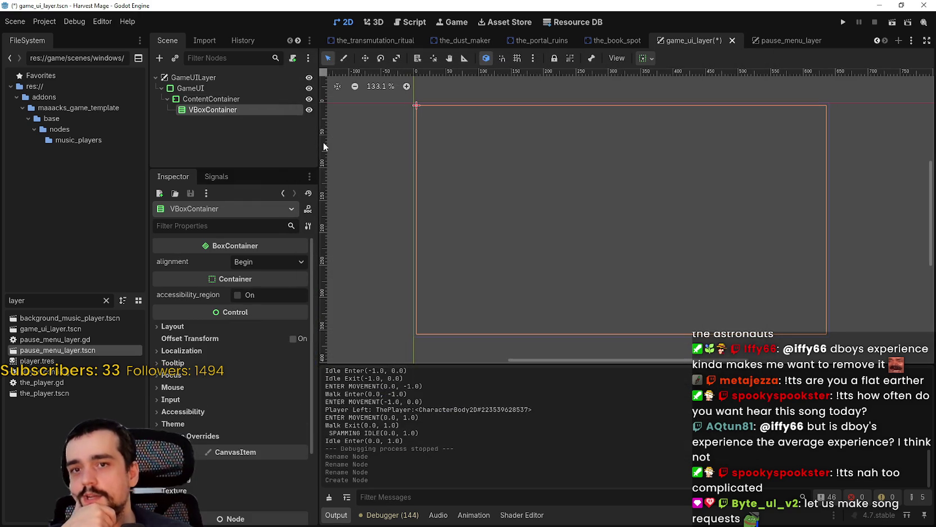
# Step: Add a PanelContainer under VBoxContainer and rename it ControlsContainer
pyautogui.rightClick(232, 110)
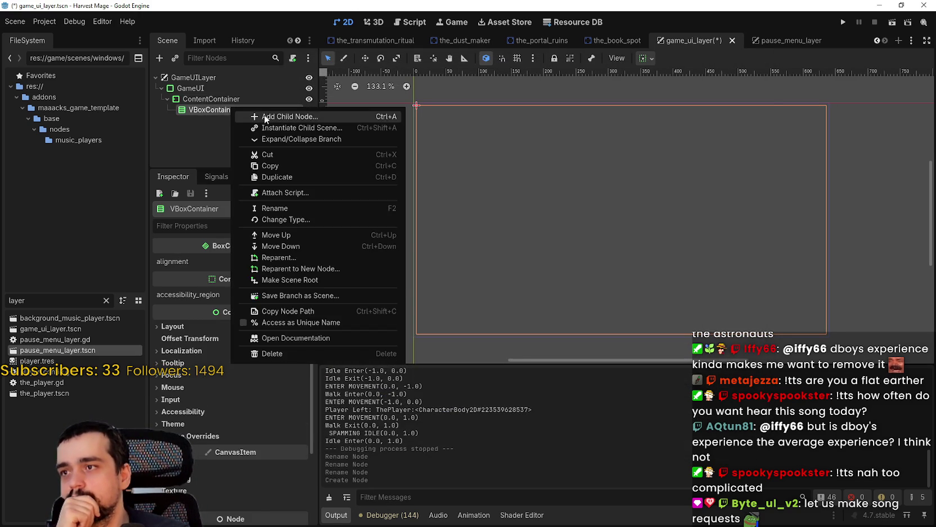
pyautogui.click(242, 118)
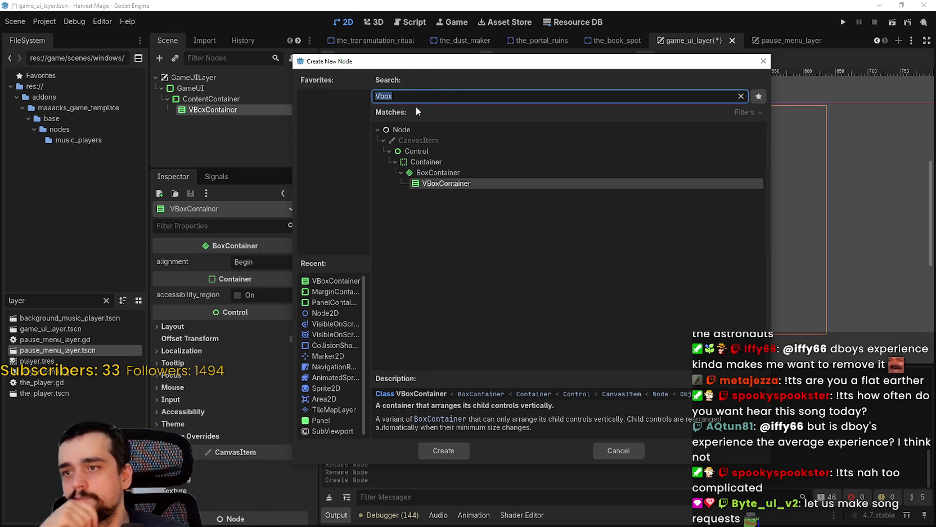
pyautogui.write('con')
pyautogui.press('BackSpace')
pyautogui.press('BackSpace')
pyautogui.press('BackSpace')
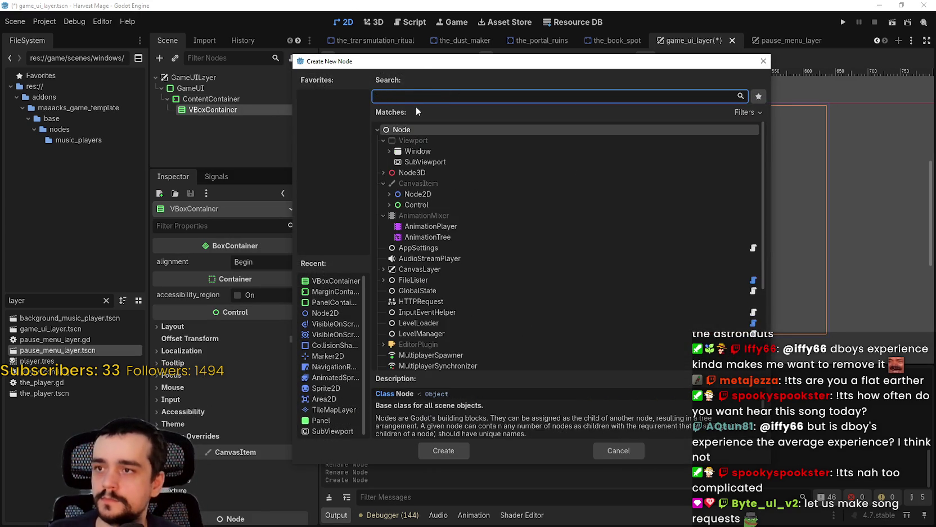
pyautogui.write('panel')
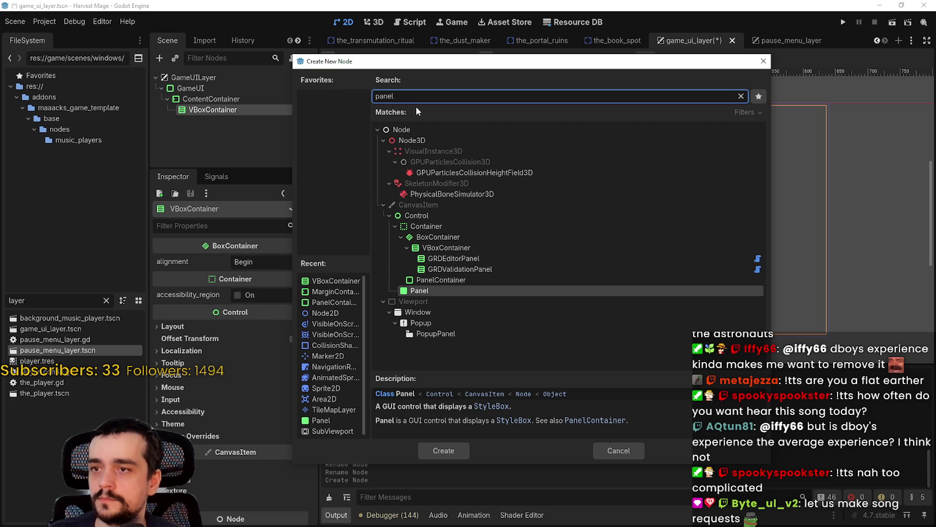
pyautogui.press('Up')
pyautogui.press('Return')
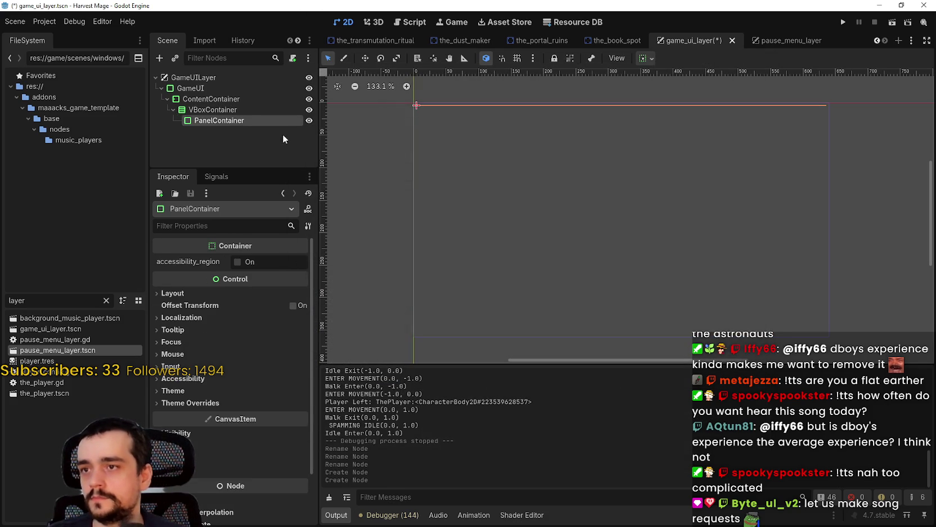
pyautogui.press('F2')
pyautogui.write('Control')
pyautogui.write('sCont')
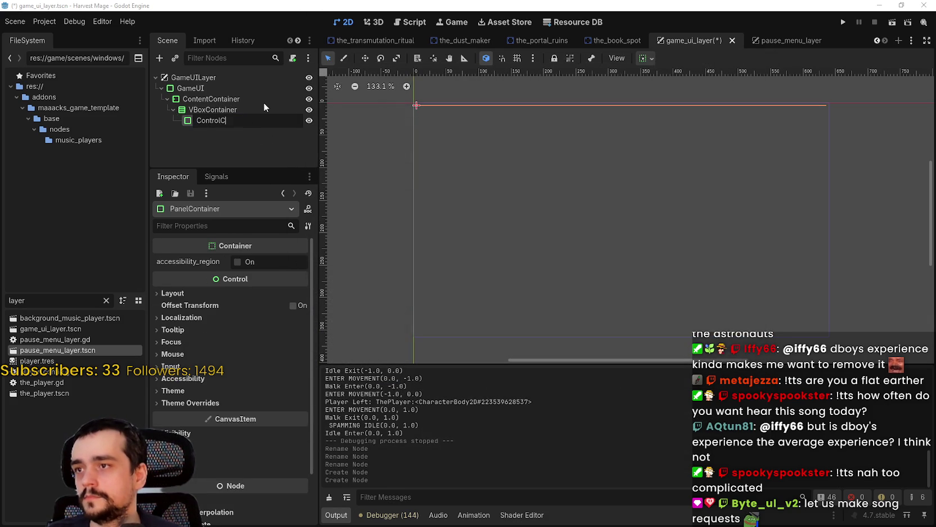
pyautogui.write('ainer')
pyautogui.press('Return')
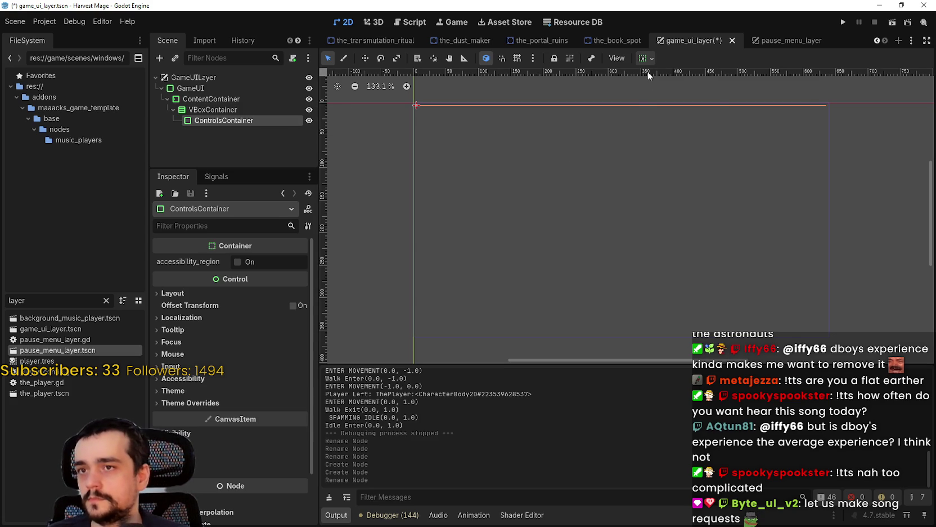
# Step: Set ControlsContainer's container sizing to End horizontally and End vertically
pyautogui.click(646, 59)
pyautogui.click(668, 95)
pyautogui.click(669, 154)
pyautogui.click(687, 95)
pyautogui.click(690, 158)
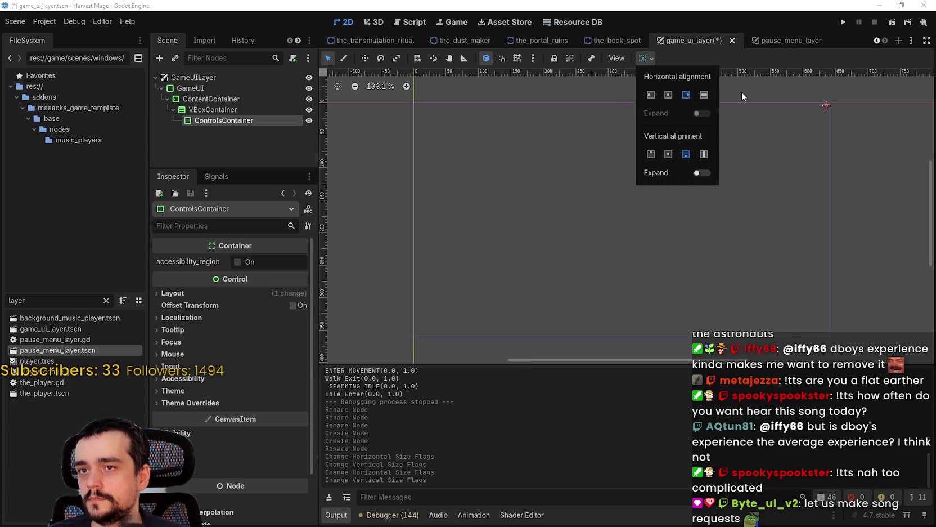
pyautogui.click(763, 59)
# Step: Add a Button under ControlsContainer, then delete it again
pyautogui.rightClick(256, 123)
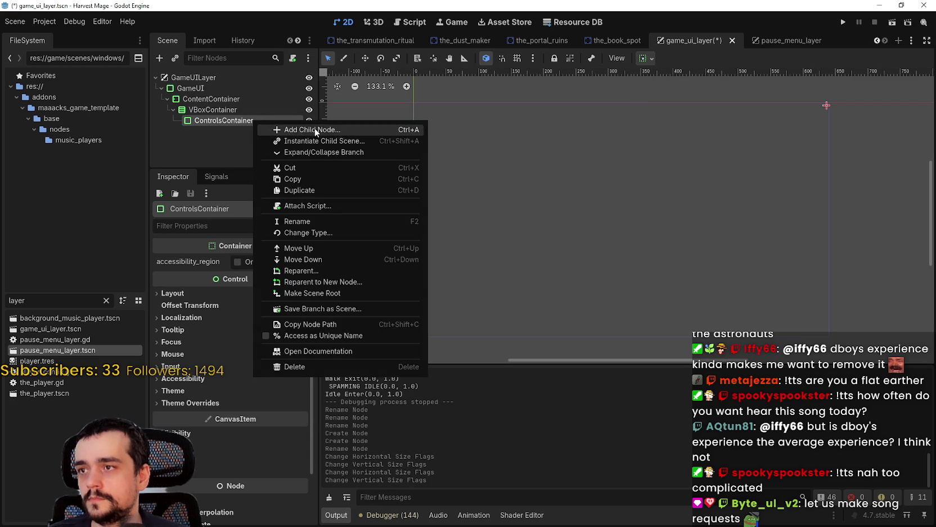
pyautogui.click(287, 133)
pyautogui.write('button')
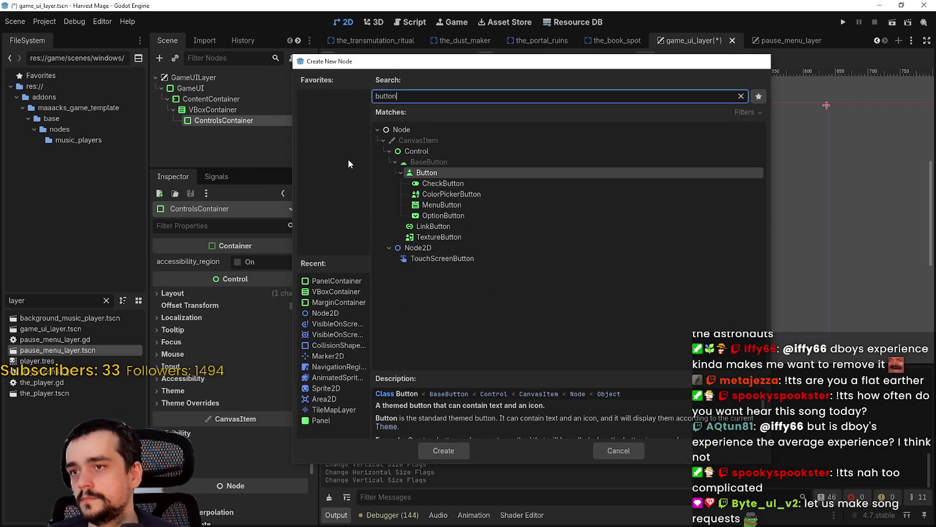
pyautogui.press('Return')
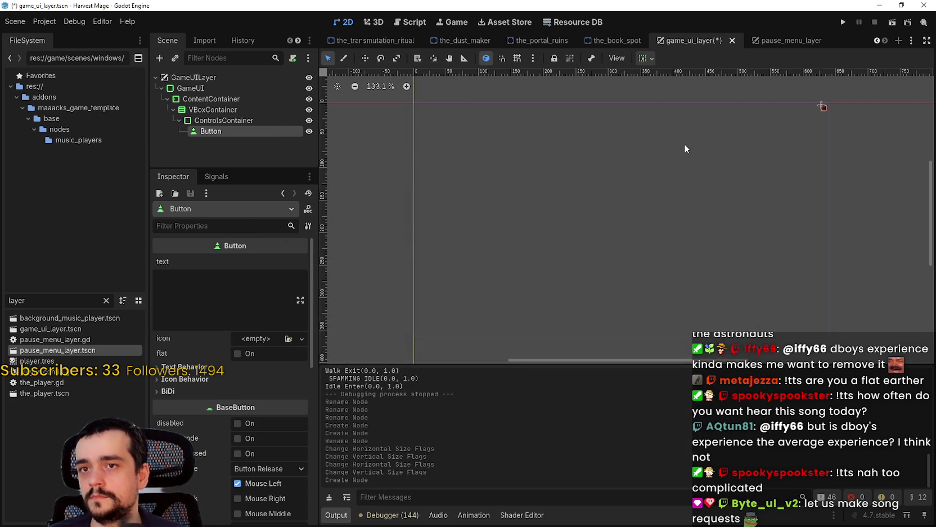
pyautogui.rightClick(217, 123)
pyautogui.click(203, 130)
pyautogui.click(204, 130)
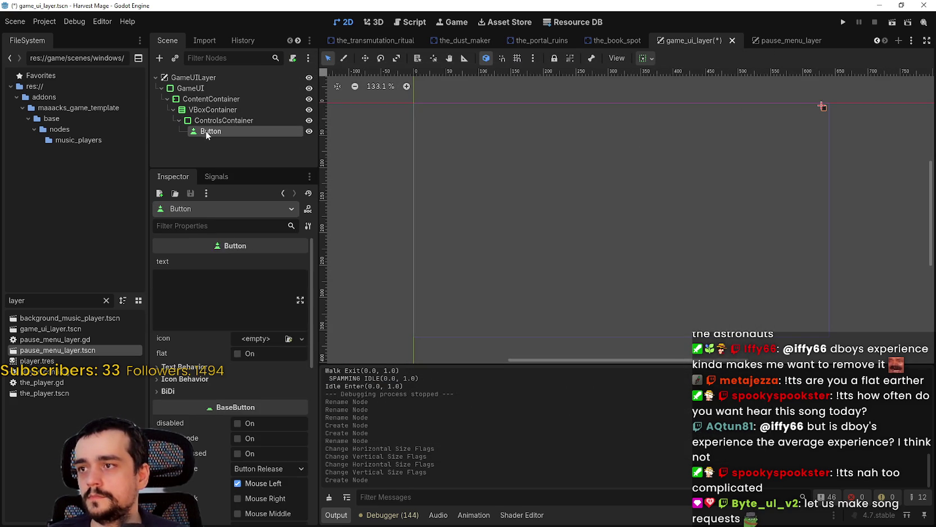
pyautogui.rightClick(205, 130)
pyautogui.rightClick(194, 132)
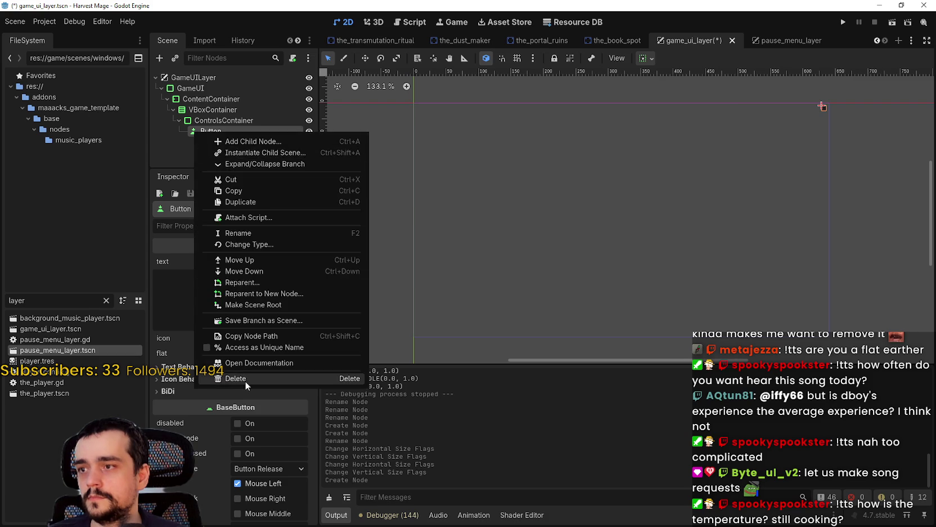
pyautogui.click(245, 381)
pyautogui.click(453, 274)
# Step: Start adding another child node to ControlsContainer
pyautogui.rightClick(234, 125)
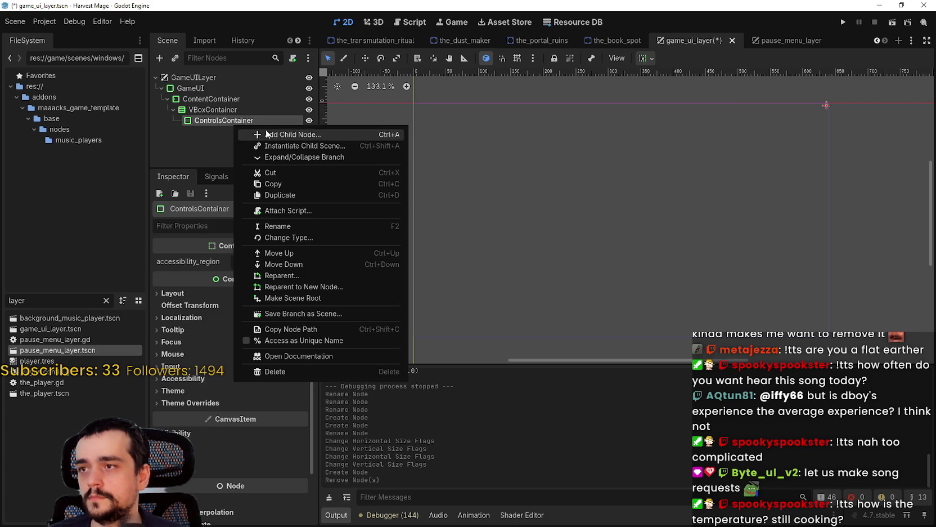
pyautogui.click(254, 131)
pyautogui.write('v')
pyautogui.press('BackSpace')
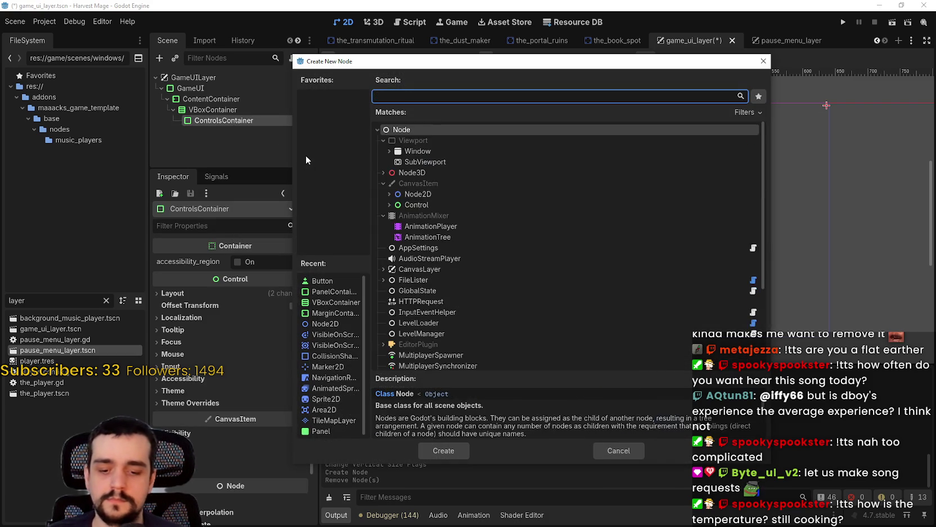
# Step: Add a Label reading 'Test 1' under ControlsContainer and duplicate it into Label2
pyautogui.write('h')
pyautogui.press('BackSpace')
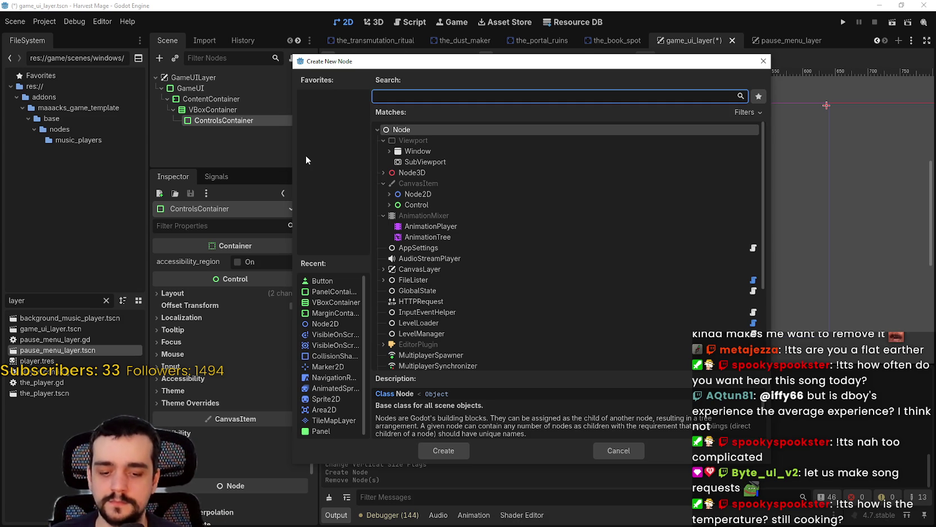
pyautogui.write('label')
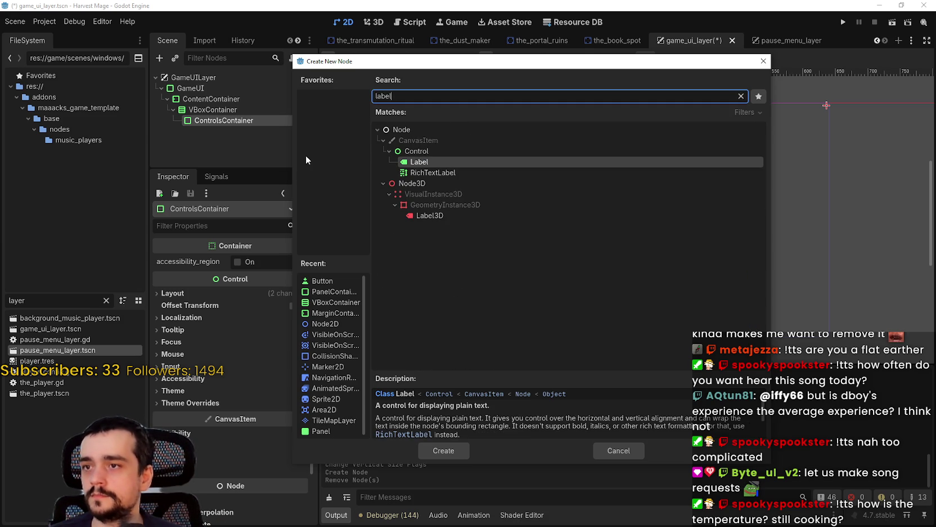
pyautogui.press('Return')
pyautogui.click(194, 285)
pyautogui.write('Test 1')
pyautogui.click(215, 129)
pyautogui.hotkey('ctrl', 'd')
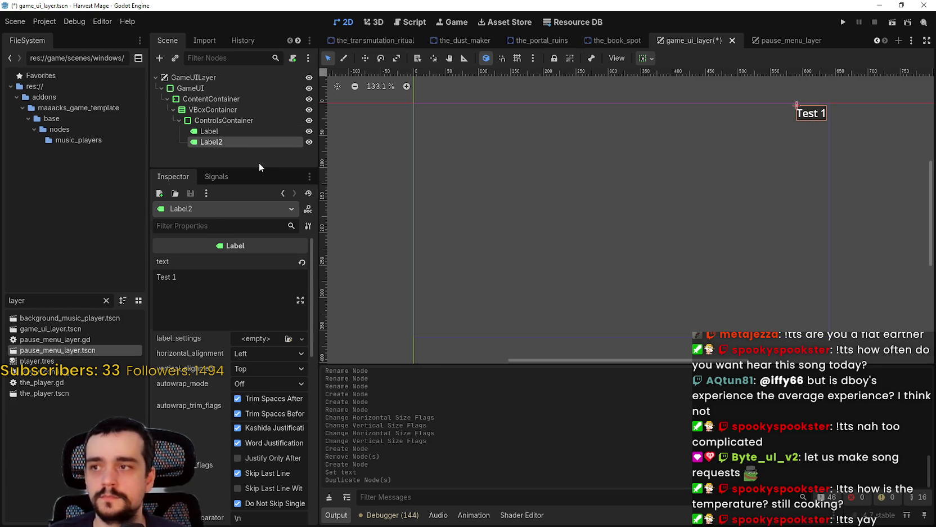
# Step: Begin adding a VBox child to ControlsContainer in the Create New Node dialog
pyautogui.click(228, 119)
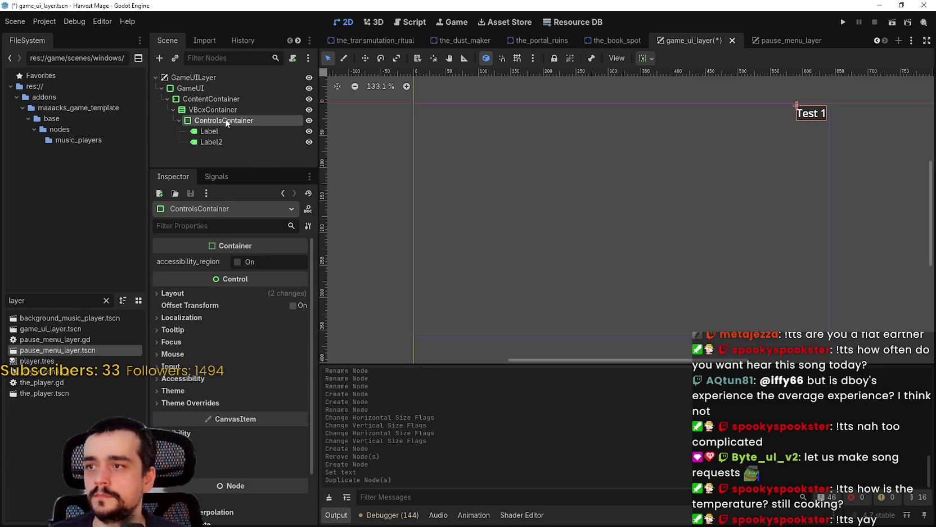
pyautogui.rightClick(225, 119)
pyautogui.click(243, 131)
pyautogui.write('vboi')
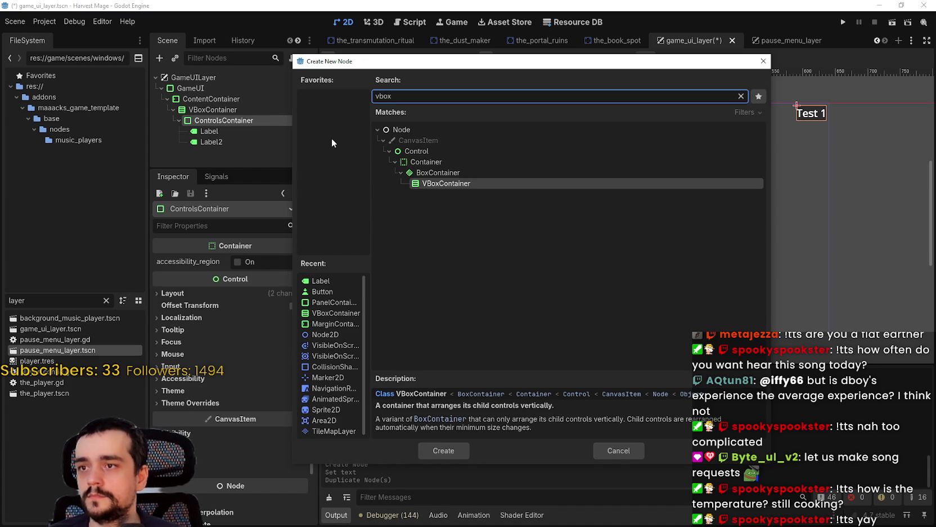
# Step: Create the VBoxContainer and move the two Test 1 labels into it
pyautogui.press('Return')
pyautogui.moveTo(213, 152)
pyautogui.mouseDown()
pyautogui.moveTo(220, 132)
pyautogui.moveTo(223, 147)
pyautogui.mouseUp()
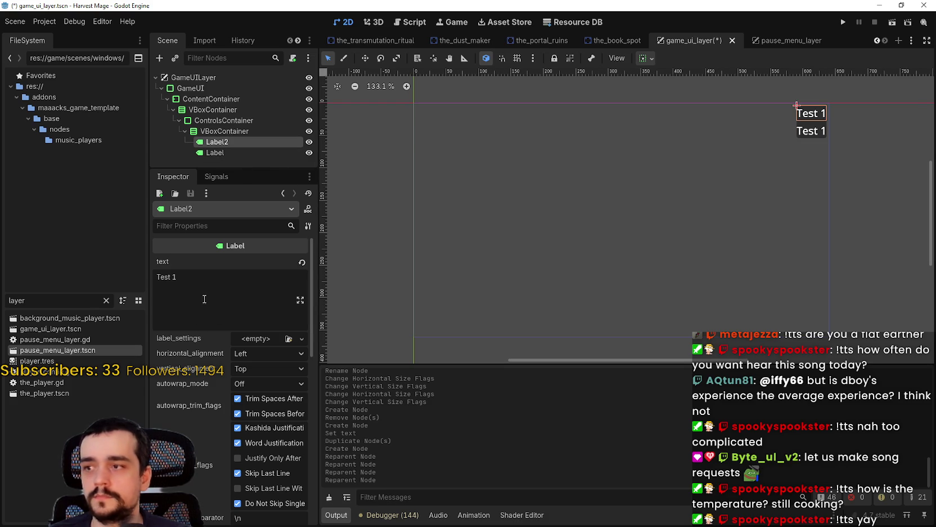
pyautogui.tripleClick(206, 281)
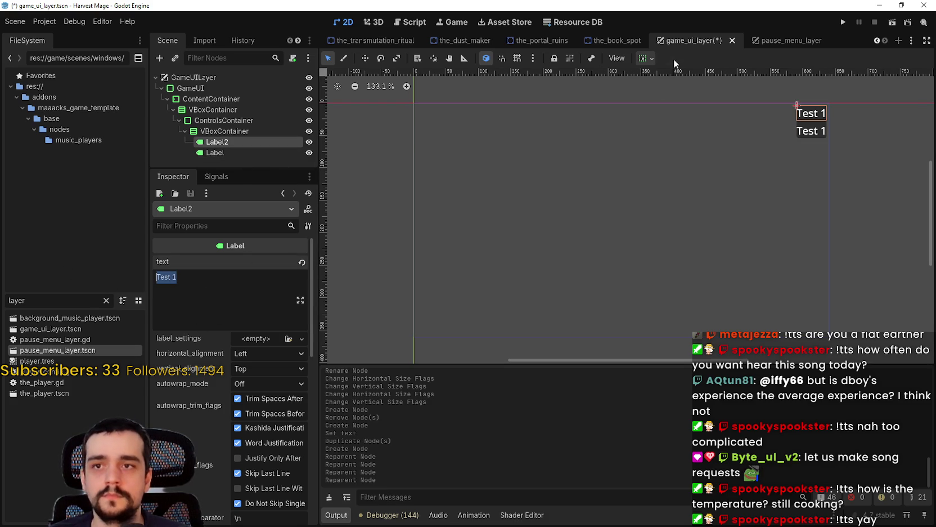
# Step: Set ControlsContainer's vertical sizing to End, then reselect the labels' VBoxContainer
pyautogui.click(646, 58)
pyautogui.click(226, 131)
pyautogui.press('Left')
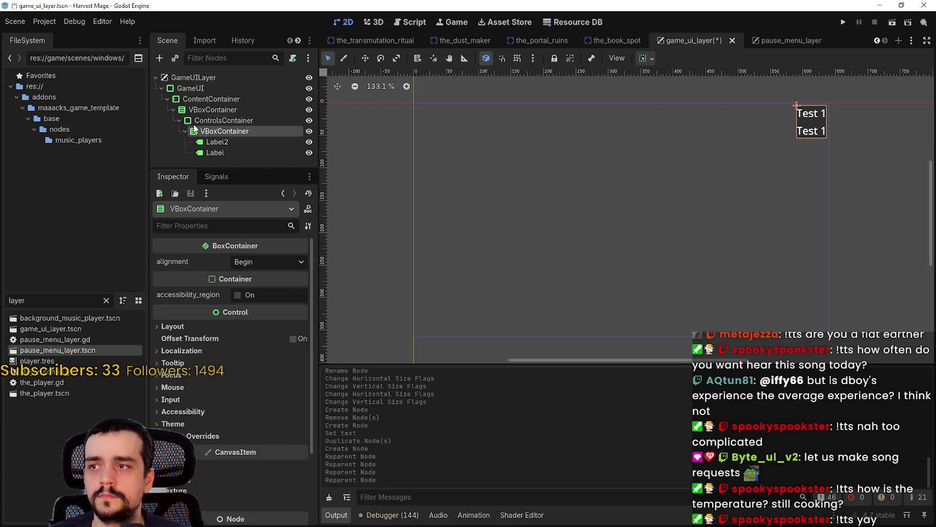
pyautogui.press('Left')
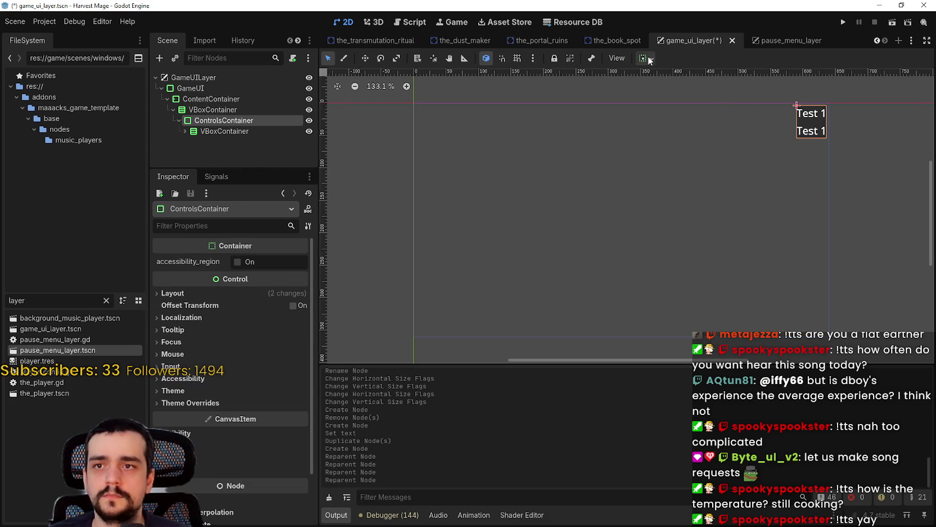
pyautogui.click(646, 58)
pyautogui.click(687, 156)
pyautogui.click(251, 112)
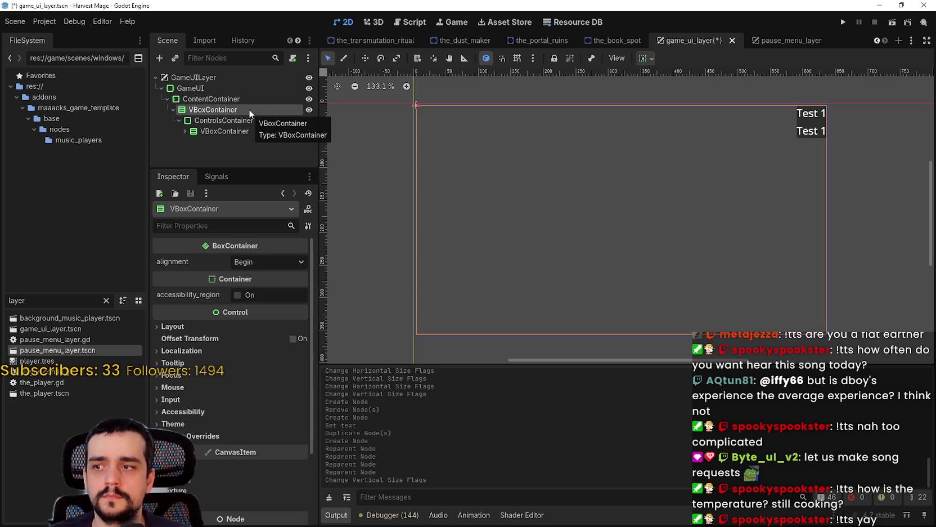
pyautogui.click(238, 98)
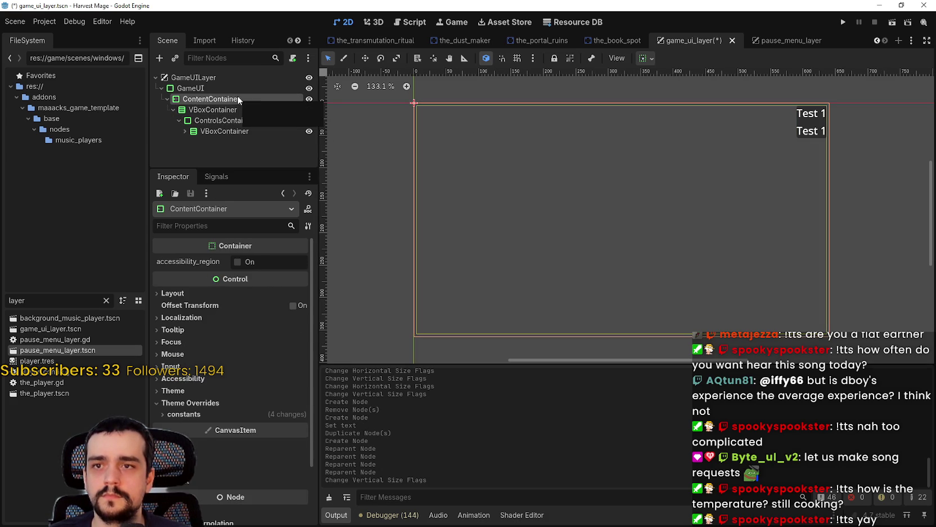
pyautogui.click(238, 131)
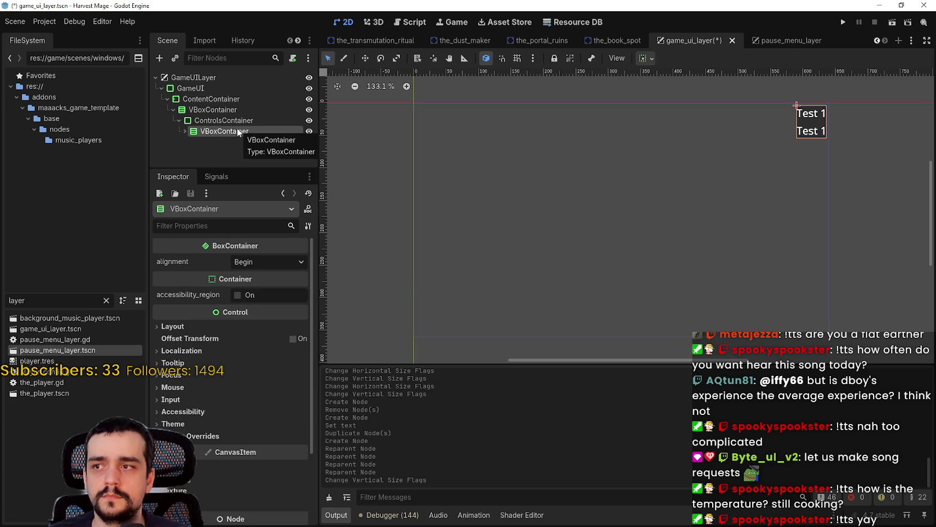
# Step: Give the labels' VBoxContainer End horizontal and End vertical sizing, then close the popup
pyautogui.click(644, 59)
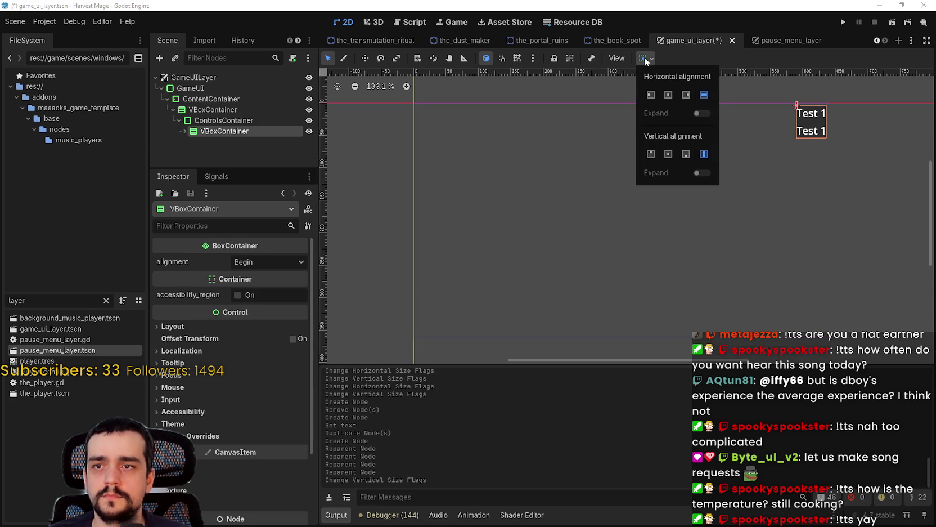
pyautogui.click(683, 155)
pyautogui.click(687, 96)
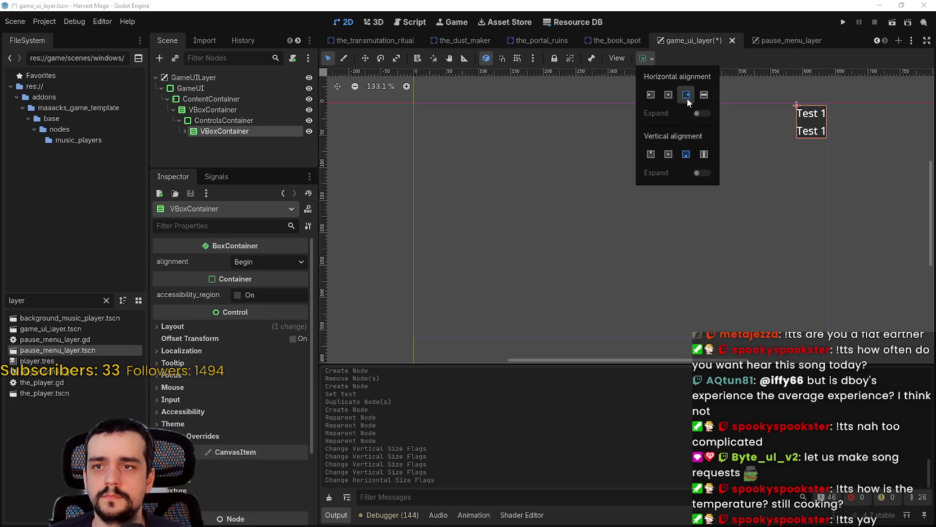
pyautogui.click(686, 154)
pyautogui.click(653, 99)
pyautogui.click(685, 96)
pyautogui.click(685, 153)
pyautogui.click(271, 332)
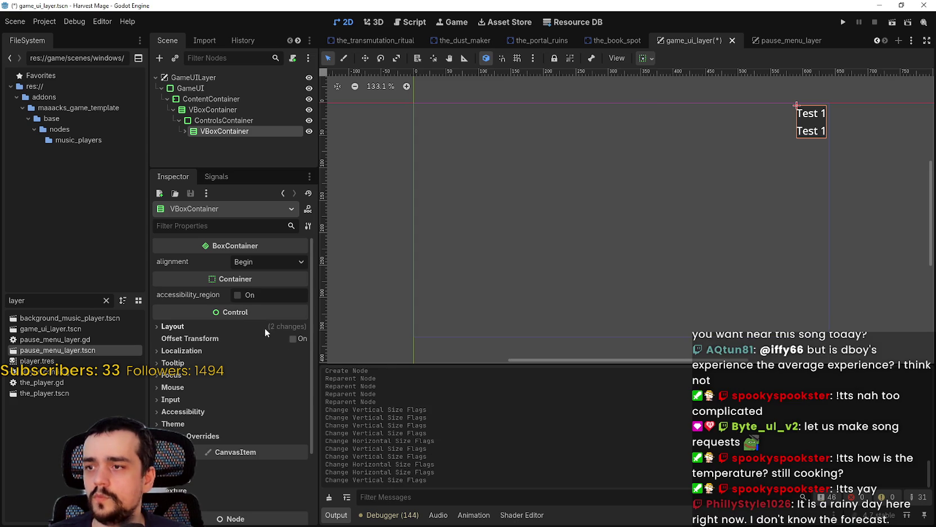
pyautogui.click(264, 326)
pyautogui.scroll(-3, 237, 437)
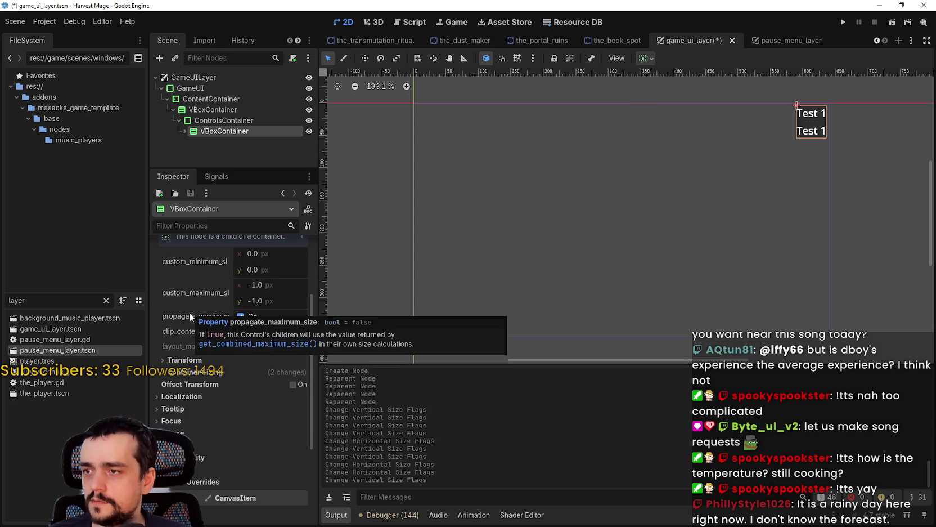
# Step: Tick Propagate Maximum Size on the inner VBoxContainer and enable Offset Transform to shift the labels sideways
pyautogui.click(245, 320)
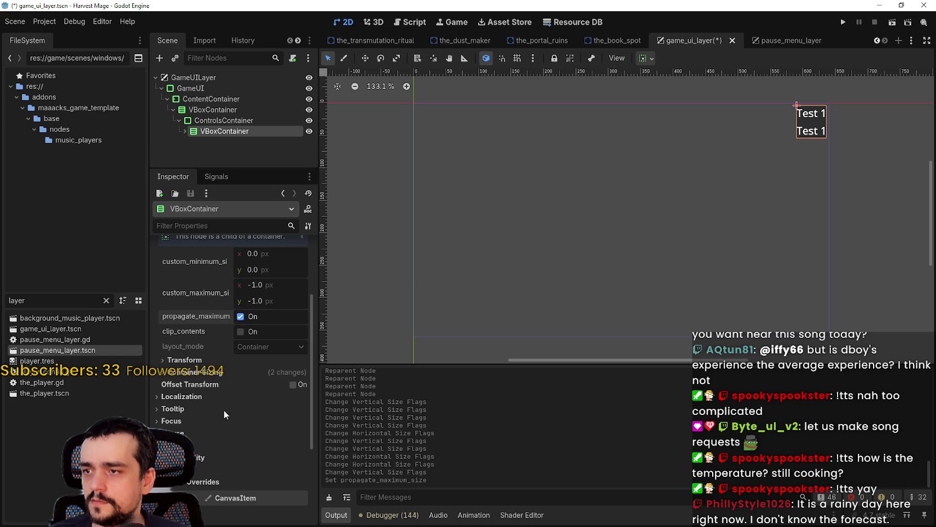
pyautogui.click(293, 385)
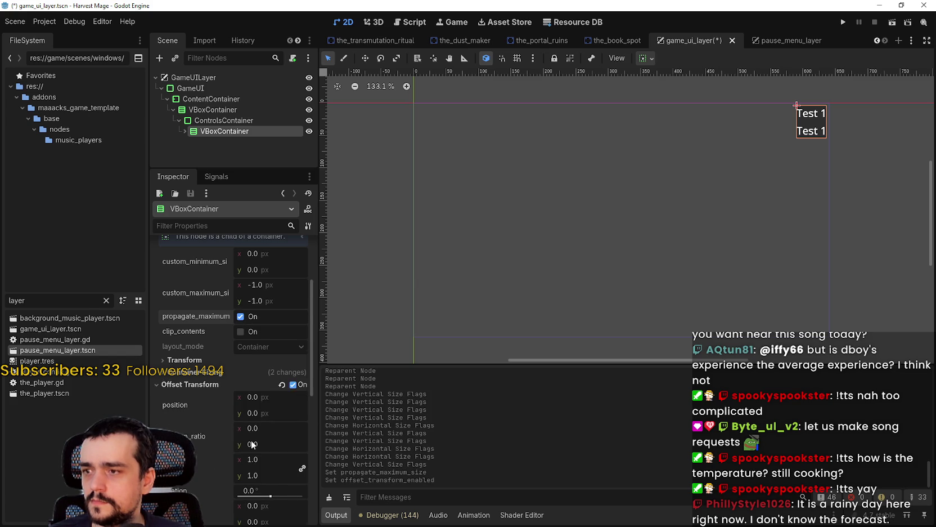
pyautogui.scroll(-3, 259, 401)
pyautogui.moveTo(248, 326)
pyautogui.mouseDown()
pyautogui.moveTo(266, 327)
pyautogui.moveTo(229, 326)
pyautogui.moveTo(293, 326)
pyautogui.moveTo(248, 327)
pyautogui.moveTo(271, 326)
pyautogui.moveTo(258, 326)
pyautogui.mouseUp()
# Step: Slide the Test 1 labels left with the offset position, then reset it and untick Offset Transform
pyautogui.scroll(1, 750, 114)
pyautogui.moveTo(775, 151); pyautogui.dragTo(467, 289)
pyautogui.scroll(5, 366, 251)
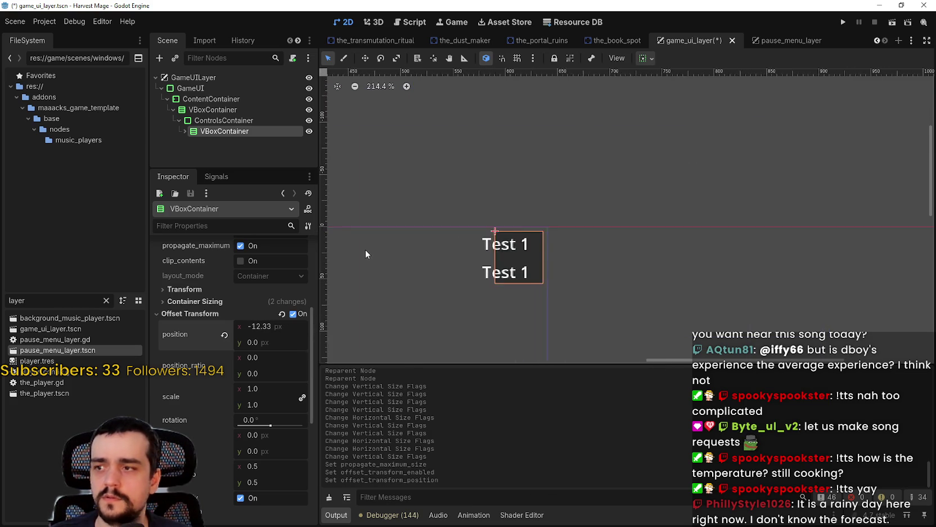
pyautogui.moveTo(257, 331)
pyautogui.mouseDown()
pyautogui.moveTo(270, 331)
pyautogui.moveTo(248, 331)
pyautogui.moveTo(279, 331)
pyautogui.moveTo(260, 331)
pyautogui.moveTo(279, 349)
pyautogui.moveTo(296, 349)
pyautogui.moveTo(273, 342)
pyautogui.mouseUp()
pyautogui.scroll(-5, 427, 284)
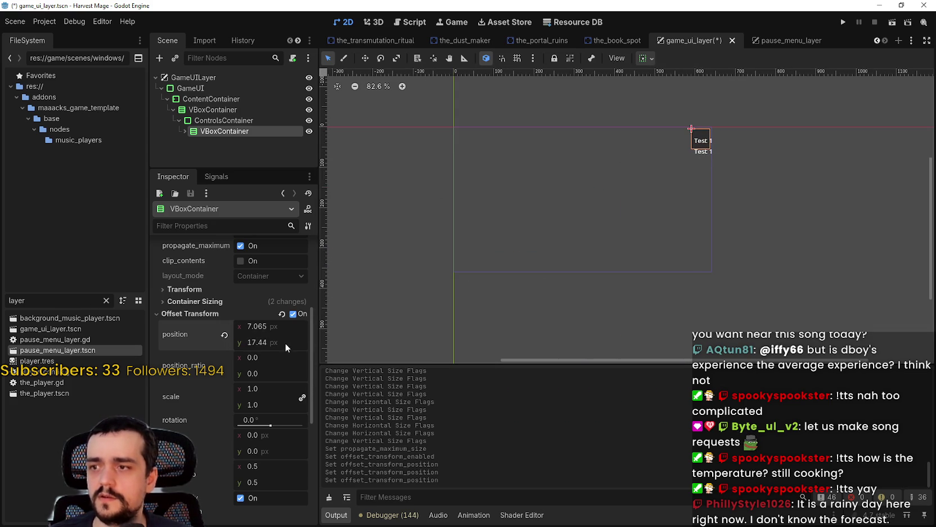
pyautogui.click(224, 334)
pyautogui.click(292, 314)
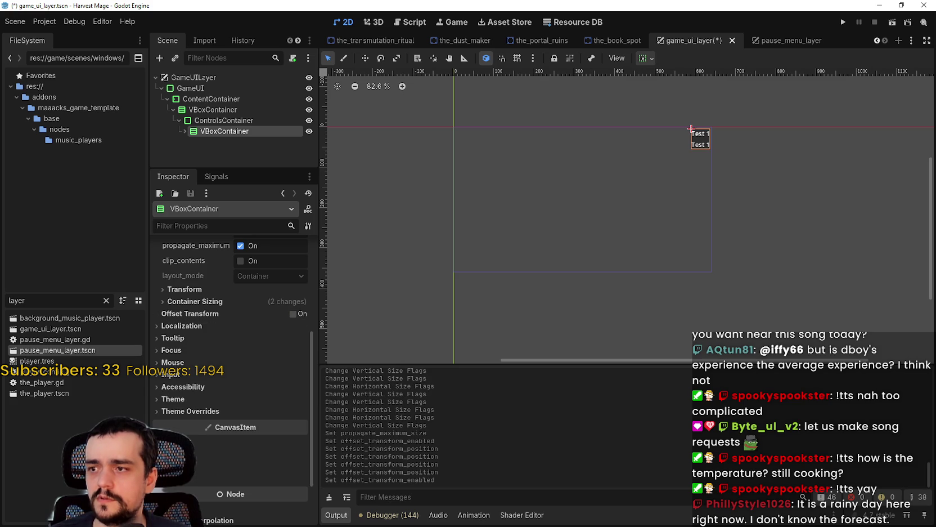
# Step: Check the inner container's constant theme overrides, then select ContentContainer to inspect its layout
pyautogui.click(241, 411)
pyautogui.click(212, 422)
pyautogui.click(210, 421)
pyautogui.scroll(8, 709, 131)
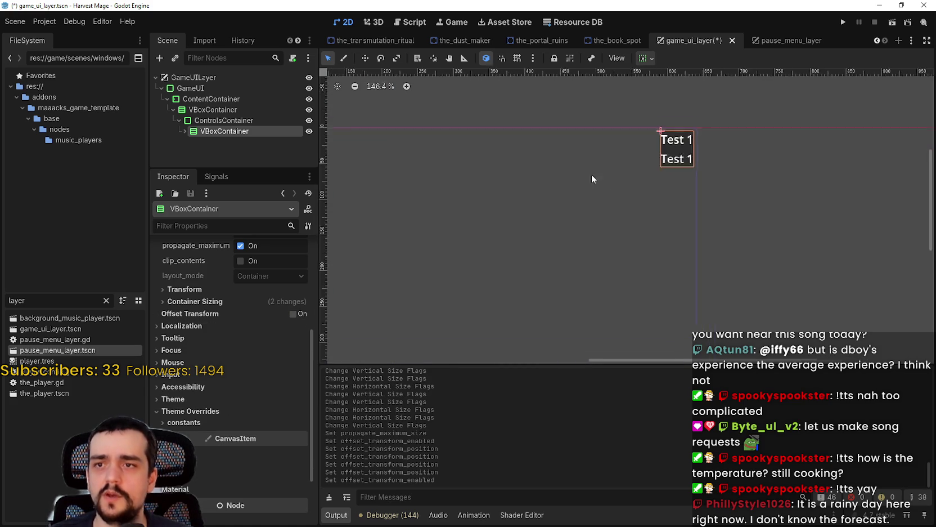
pyautogui.click(211, 99)
pyautogui.scroll(-8, 486, 143)
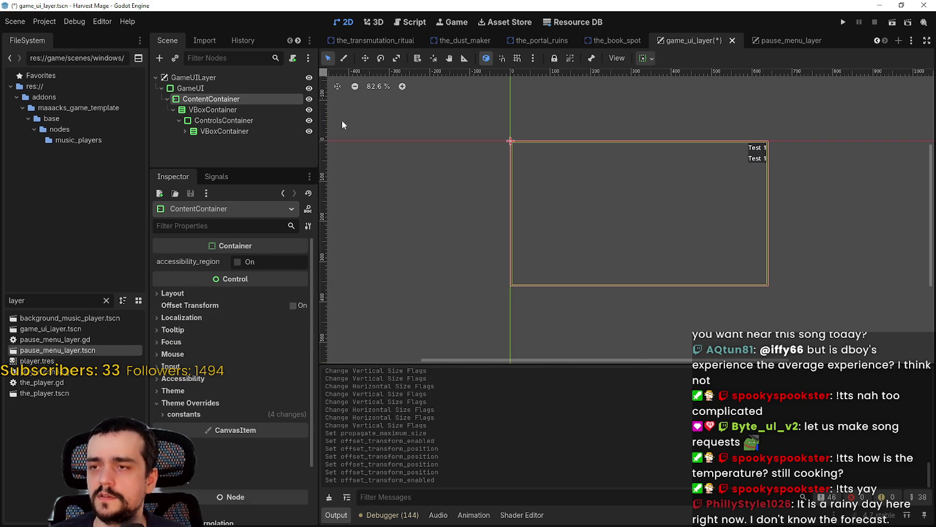
# Step: Set the inner VBoxContainer's sizing to fill both horizontally and vertically
pyautogui.click(221, 109)
pyautogui.click(228, 121)
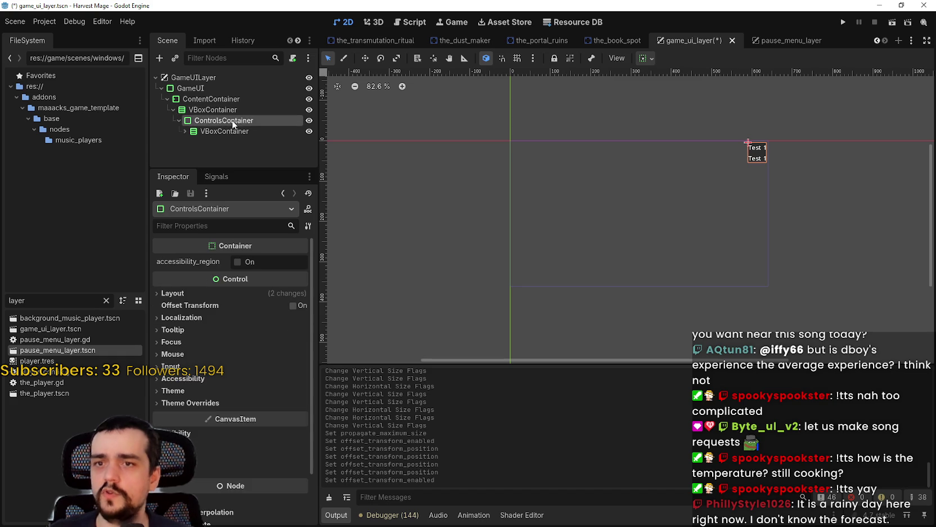
pyautogui.click(186, 131)
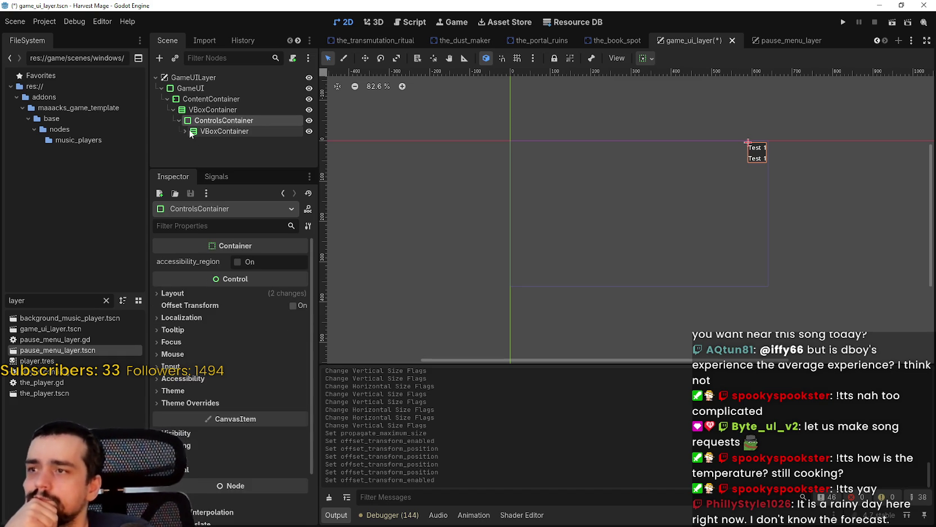
pyautogui.click(186, 131)
pyautogui.click(208, 131)
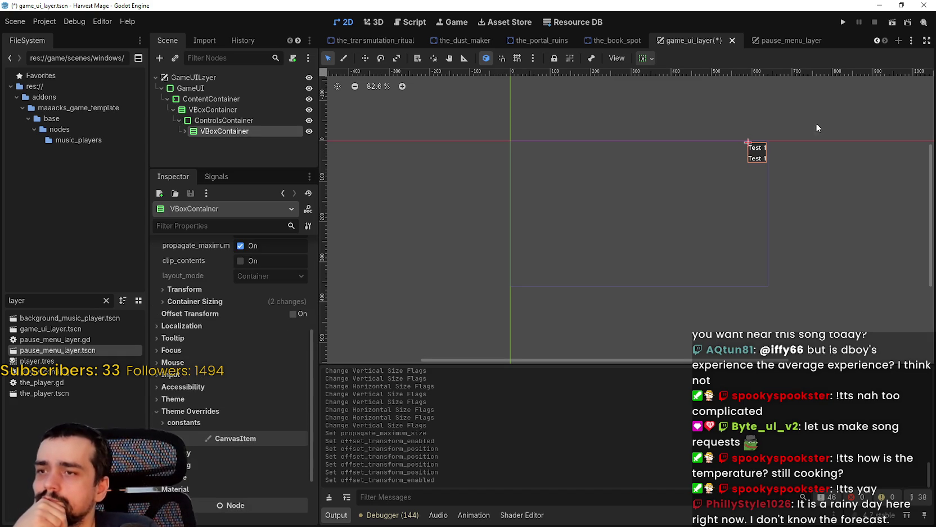
pyautogui.click(646, 58)
pyautogui.click(704, 95)
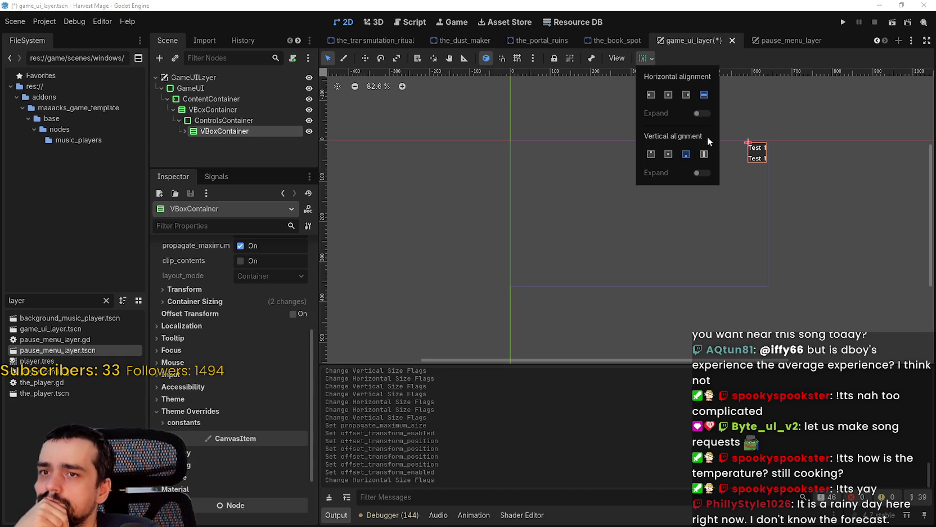
pyautogui.click(704, 154)
# Step: Give ControlsContainer vertical Expand with End alignment, dropping the Test 1 labels to the bottom-right
pyautogui.click(224, 120)
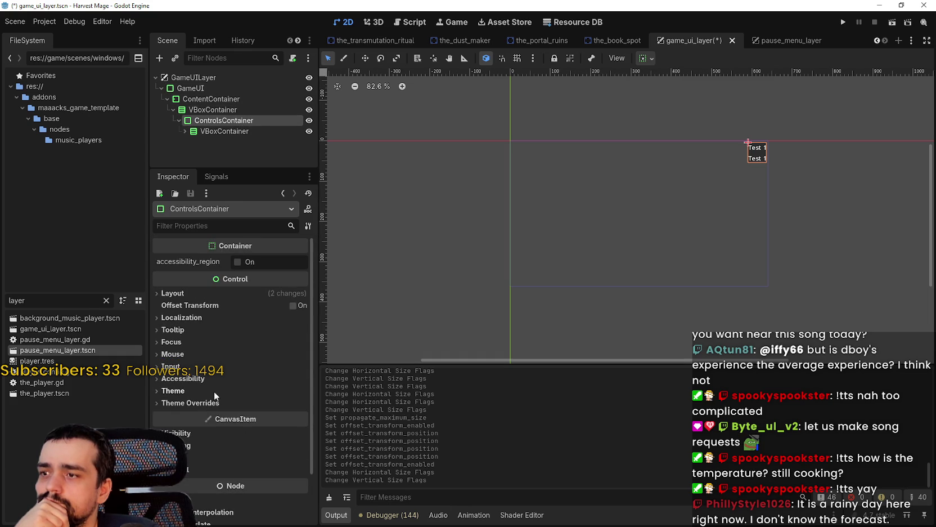
pyautogui.click(200, 295)
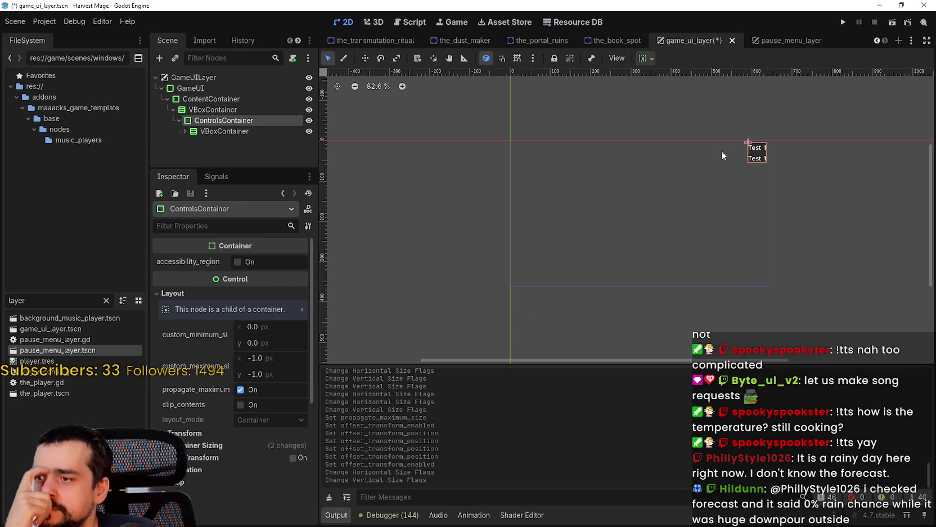
pyautogui.click(651, 58)
pyautogui.click(688, 155)
pyautogui.click(704, 155)
pyautogui.click(702, 173)
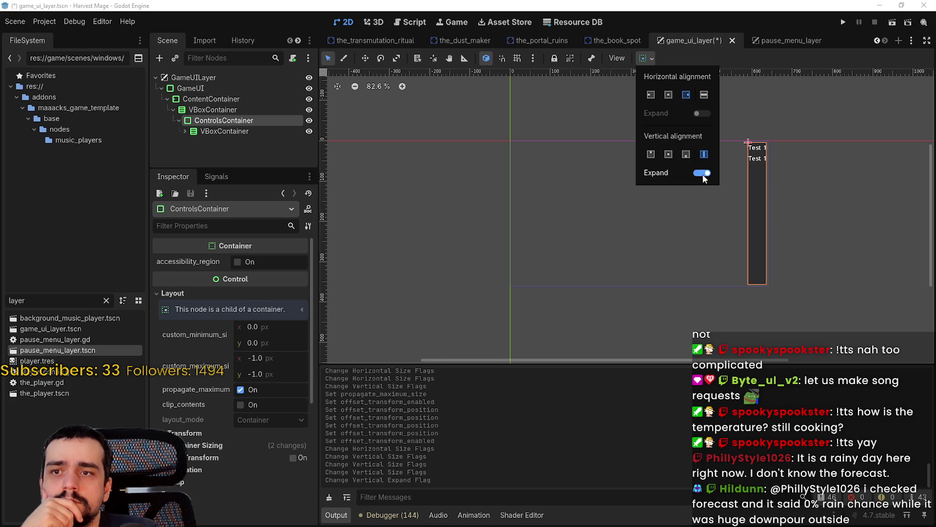
pyautogui.click(688, 153)
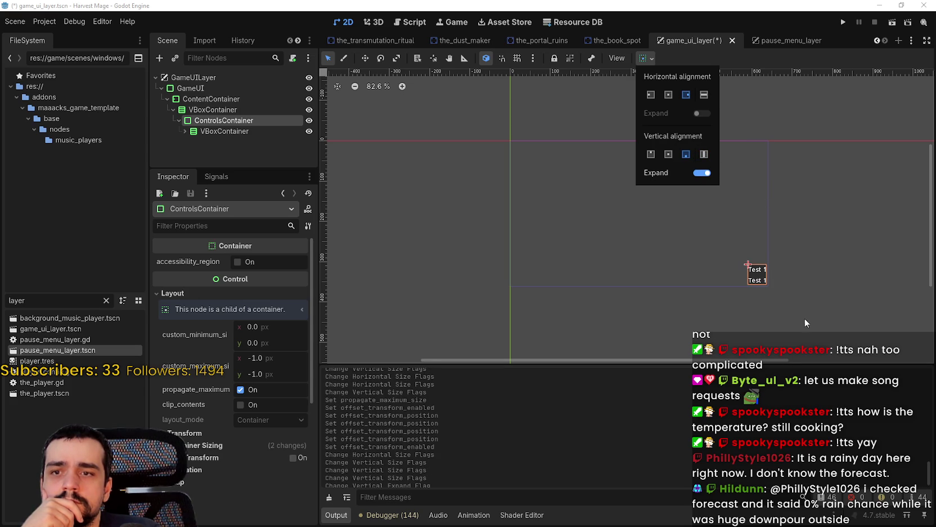
pyautogui.scroll(5, 793, 289)
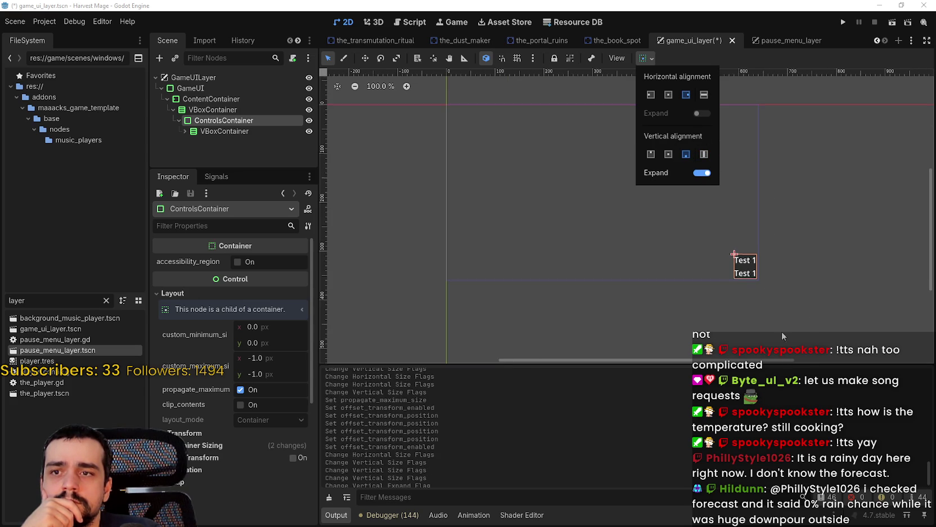
pyautogui.scroll(5, 756, 251)
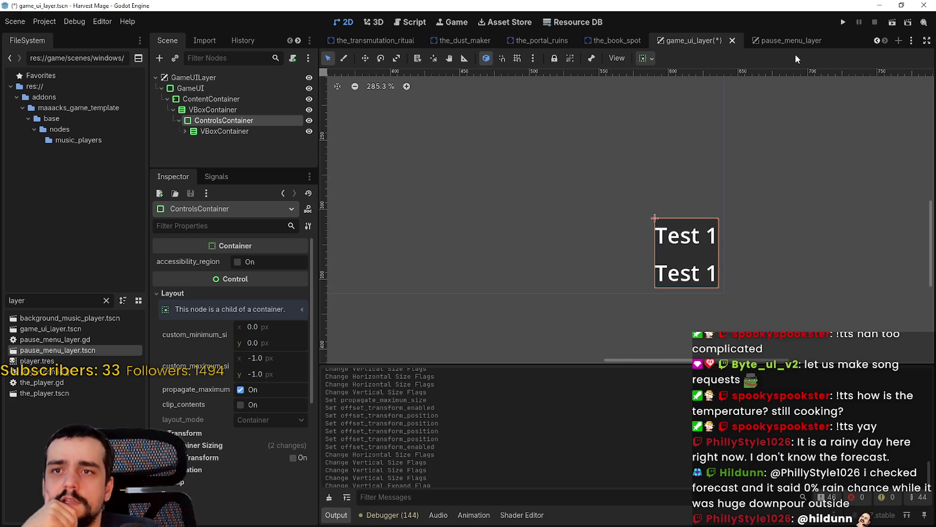
pyautogui.scroll(-3, 714, 317)
pyautogui.click(184, 131)
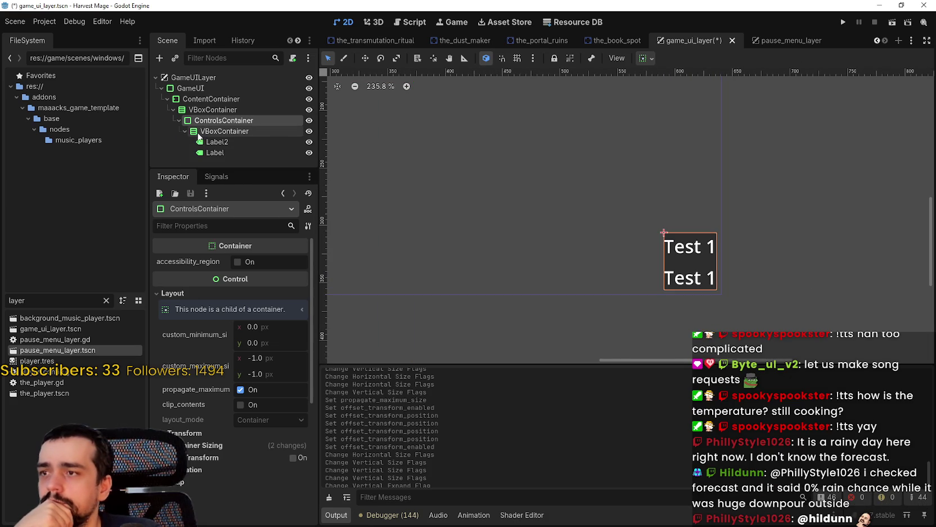
# Step: Duplicate Label2 twice to make Label3 and Label4, keeping Label4 inside the inner VBoxContainer
pyautogui.click(206, 142)
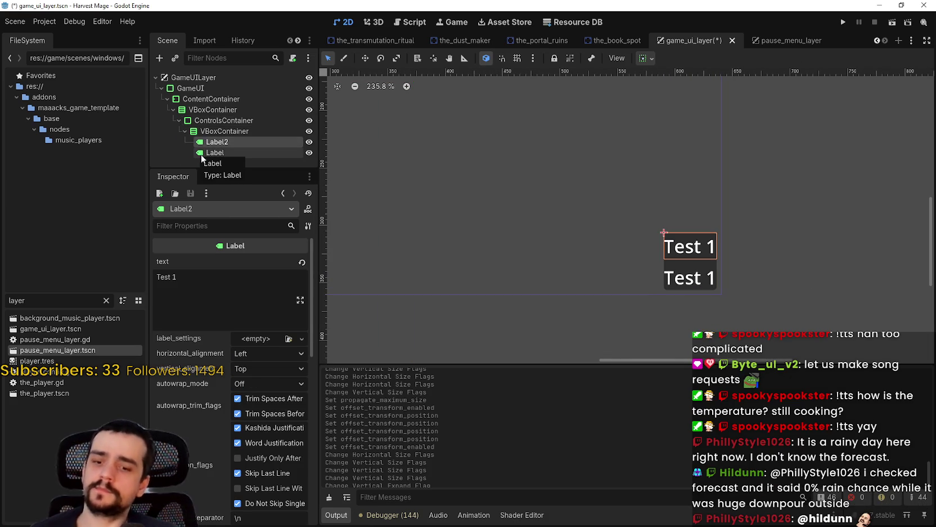
pyautogui.hotkey('ctrl', 'd')
pyautogui.scroll(-3, 666, 217)
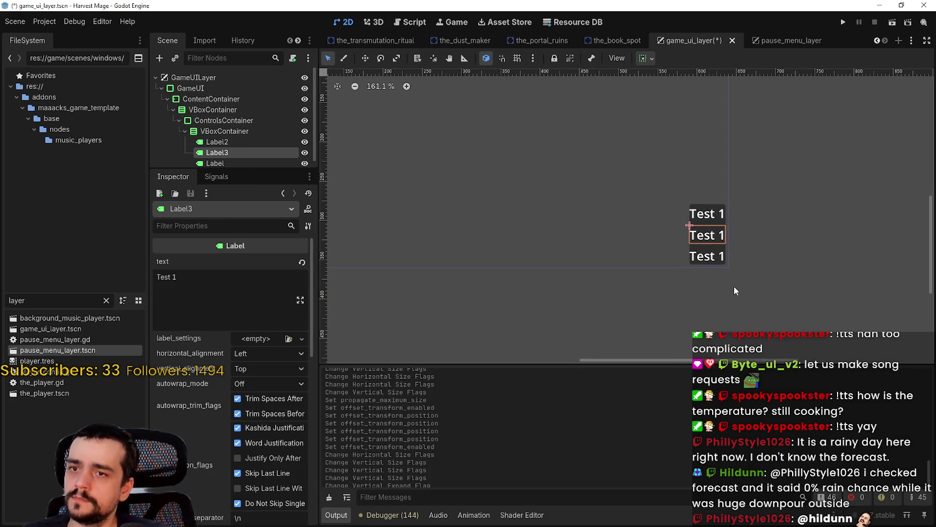
pyautogui.hotkey('ctrl', 'd')
pyautogui.scroll(-4, 734, 282)
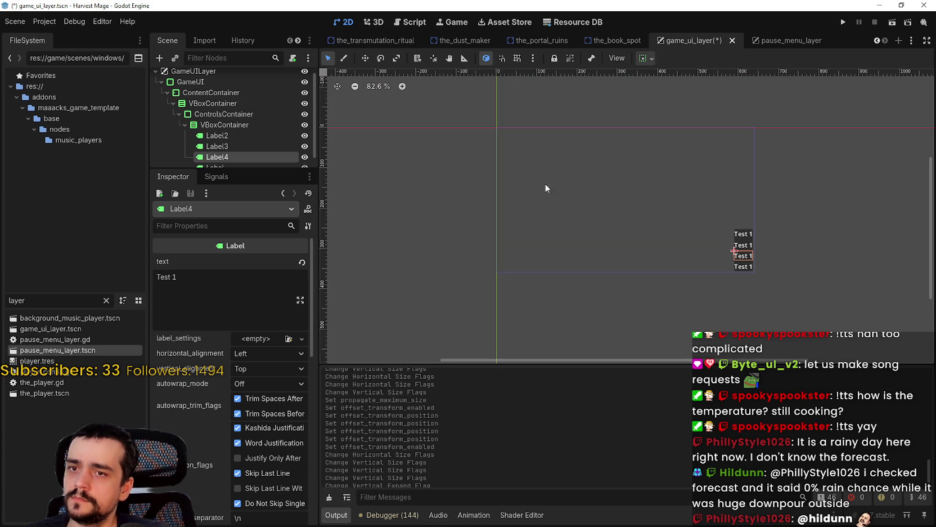
pyautogui.scroll(-1, 220, 152)
pyautogui.moveTo(220, 150)
pyautogui.mouseDown()
pyautogui.moveTo(214, 115)
pyautogui.moveTo(172, 120)
pyautogui.moveTo(214, 131)
pyautogui.mouseUp()
pyautogui.click(185, 131)
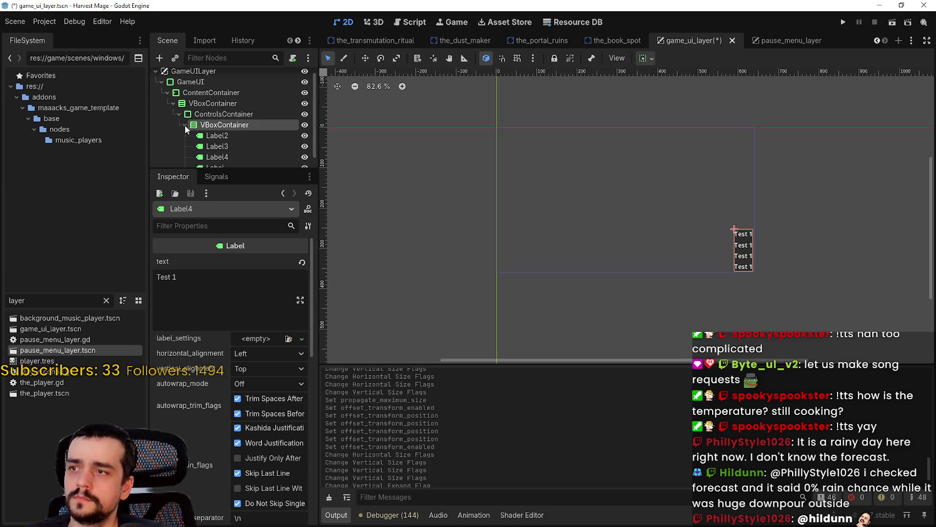
# Step: Save the game_ui_layer scene with Ctrl+S
pyautogui.click(215, 132)
pyautogui.hotkey('ctrl', 's')
pyautogui.scroll(2, 703, 179)
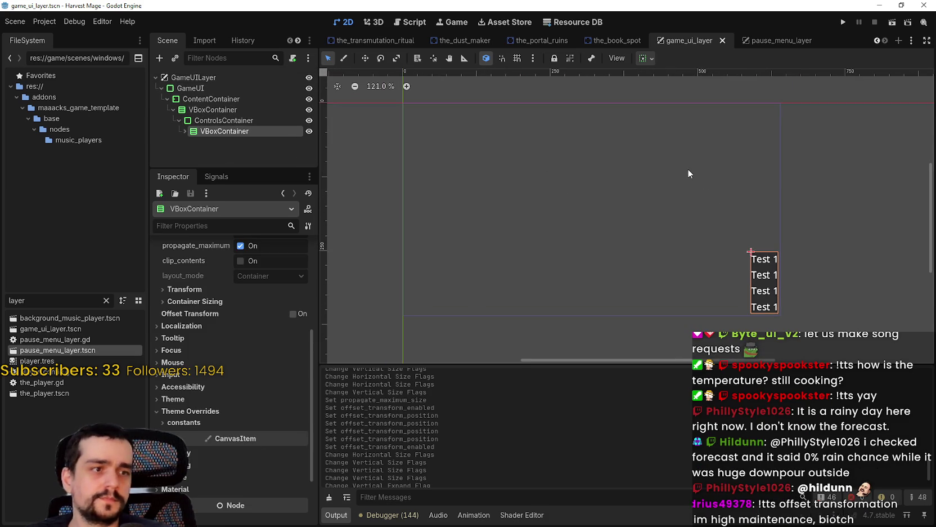
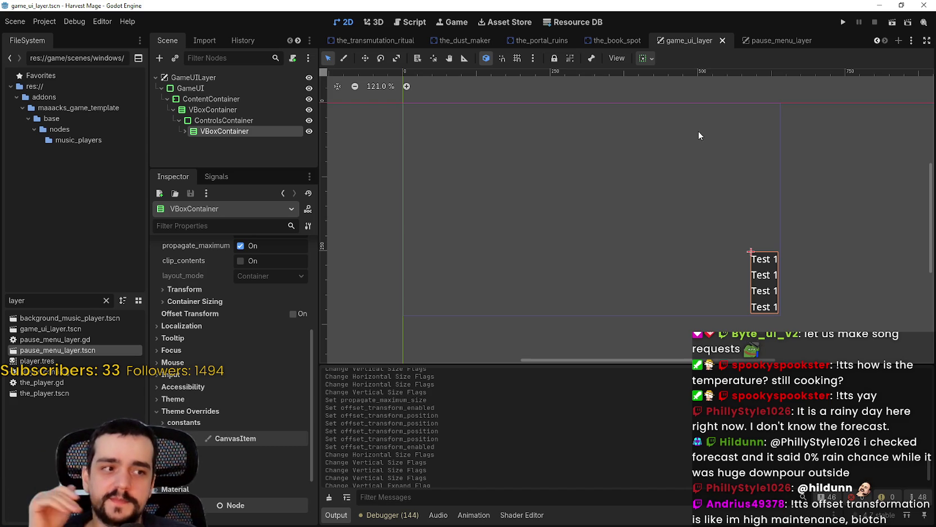
# Step: Zoom and pan the 2D canvas to inspect the stacked Test labels
pyautogui.scroll(5, 800, 291)
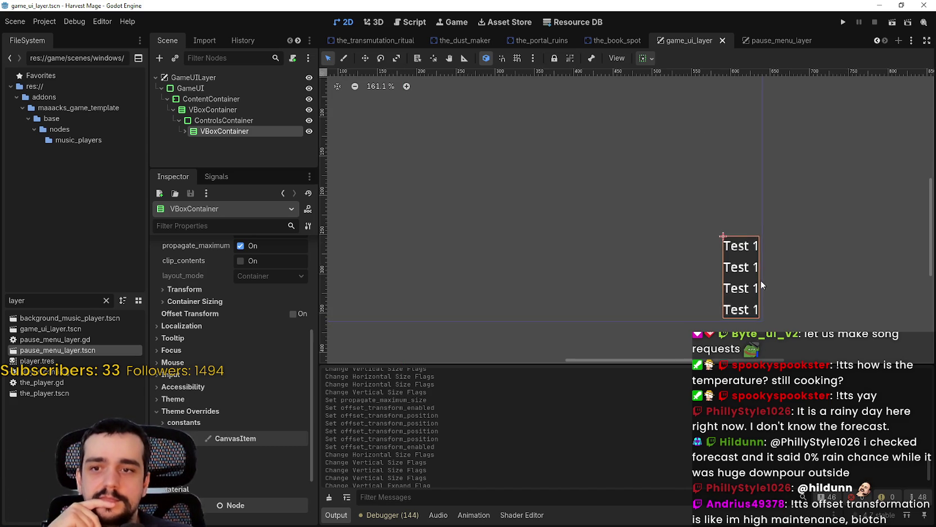
pyautogui.scroll(-4, 699, 244)
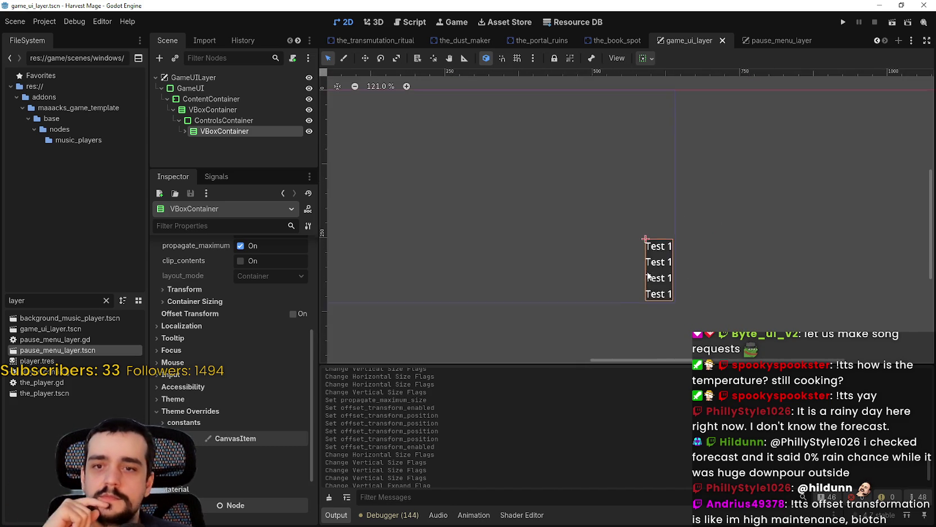
pyautogui.scroll(4, 636, 272)
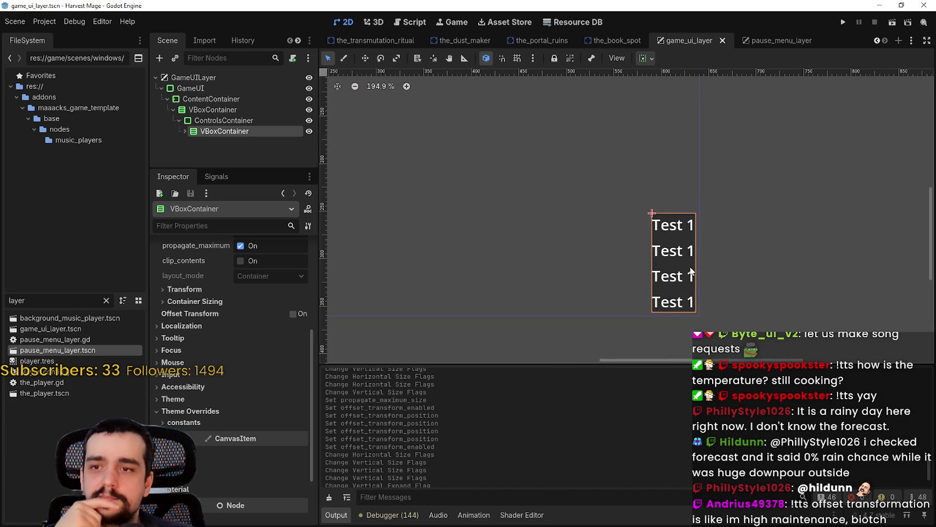
pyautogui.scroll(-4, 691, 272)
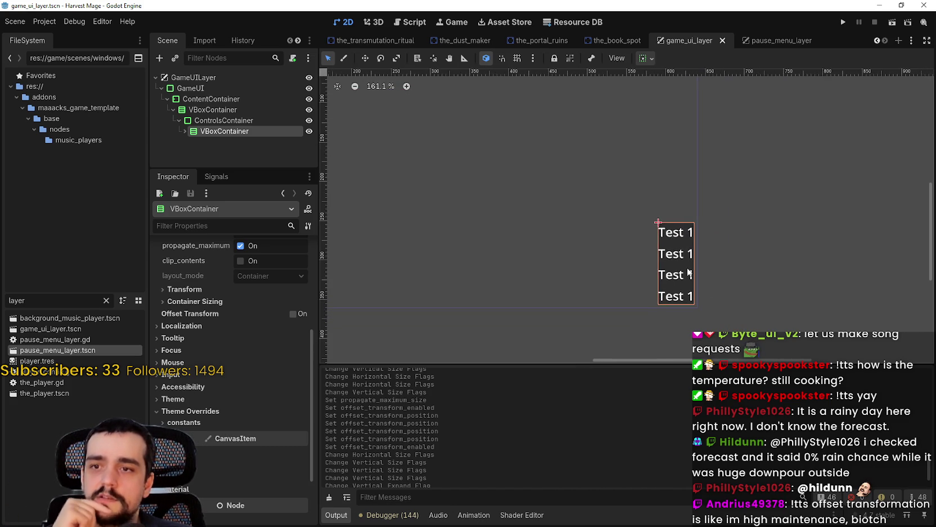
pyautogui.moveTo(689, 273); pyautogui.dragTo(690, 287)
pyautogui.scroll(-3, 691, 287)
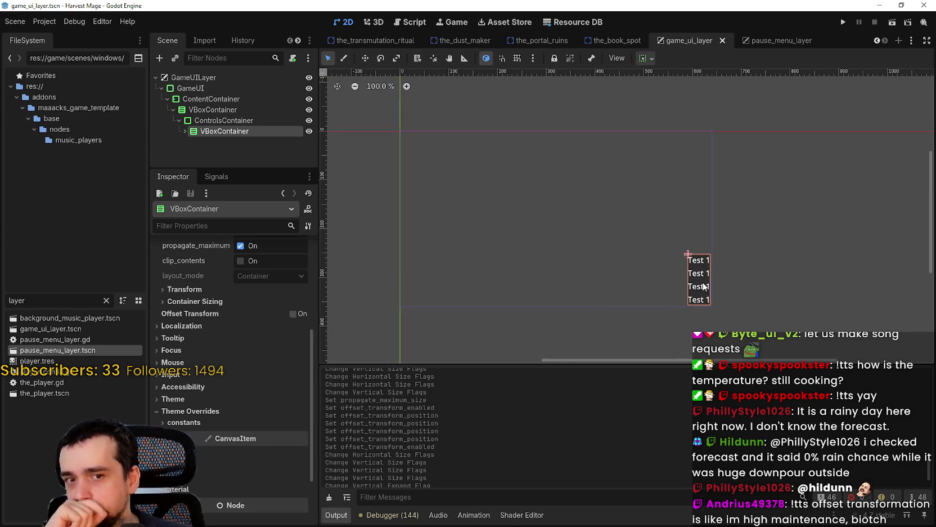
pyautogui.scroll(3, 697, 287)
pyautogui.scroll(-3, 696, 287)
pyautogui.scroll(7, 694, 287)
pyautogui.scroll(-3, 693, 287)
pyautogui.scroll(6, 688, 230)
pyautogui.scroll(-8, 706, 240)
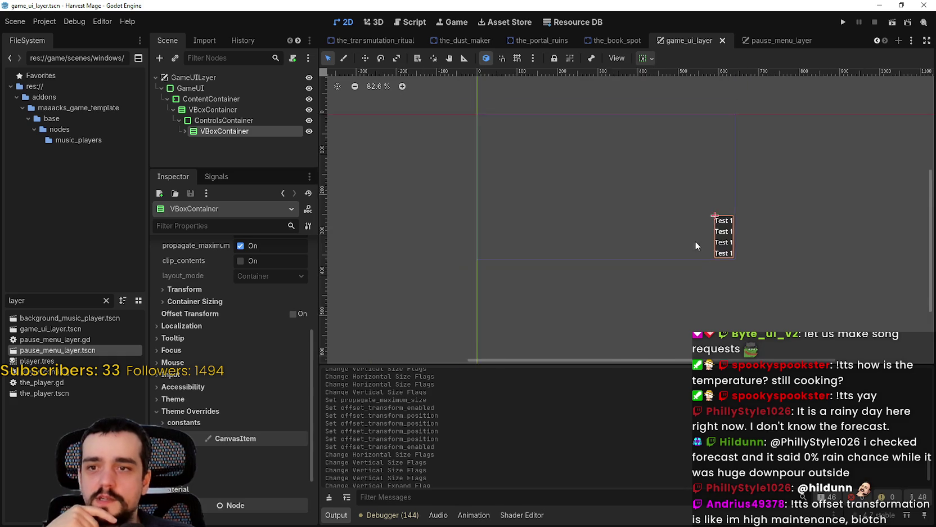
pyautogui.scroll(5, 756, 276)
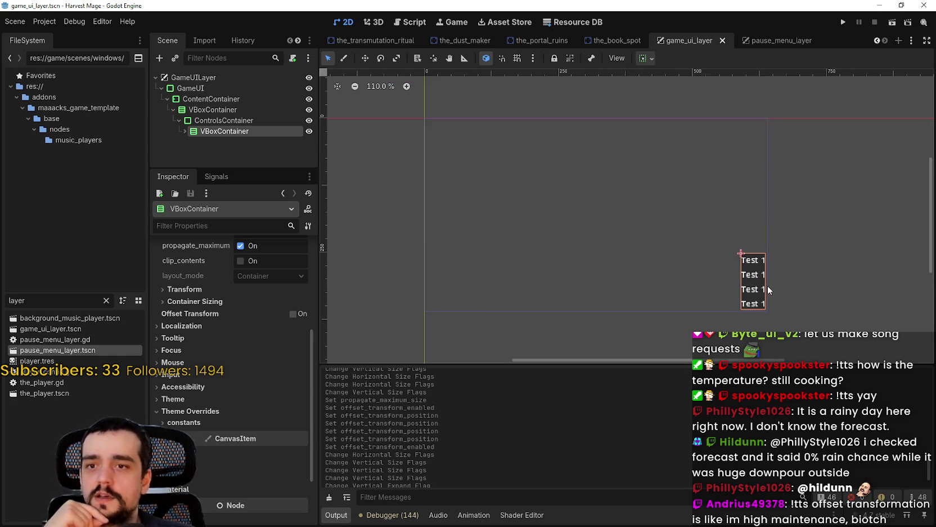
# Step: Expand ControlsContainer's inner VBoxContainer to list Label2, Label3, Label4 and Label
pyautogui.click(222, 121)
pyautogui.click(185, 131)
pyautogui.scroll(-1, 220, 138)
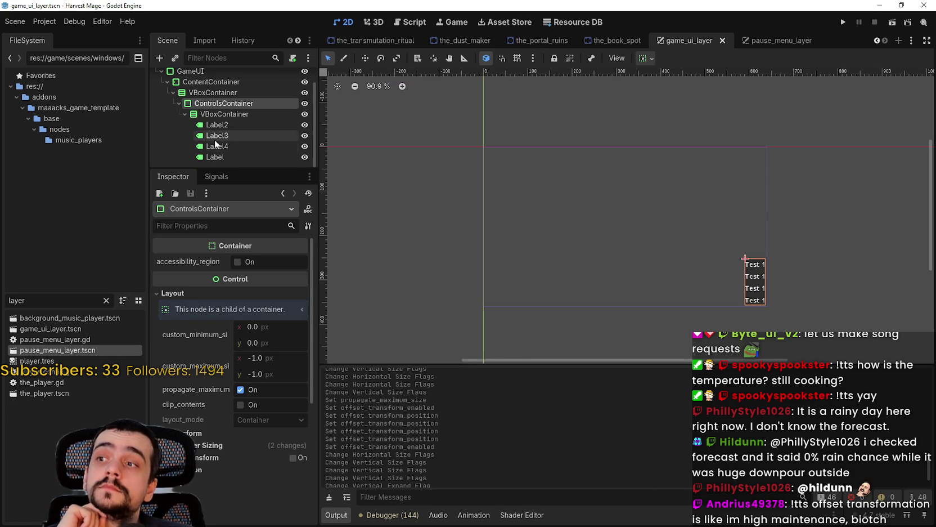
# Step: Inspect the properties of Label4, Label3, Label and the inner VBoxContainer
pyautogui.click(228, 142)
pyautogui.click(235, 115)
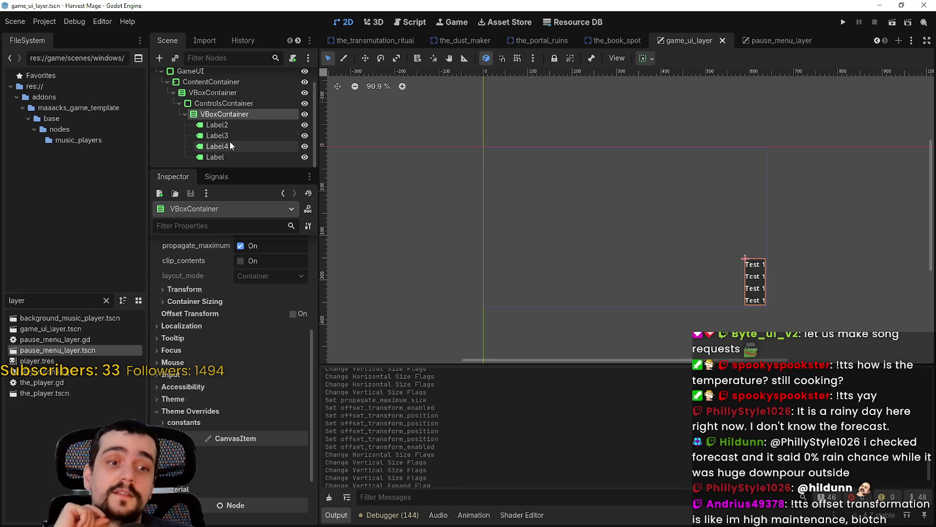
pyautogui.click(230, 137)
pyautogui.click(222, 156)
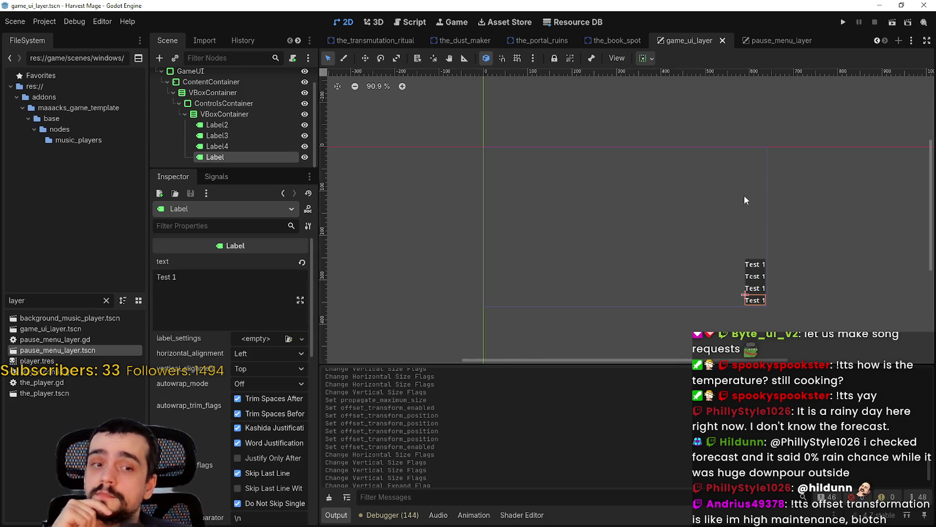
pyautogui.scroll(5, 729, 246)
pyautogui.scroll(3, 735, 239)
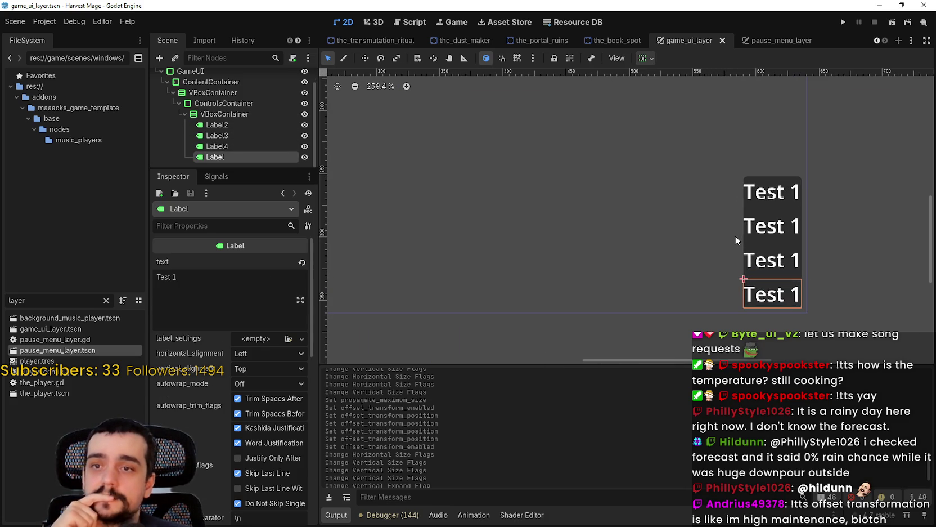
pyautogui.click(224, 114)
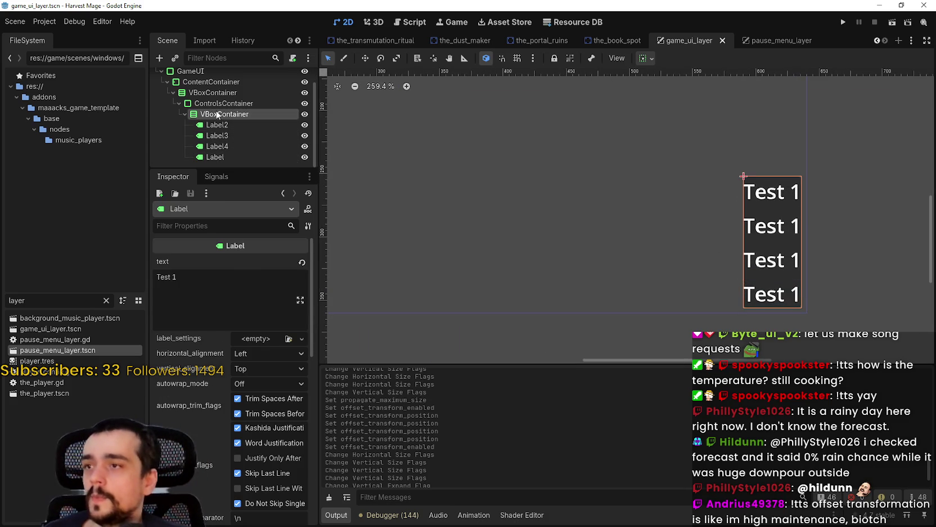
pyautogui.scroll(-2, 811, 248)
pyautogui.hscroll(3, 732, 247)
pyautogui.scroll(3, 653, 243)
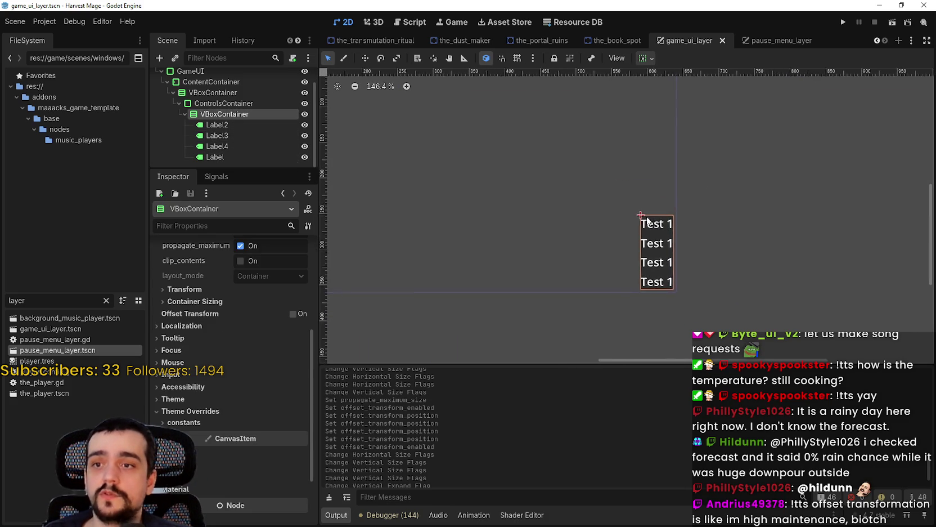
pyautogui.scroll(-3, 649, 243)
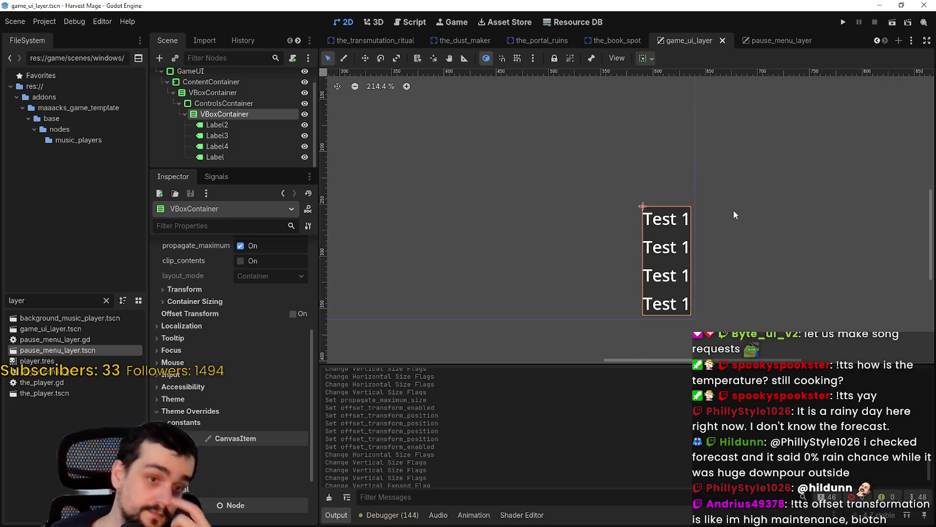
pyautogui.scroll(-2, 676, 168)
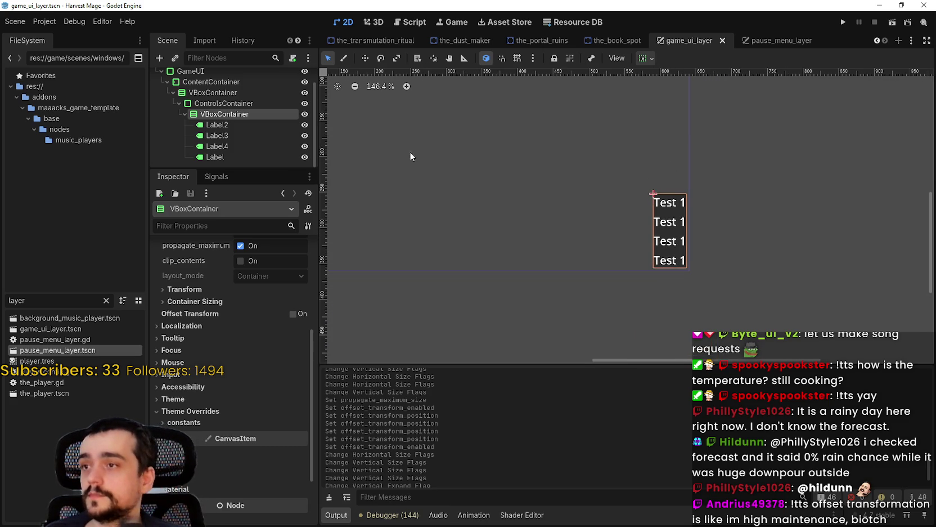
# Step: Collapse the inner container and ControlsContainer, then expand both again
pyautogui.click(179, 113)
pyautogui.click(179, 120)
pyautogui.scroll(-5, 472, 118)
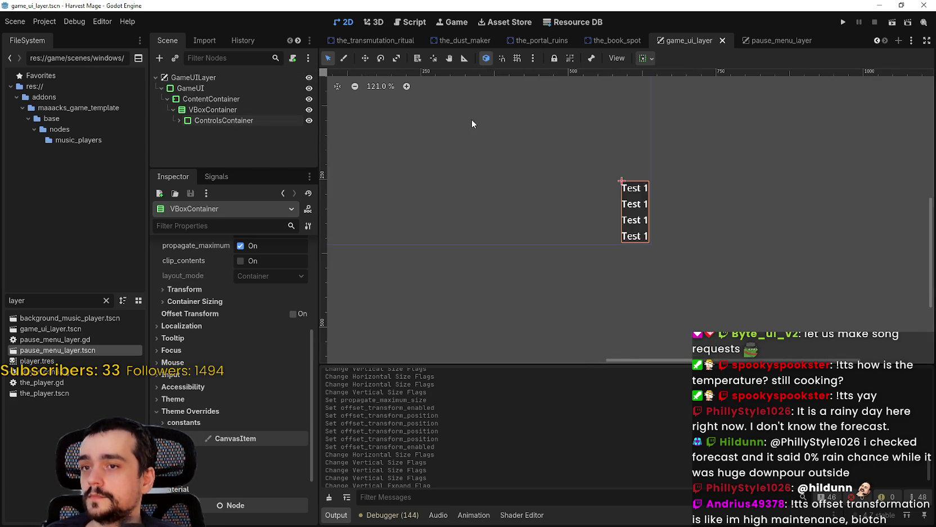
pyautogui.scroll(3, 567, 187)
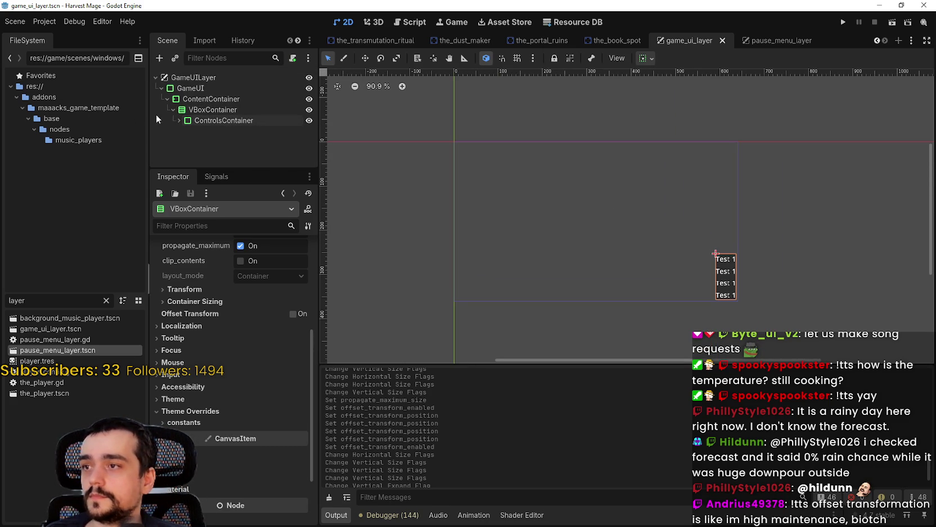
pyautogui.click(179, 120)
pyautogui.click(188, 131)
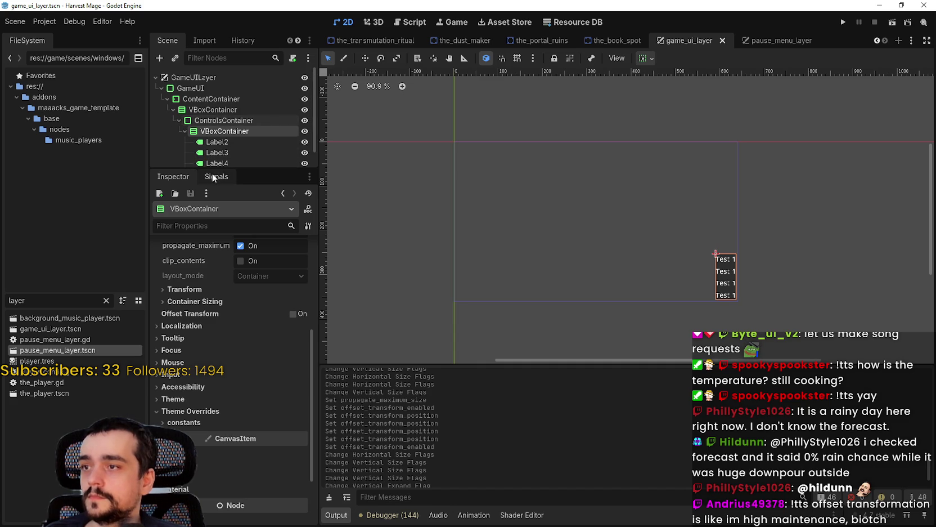
# Step: Drag the Scene/Inspector splitter down so all four labels show, and select Label2
pyautogui.moveTo(218, 170); pyautogui.dragTo(218, 288)
pyautogui.scroll(2, 463, 218)
pyautogui.scroll(-2, 496, 216)
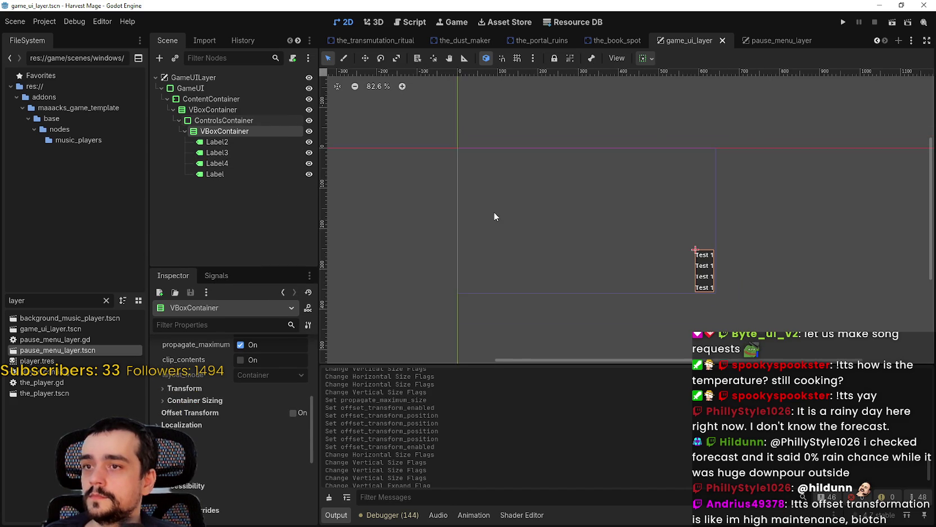
pyautogui.scroll(2, 598, 224)
pyautogui.hscroll(2, 599, 224)
pyautogui.click(216, 142)
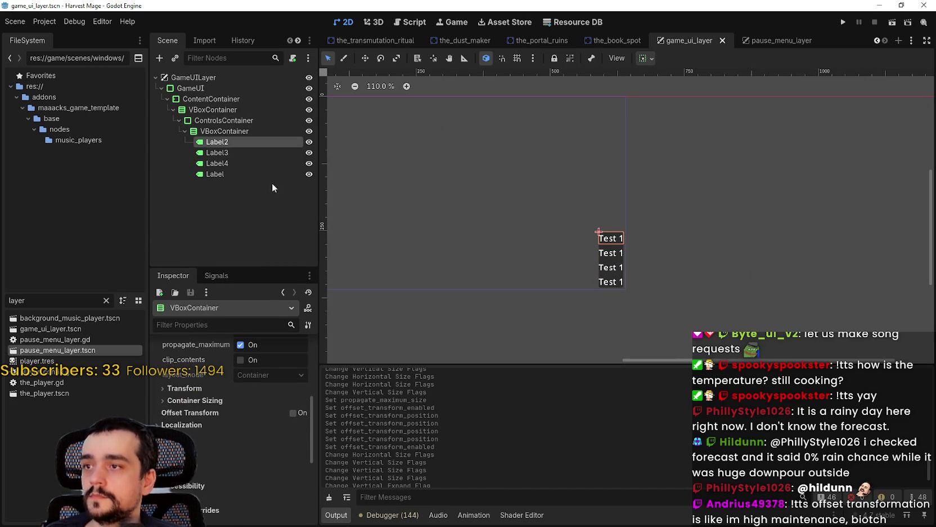
pyautogui.scroll(1, 574, 207)
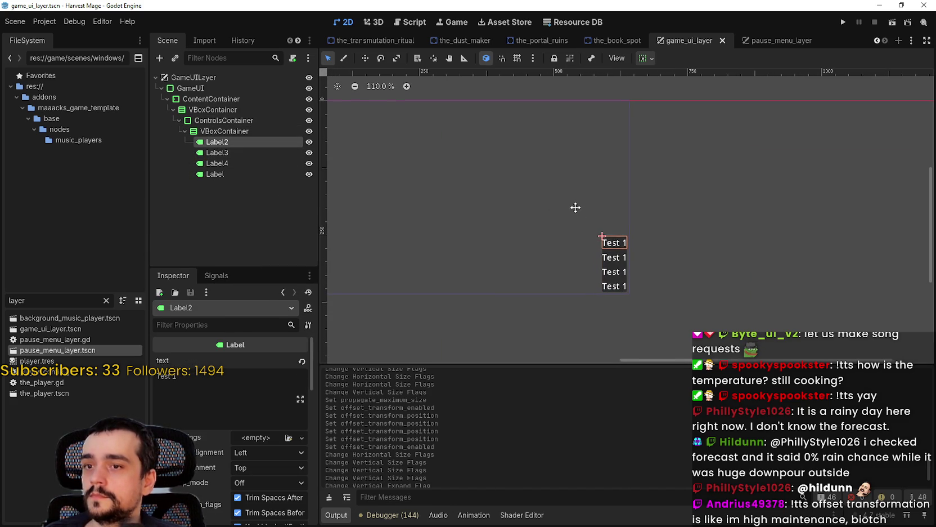
pyautogui.scroll(1, 660, 231)
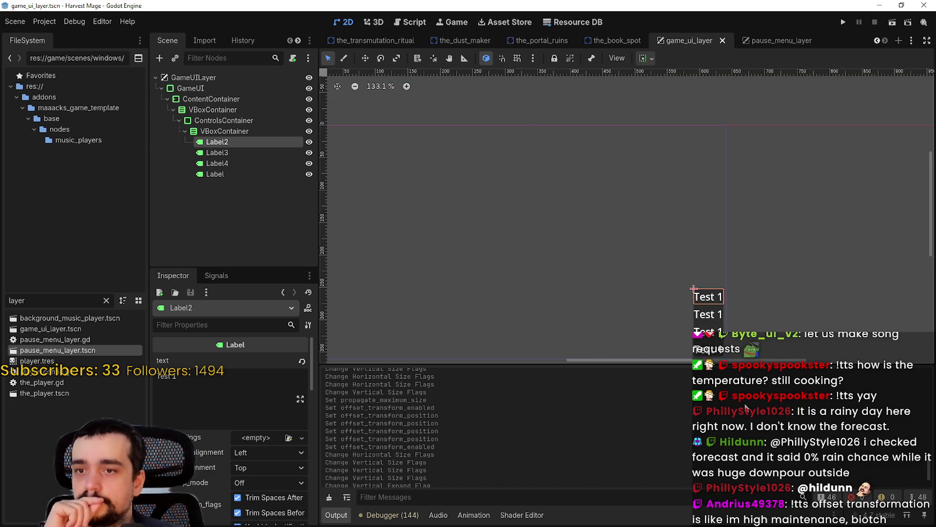
pyautogui.scroll(-1, 701, 280)
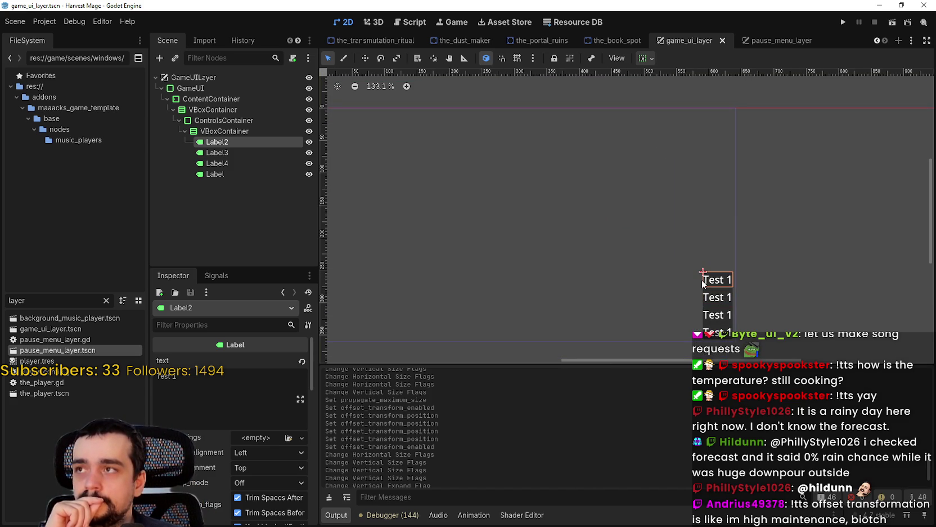
pyautogui.rightClick(232, 134)
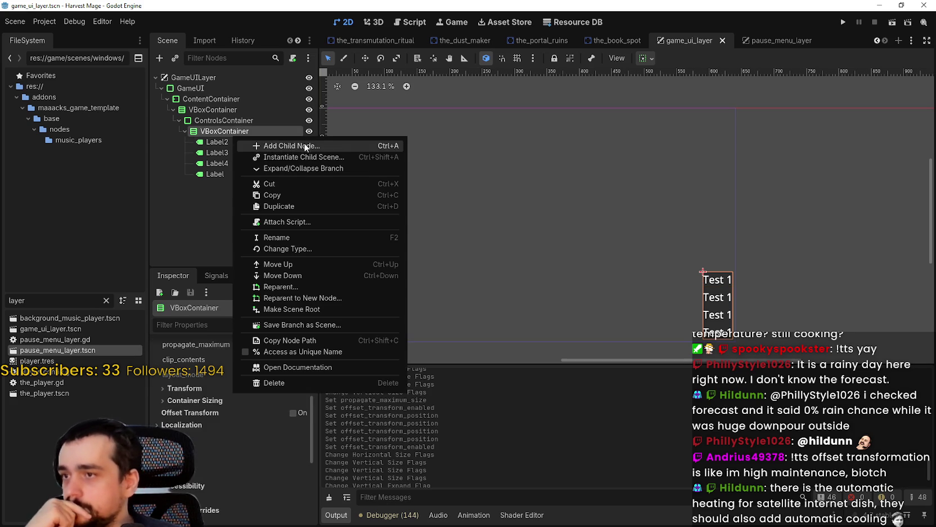
pyautogui.click(306, 146)
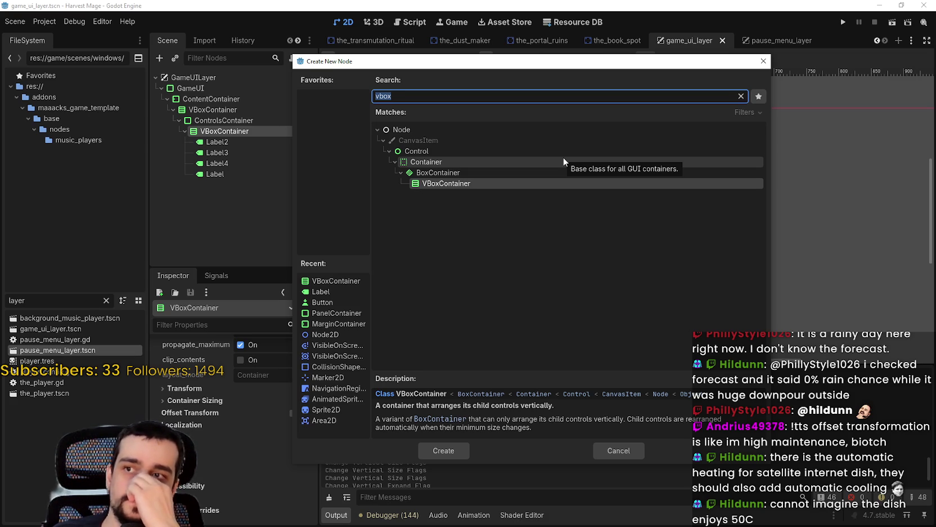
pyautogui.click(618, 454)
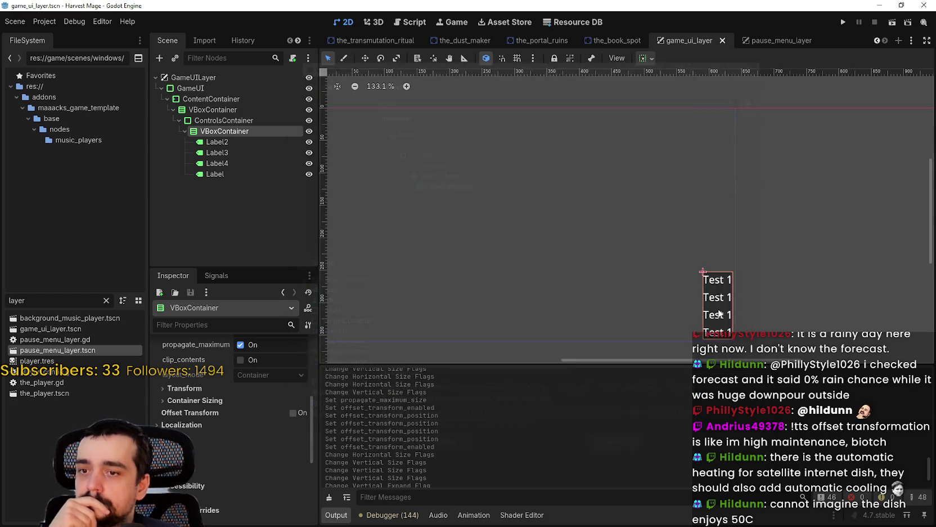
# Step: Select Label2 and review its properties in the Inspector
pyautogui.click(215, 142)
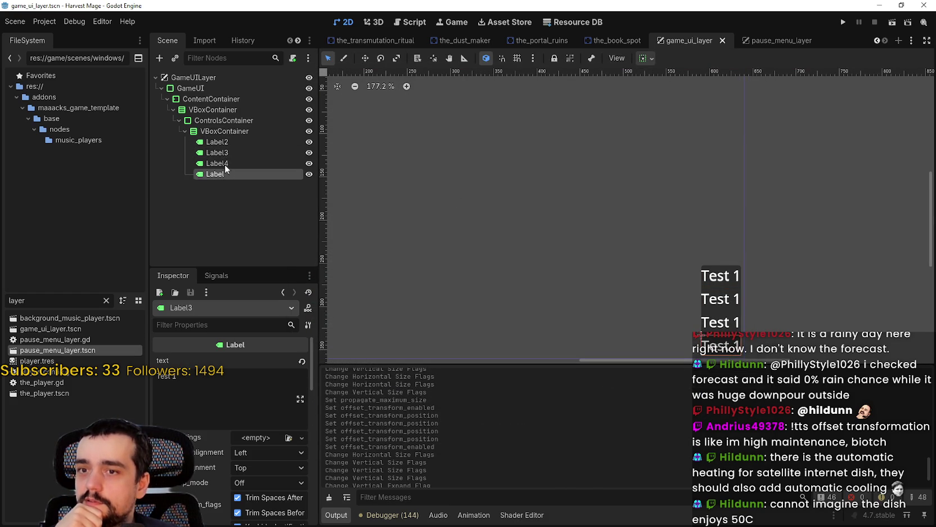
pyautogui.click(220, 144)
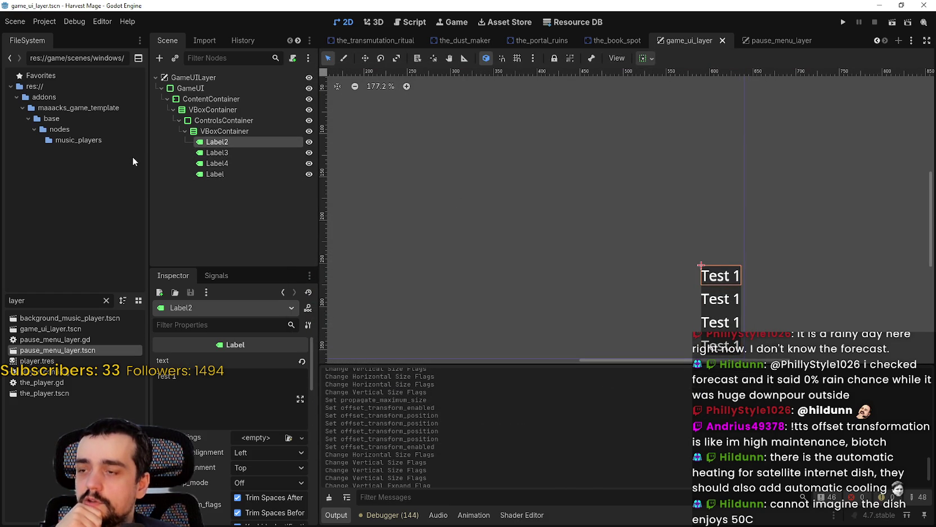
pyautogui.scroll(-10, 209, 486)
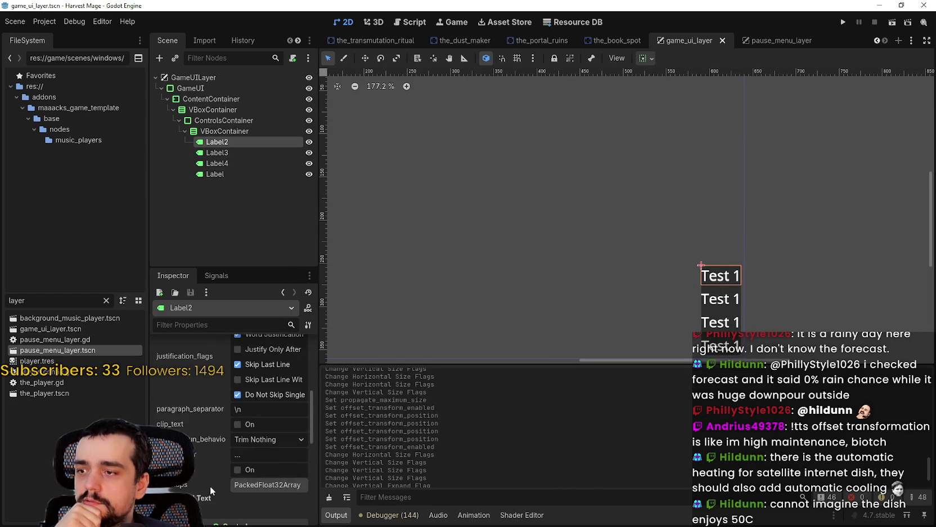
pyautogui.scroll(5, 211, 484)
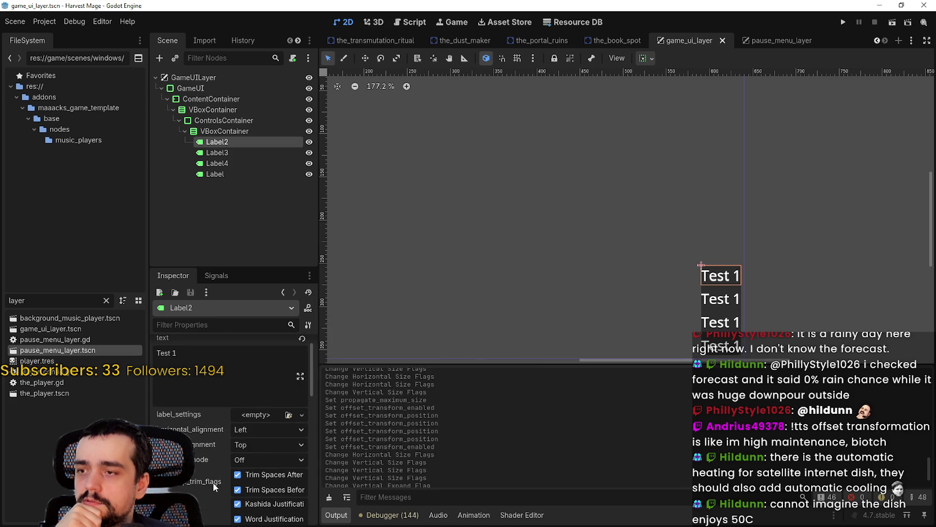
# Step: Change Label2's node type to RichTextLabel and review its new properties
pyautogui.rightClick(221, 142)
pyautogui.click(278, 252)
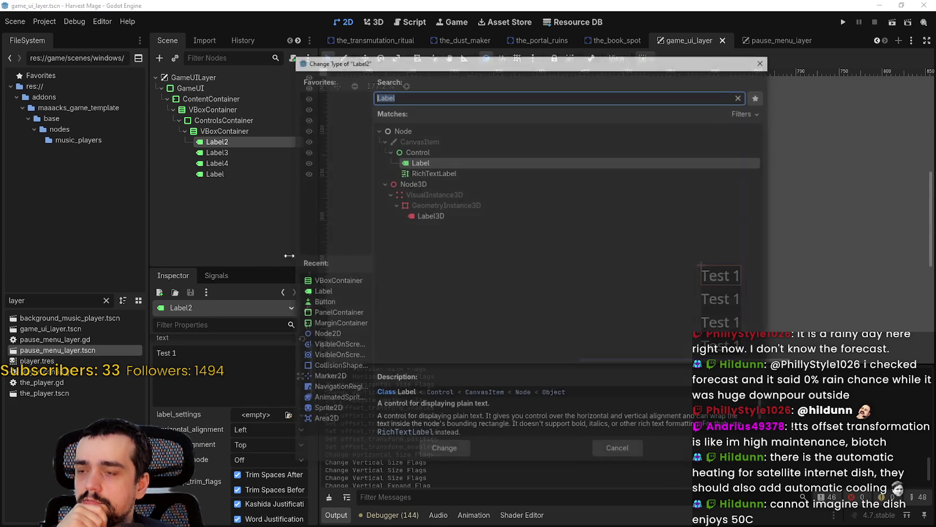
pyautogui.doubleClick(434, 175)
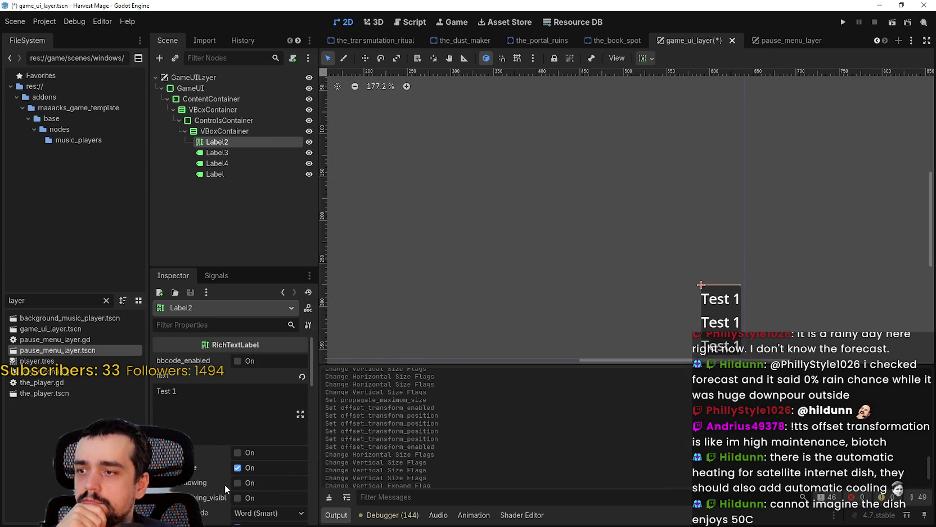
pyautogui.scroll(-5, 224, 485)
pyautogui.scroll(-5, 224, 476)
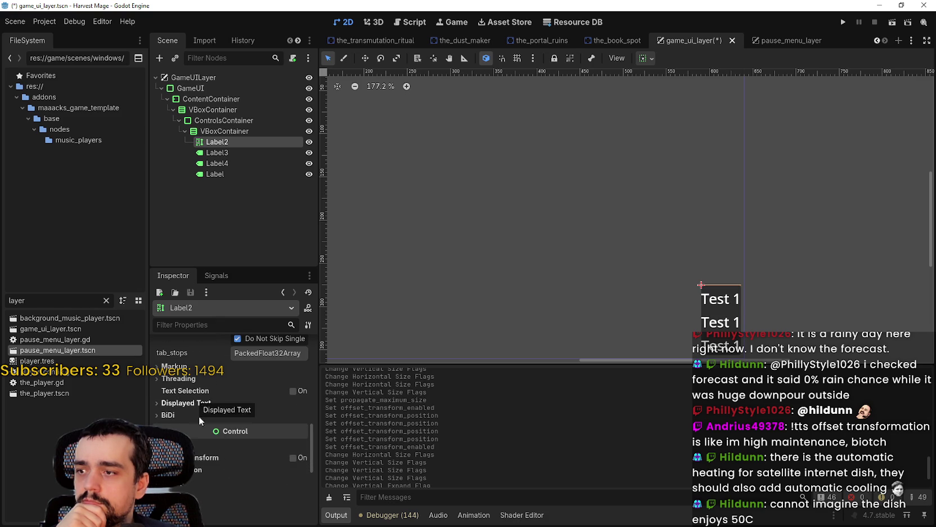
pyautogui.scroll(-1, 254, 472)
pyautogui.scroll(2, 253, 469)
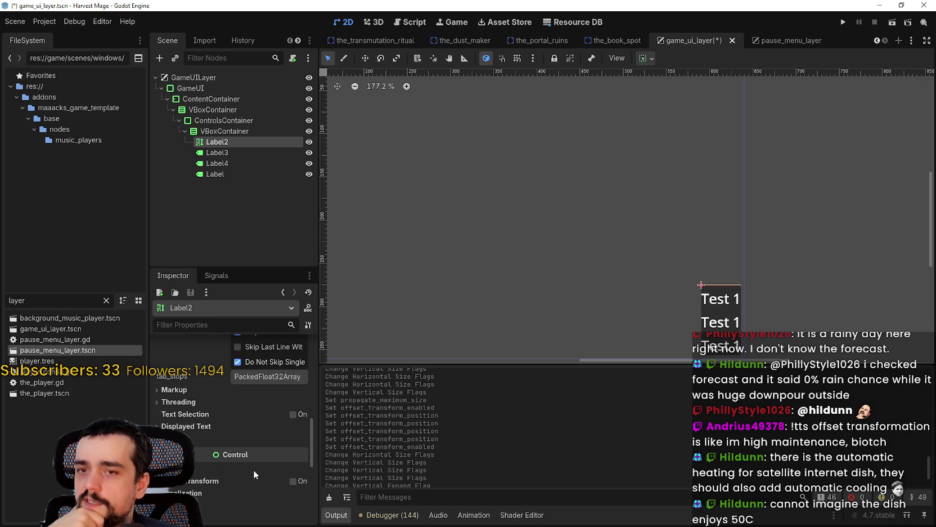
pyautogui.scroll(4, 253, 467)
pyautogui.scroll(5, 239, 475)
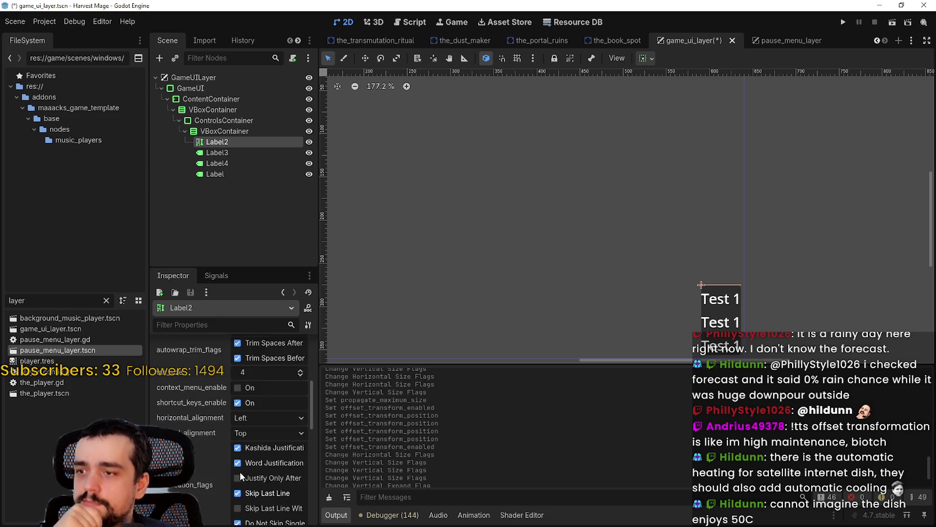
pyautogui.scroll(1, 237, 472)
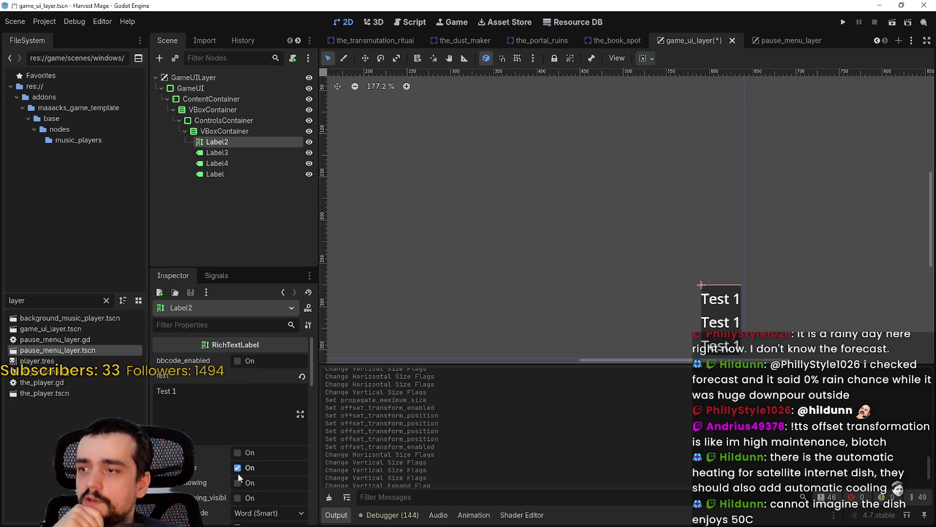
# Step: Delete the Label2 node and confirm the deletion
pyautogui.rightClick(220, 143)
pyautogui.click(291, 390)
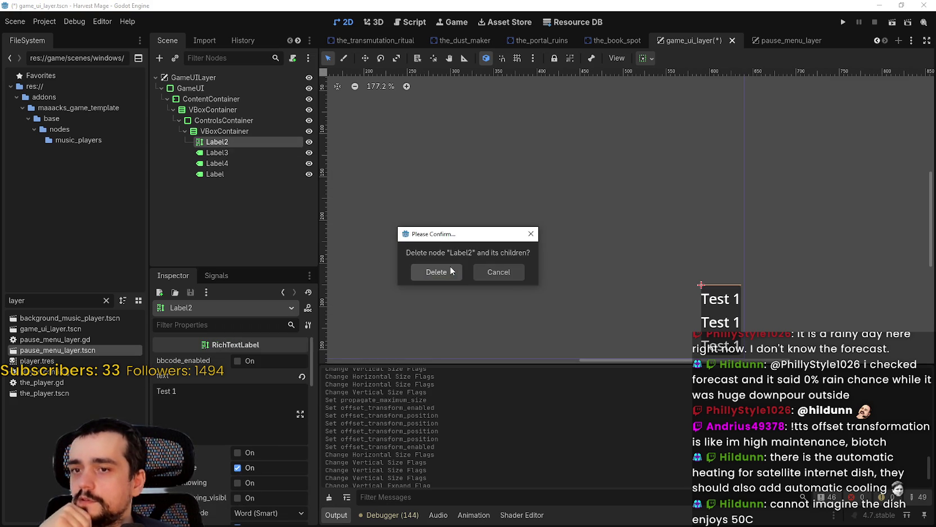
pyautogui.click(451, 272)
pyautogui.click(220, 135)
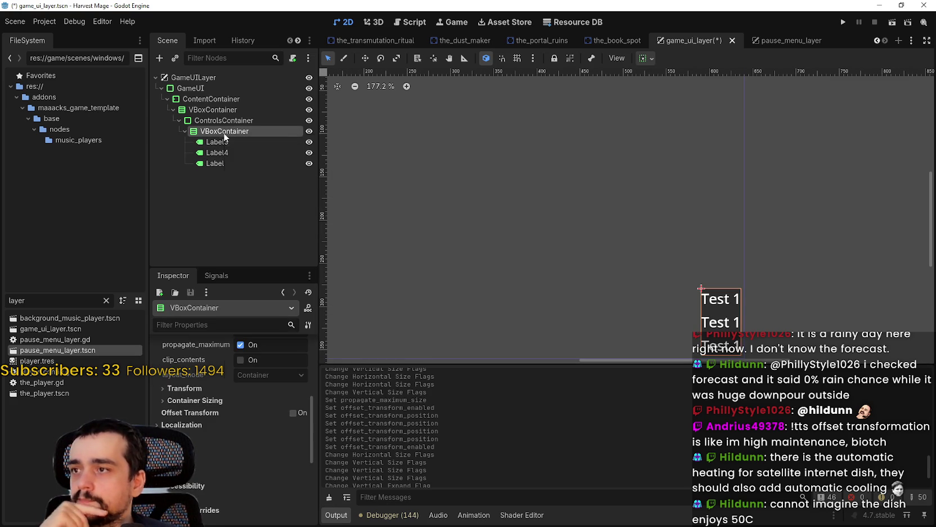
# Step: Add a TextureRect child to the VBoxContainer and move it above Label3
pyautogui.rightClick(223, 133)
pyautogui.click(242, 141)
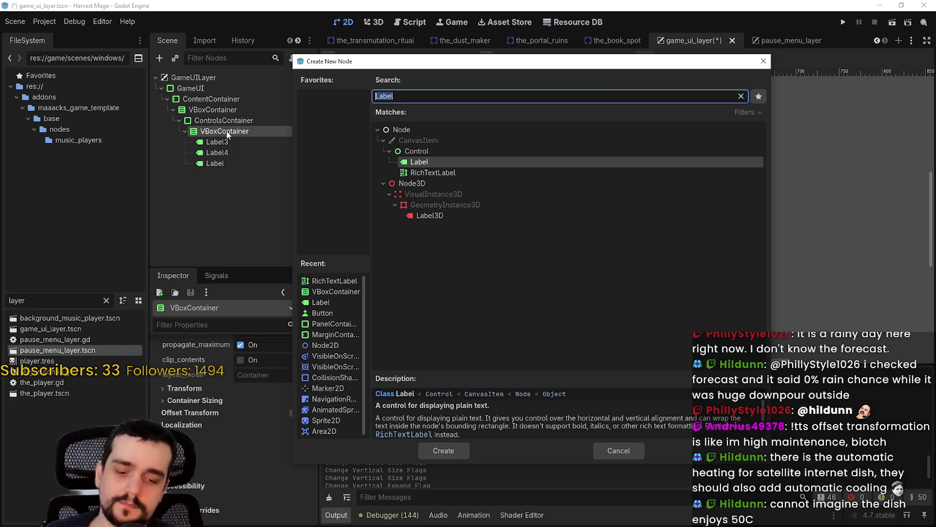
pyautogui.write('texture')
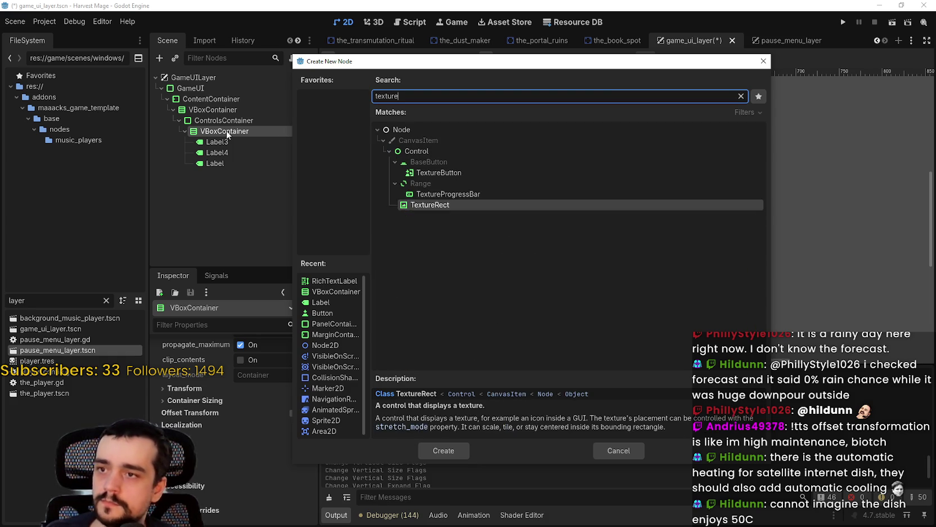
pyautogui.press('Return')
pyautogui.scroll(-1, 242, 422)
pyautogui.moveTo(229, 176)
pyautogui.mouseDown()
pyautogui.moveTo(231, 140)
pyautogui.moveTo(224, 143)
pyautogui.mouseUp()
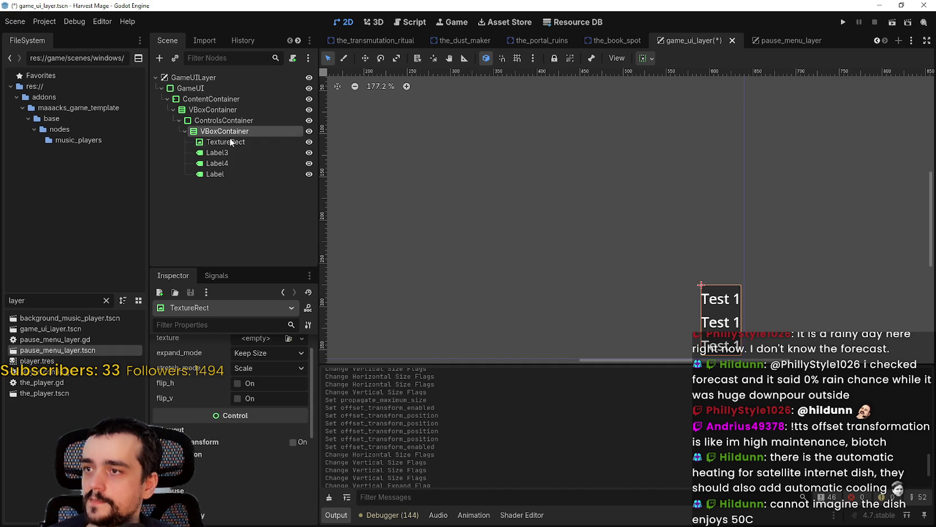
pyautogui.click(223, 143)
# Step: Add an HBoxContainer child to the VBoxContainer and make it the first child
pyautogui.rightClick(224, 131)
pyautogui.click(256, 146)
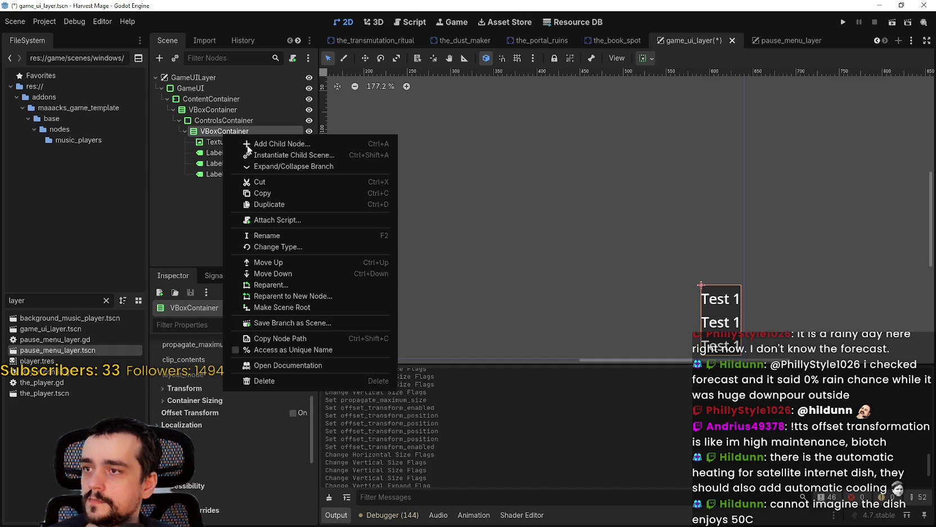
pyautogui.write('vbox')
pyautogui.press('BackSpace')
pyautogui.press('BackSpace')
pyautogui.press('BackSpace')
pyautogui.write('hbox')
pyautogui.press('Return')
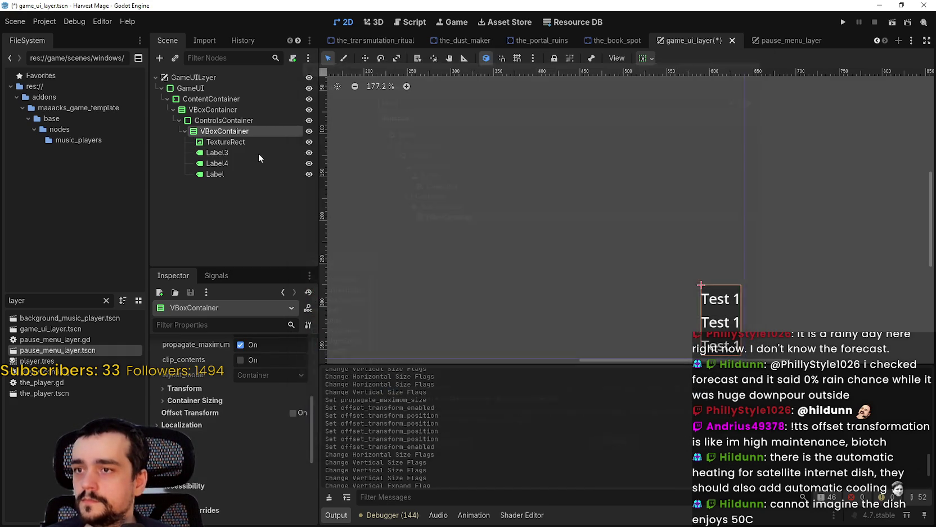
pyautogui.moveTo(231, 186)
pyautogui.mouseDown()
pyautogui.moveTo(247, 149)
pyautogui.moveTo(239, 137)
pyautogui.moveTo(230, 162)
pyautogui.moveTo(239, 158)
pyautogui.mouseUp()
# Step: Rename Label3 to Label and start renaming the HBoxContainer
pyautogui.doubleClick(239, 163)
pyautogui.click(253, 165)
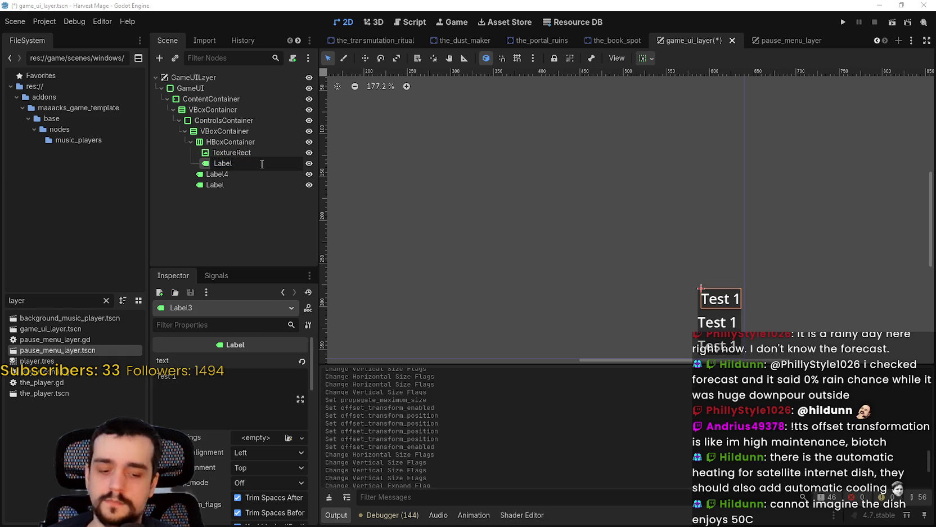
pyautogui.press('Return')
pyautogui.click(259, 152)
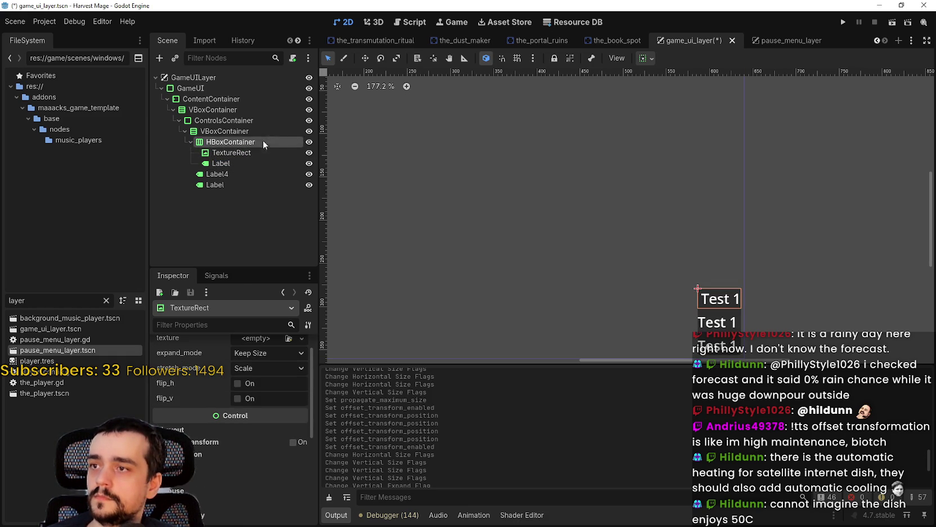
pyautogui.doubleClick(245, 143)
pyautogui.write('CC')
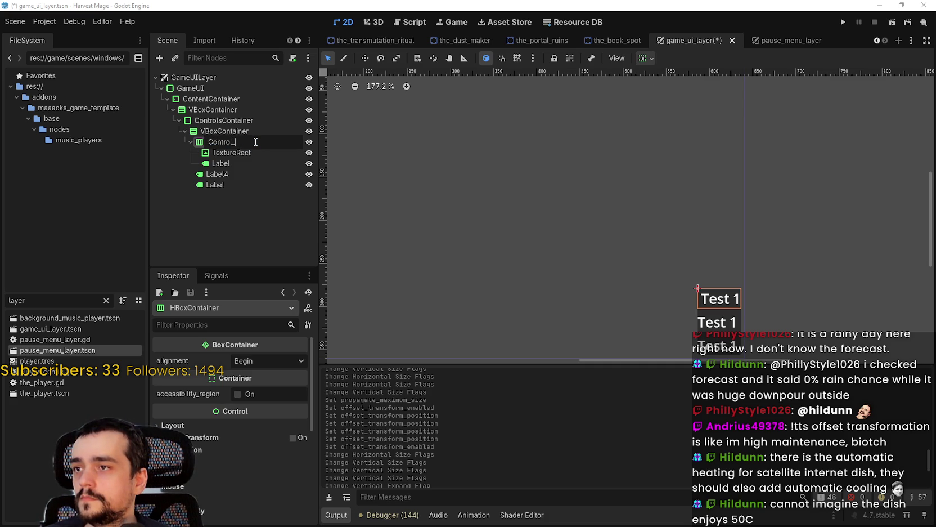
pyautogui.write('1')
# Step: Name the HBoxContainer Control_1 and give its TextureRect a new AtlasTexture
pyautogui.press('Return')
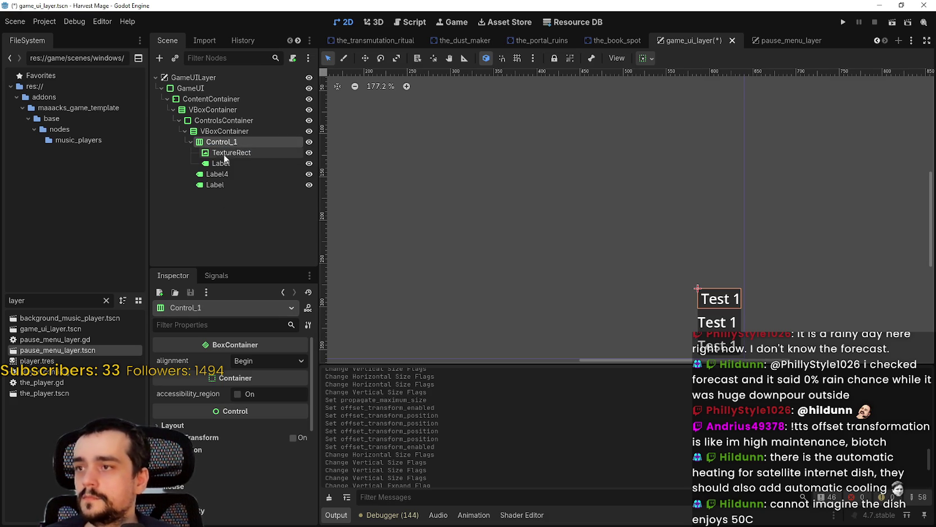
pyautogui.click(225, 153)
pyautogui.click(264, 361)
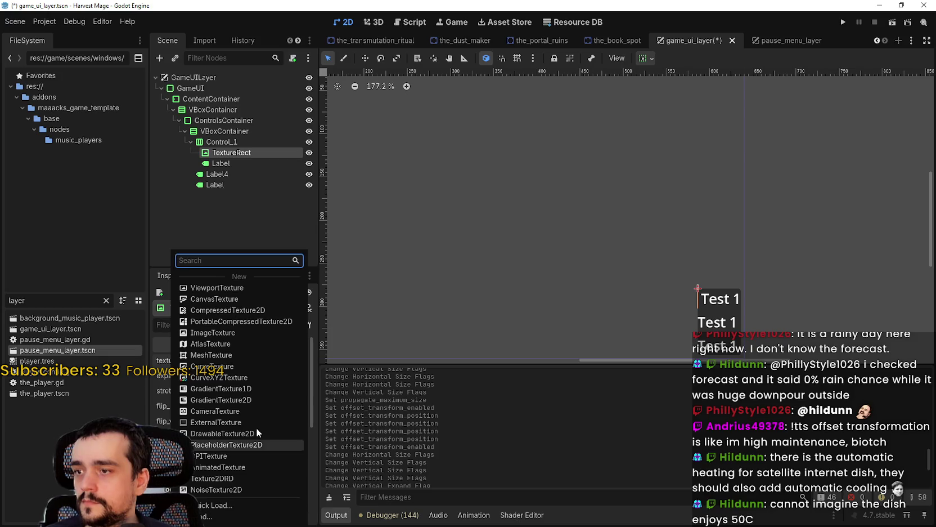
pyautogui.click(215, 346)
# Step: Quick Load the 2048×2048 sprite sheet as the AtlasTexture's atlas and open its region editor
pyautogui.click(245, 413)
pyautogui.click(245, 505)
pyautogui.doubleClick(315, 174)
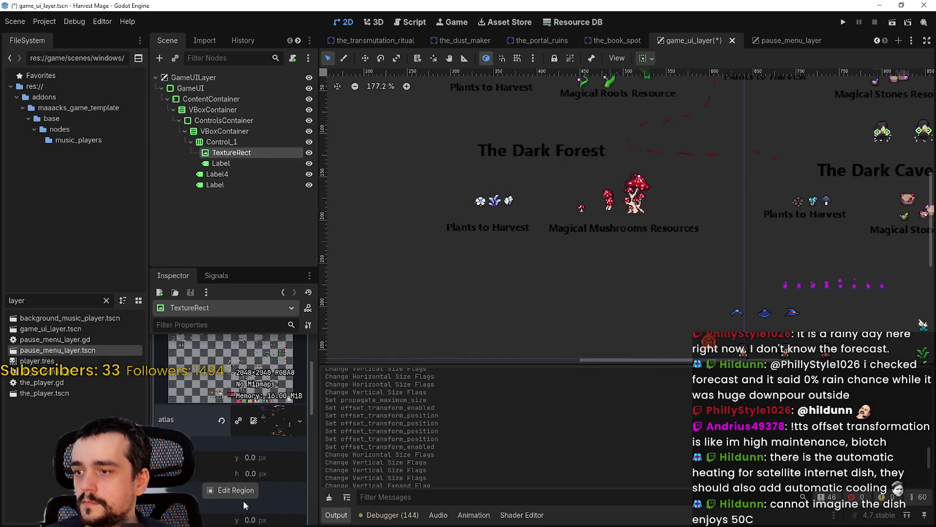
pyautogui.click(236, 489)
# Step: Drag out a rough atlas region over the keyboard-key icons in the sprite sheet
pyautogui.scroll(8, 565, 284)
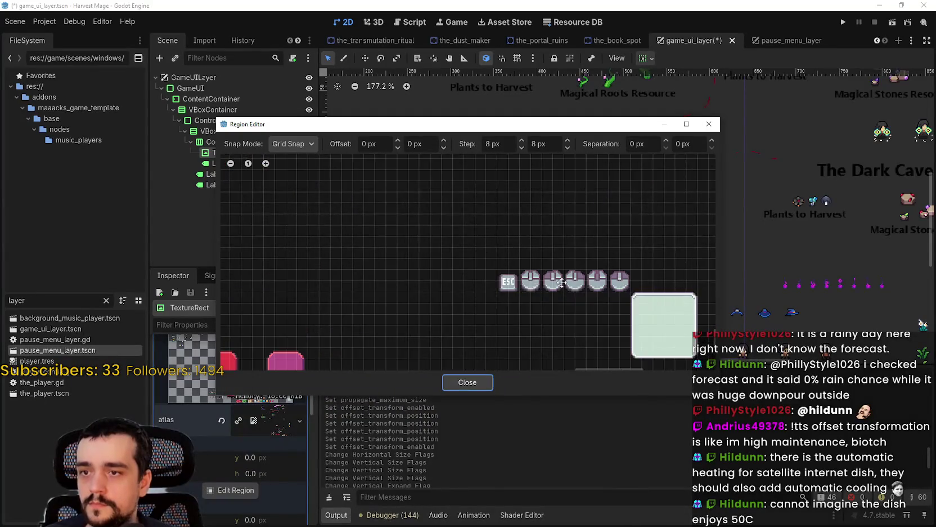
pyautogui.scroll(2, 565, 285)
pyautogui.scroll(1, 408, 183)
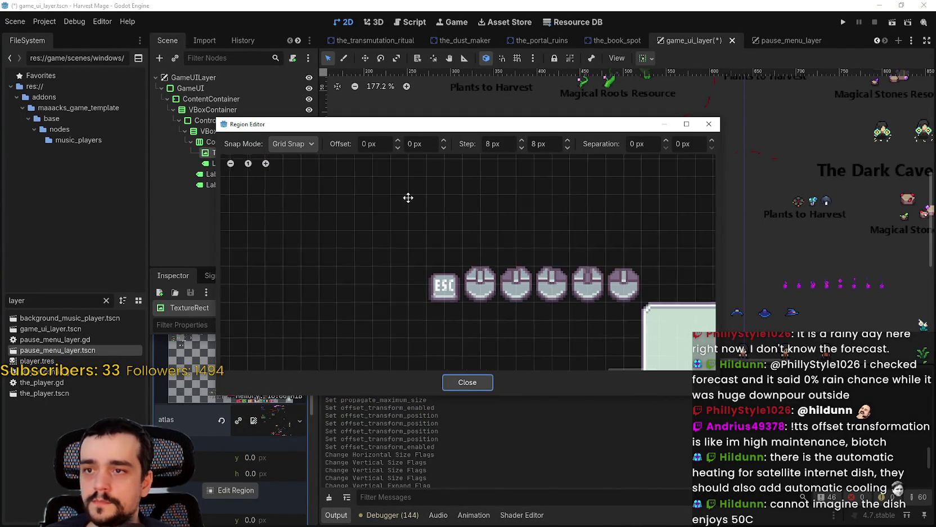
pyautogui.scroll(1, 408, 183)
pyautogui.scroll(-5, 474, 269)
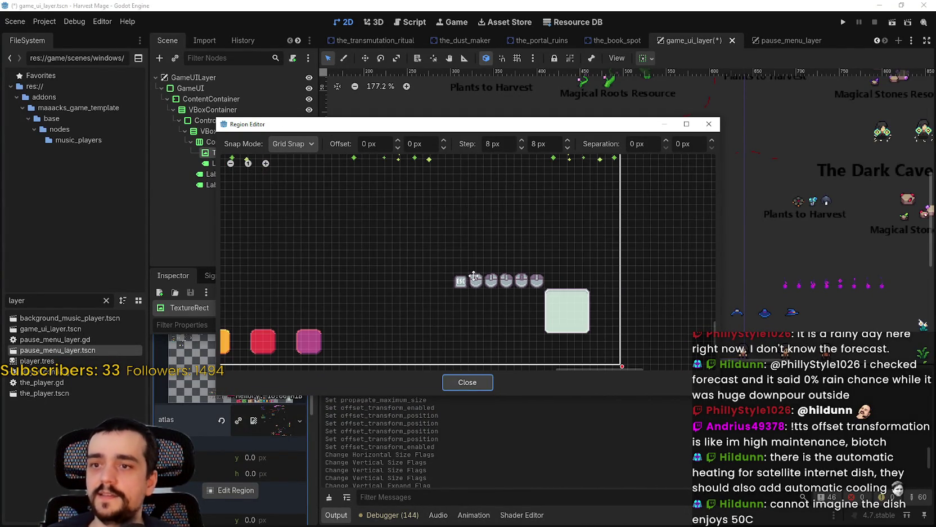
pyautogui.moveTo(638, 273)
pyautogui.mouseDown()
pyautogui.moveTo(568, 276)
pyautogui.moveTo(709, 276)
pyautogui.moveTo(517, 275)
pyautogui.mouseUp()
pyautogui.scroll(2, 568, 276)
pyautogui.scroll(1, 523, 269)
pyautogui.scroll(1, 541, 272)
pyautogui.scroll(-3, 521, 274)
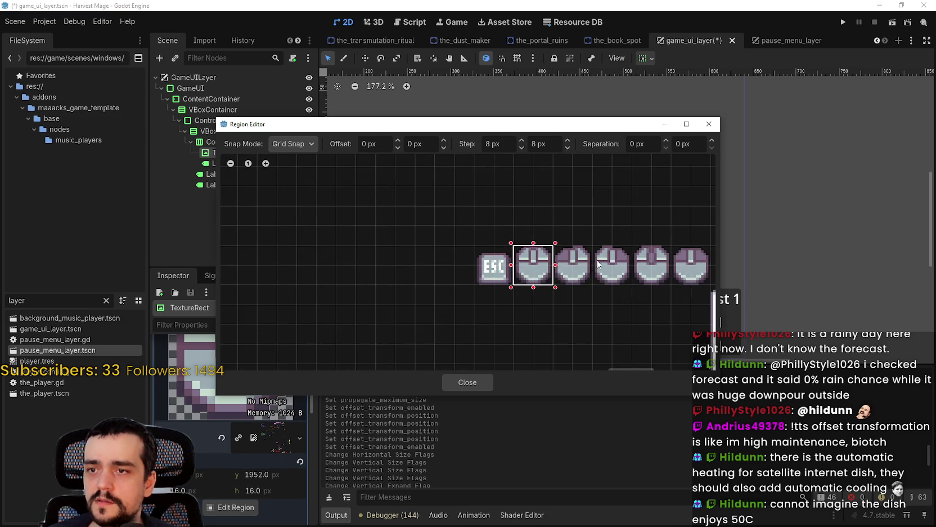
pyautogui.scroll(3, 545, 220)
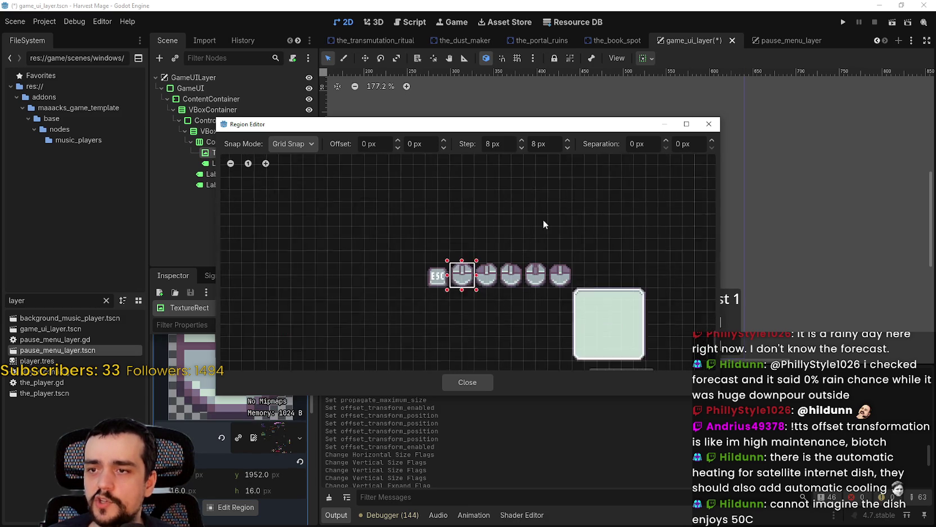
pyautogui.scroll(-4, 529, 234)
pyautogui.scroll(-1, 531, 232)
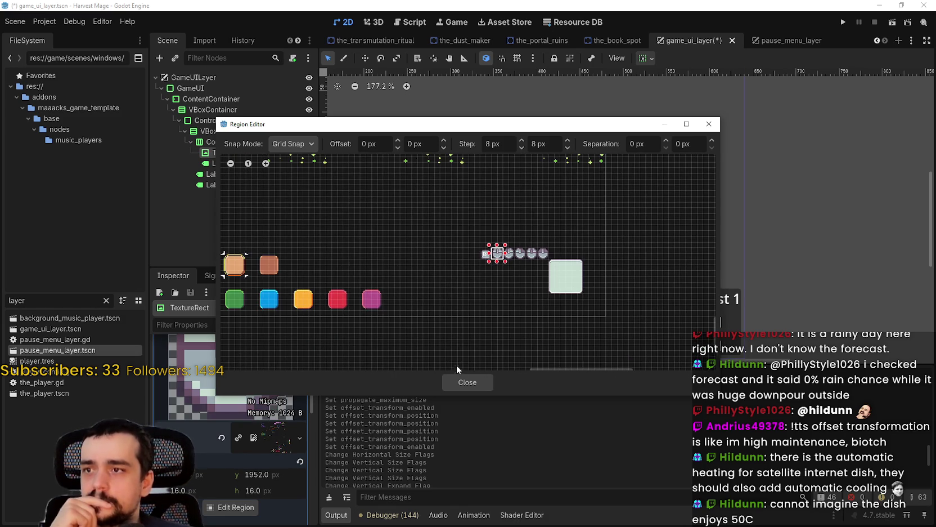
pyautogui.moveTo(685, 207); pyautogui.dragTo(352, 292)
pyautogui.scroll(3, 569, 251)
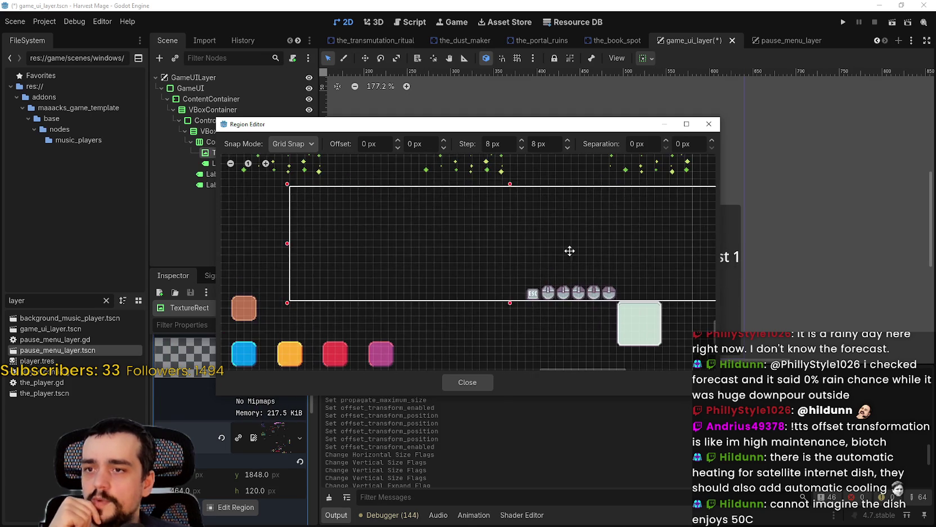
pyautogui.moveTo(481, 228)
pyautogui.mouseDown()
pyautogui.moveTo(422, 253)
pyautogui.moveTo(414, 197)
pyautogui.mouseUp()
pyautogui.scroll(1, 451, 324)
pyautogui.click(454, 302)
pyautogui.moveTo(455, 302); pyautogui.dragTo(579, 164)
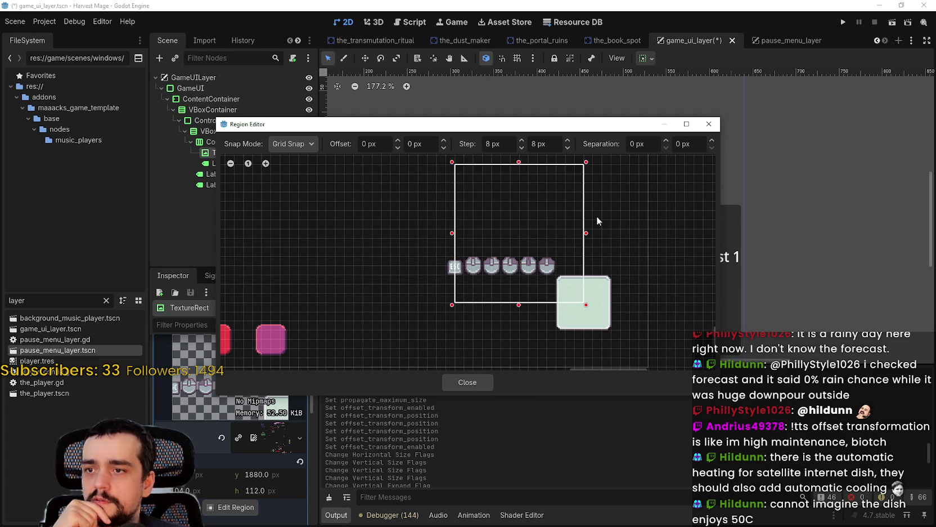
pyautogui.scroll(-2, 539, 298)
pyautogui.moveTo(538, 297)
pyautogui.mouseDown()
pyautogui.moveTo(477, 264)
pyautogui.moveTo(515, 283)
pyautogui.moveTo(520, 307)
pyautogui.mouseUp()
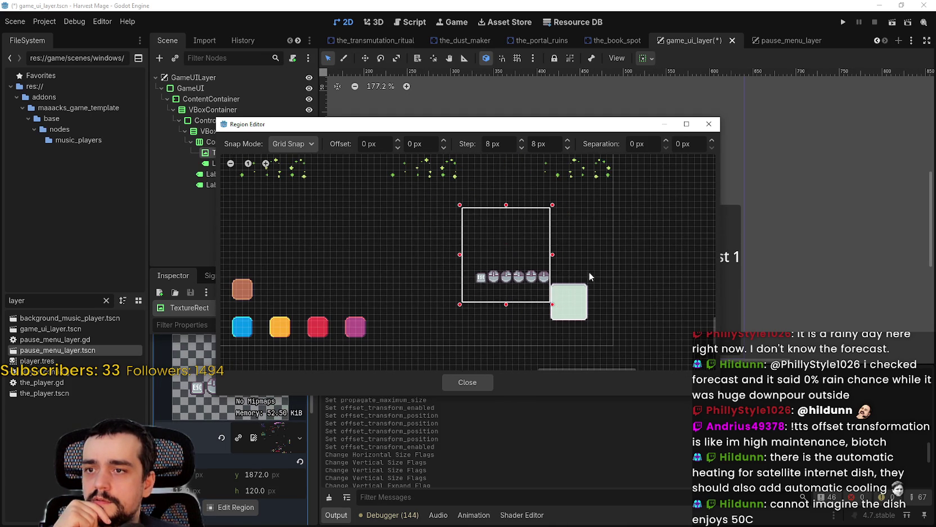
# Step: Redraw a smaller region and nudge it to frame the ESC and mouse-button icon row
pyautogui.moveTo(464, 274)
pyautogui.mouseDown()
pyautogui.moveTo(499, 202)
pyautogui.moveTo(467, 225)
pyautogui.moveTo(463, 265)
pyautogui.moveTo(404, 232)
pyautogui.moveTo(484, 250)
pyautogui.mouseUp()
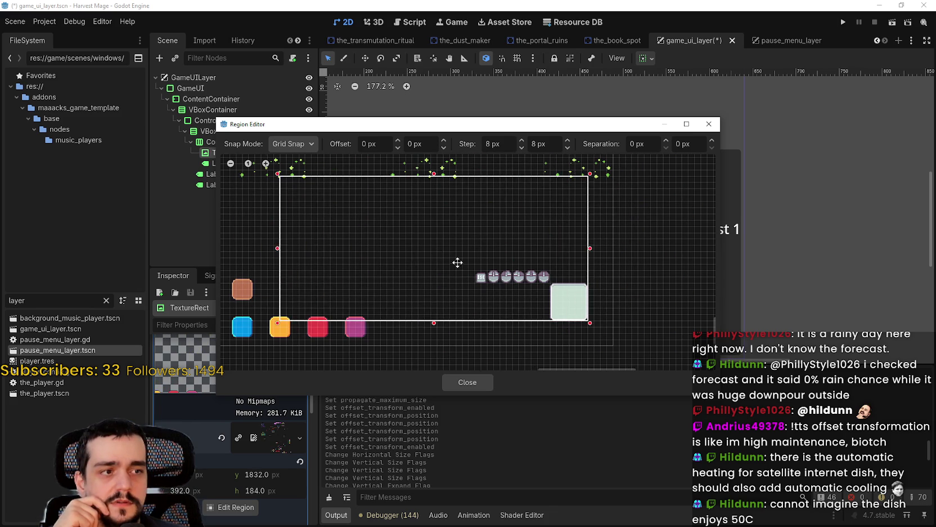
pyautogui.scroll(-3, 456, 261)
pyautogui.scroll(3, 457, 264)
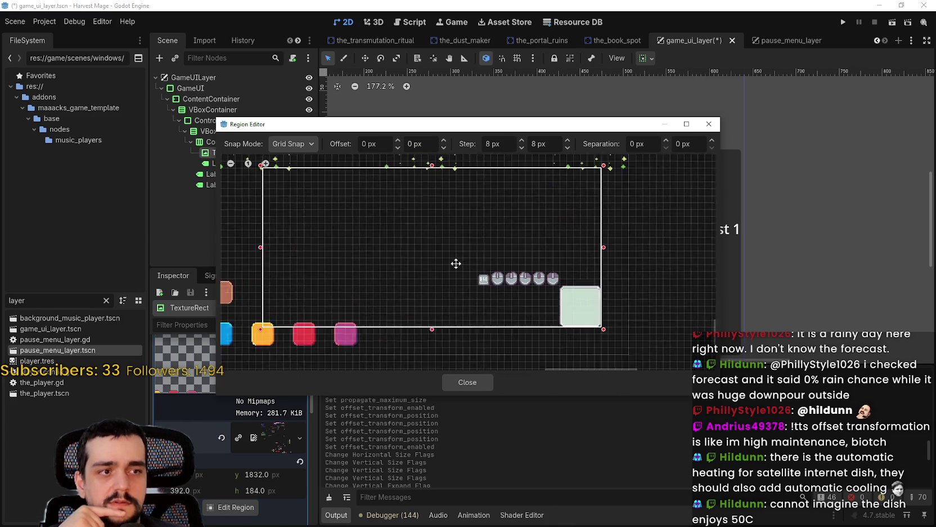
pyautogui.moveTo(662, 220); pyautogui.dragTo(450, 340)
pyautogui.moveTo(505, 301)
pyautogui.mouseDown()
pyautogui.moveTo(498, 246)
pyautogui.moveTo(518, 282)
pyautogui.moveTo(508, 248)
pyautogui.mouseUp()
pyautogui.scroll(2, 514, 268)
pyautogui.scroll(-4, 517, 276)
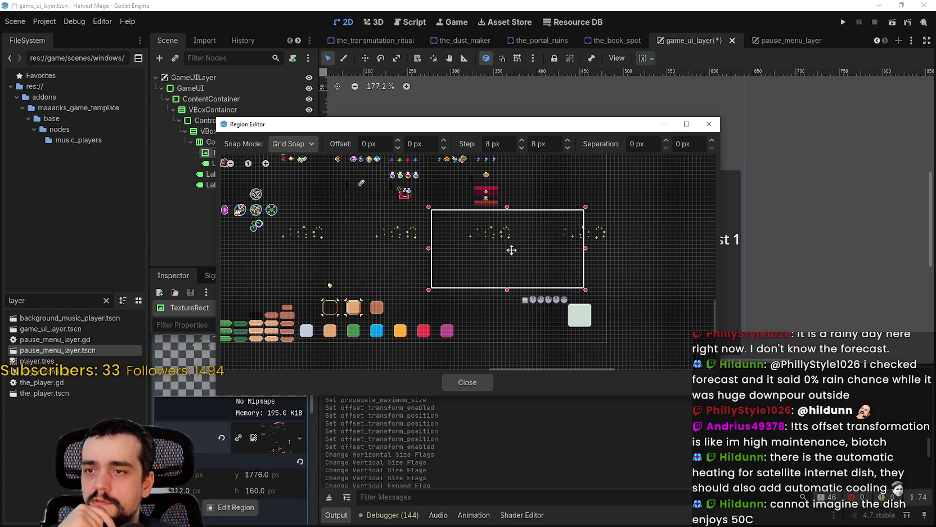
pyautogui.scroll(1, 549, 286)
pyautogui.scroll(3, 516, 298)
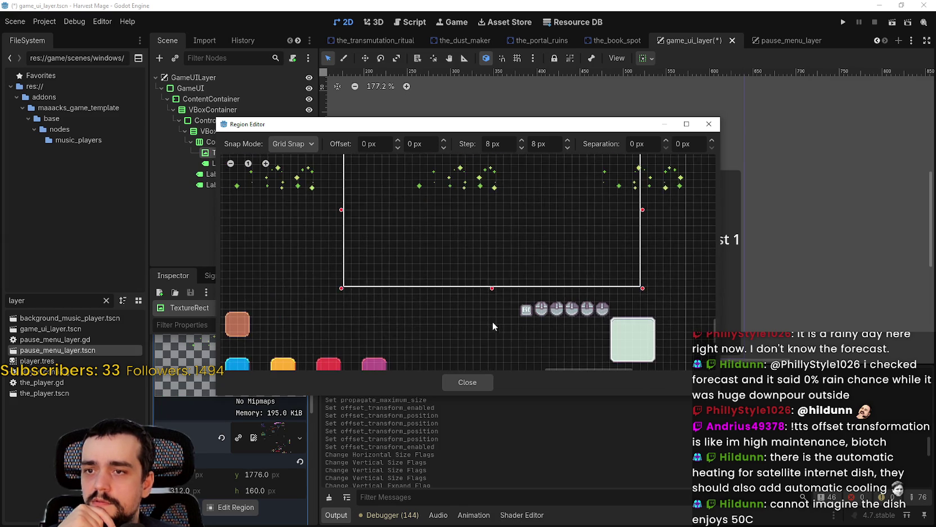
pyautogui.scroll(-3, 455, 293)
pyautogui.moveTo(462, 289); pyautogui.dragTo(461, 300)
pyautogui.scroll(3, 460, 300)
pyautogui.scroll(1, 460, 300)
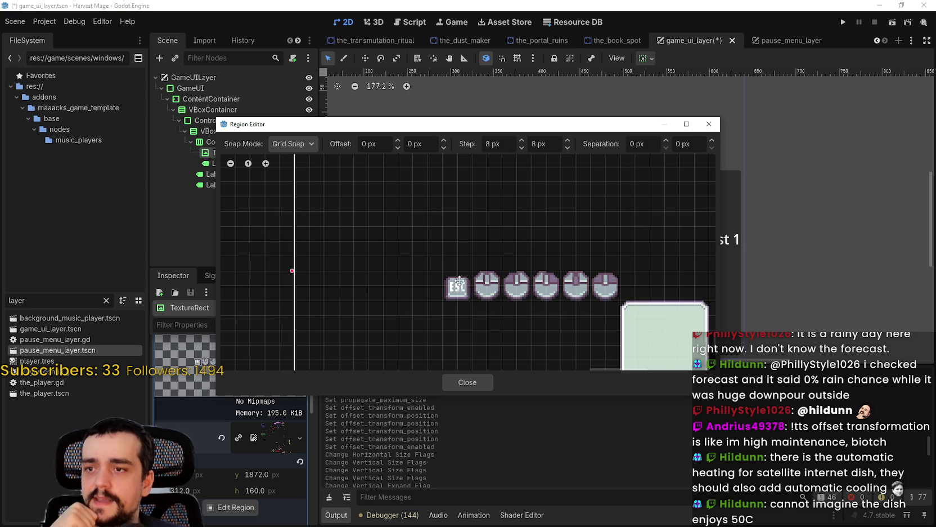
pyautogui.scroll(-1, 532, 304)
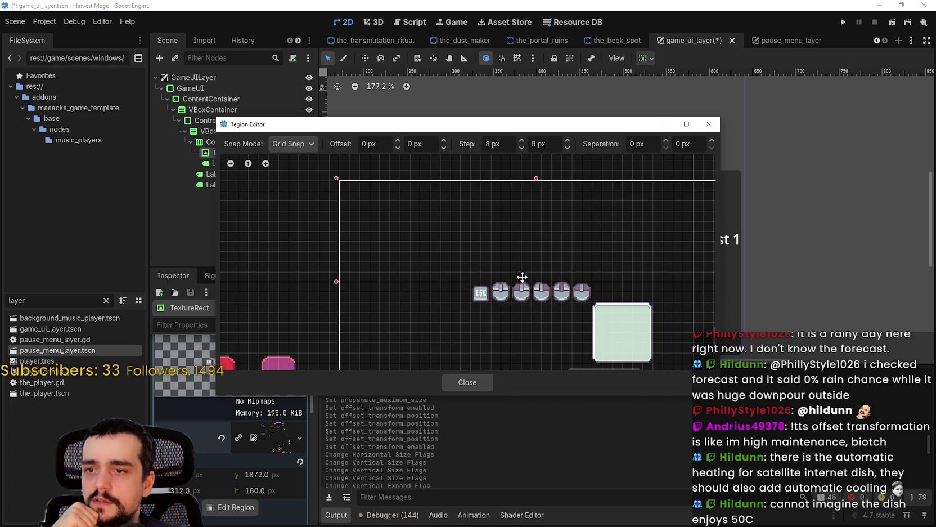
pyautogui.scroll(1, 526, 276)
pyautogui.moveTo(492, 269)
pyautogui.mouseDown()
pyautogui.moveTo(541, 325)
pyautogui.moveTo(475, 261)
pyautogui.moveTo(476, 240)
pyautogui.mouseUp()
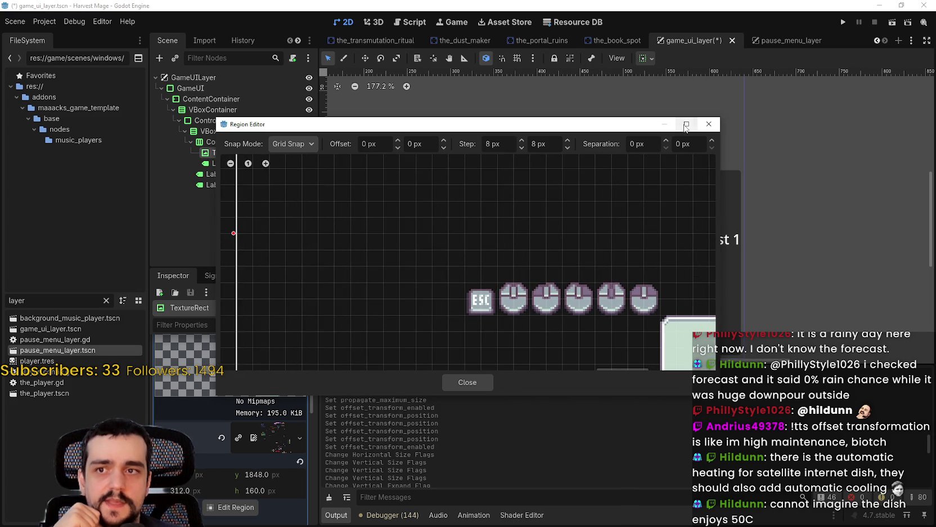
pyautogui.click(686, 124)
pyautogui.scroll(-2, 412, 216)
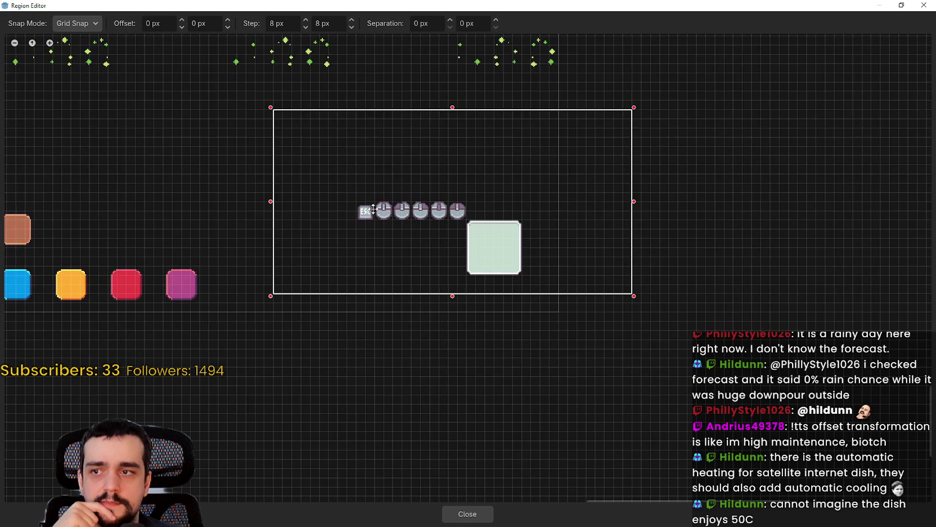
# Step: Try a small region in the maximized Region Editor, then restore it to normal size and close it
pyautogui.scroll(2, 378, 200)
pyautogui.scroll(-4, 409, 228)
pyautogui.scroll(1, 474, 225)
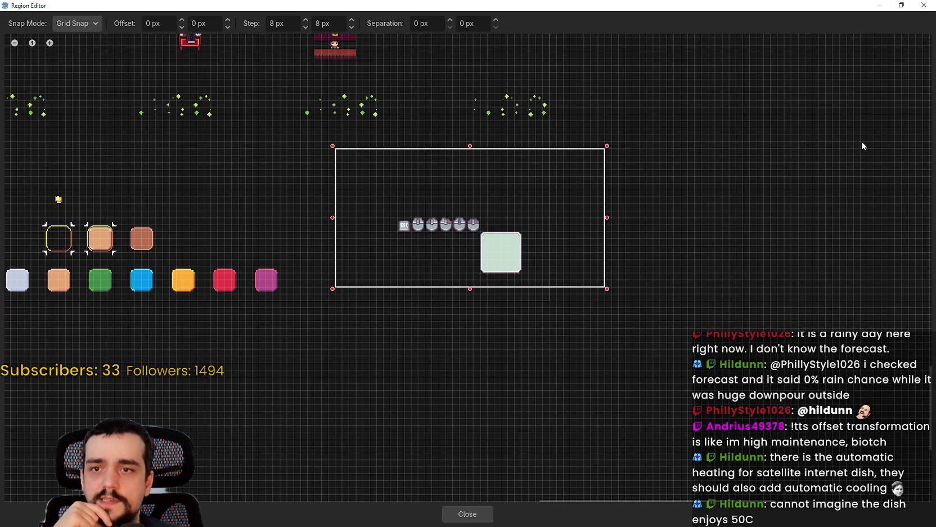
pyautogui.moveTo(740, 192); pyautogui.dragTo(723, 197)
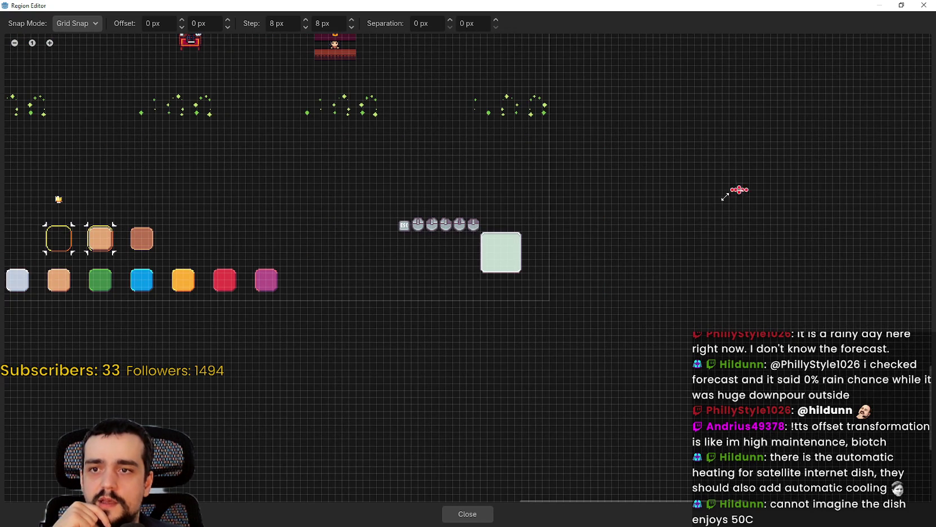
pyautogui.scroll(2, 615, 248)
pyautogui.scroll(2, 475, 223)
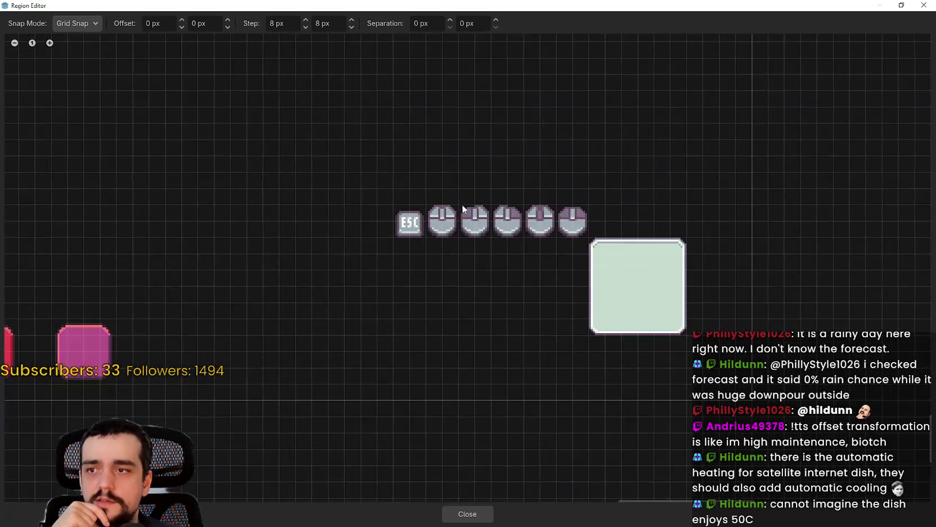
pyautogui.scroll(-1, 480, 261)
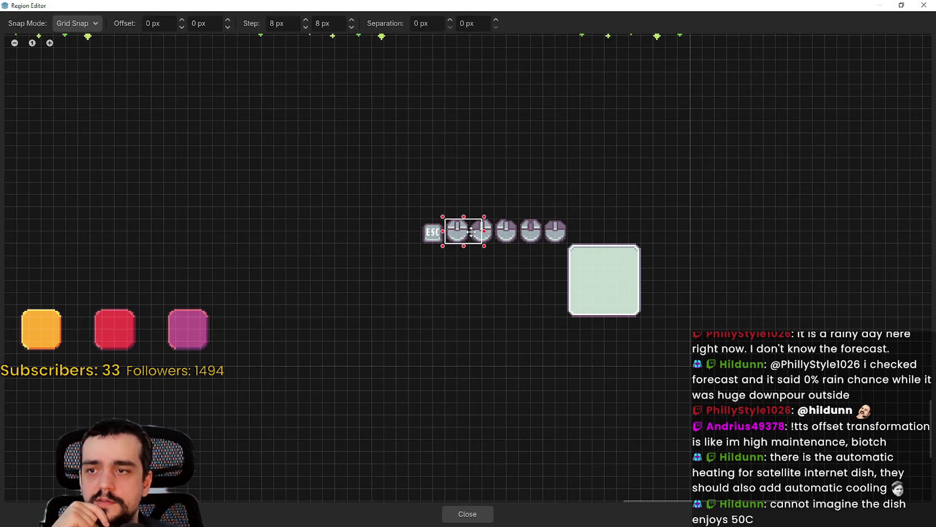
pyautogui.scroll(-4, 535, 238)
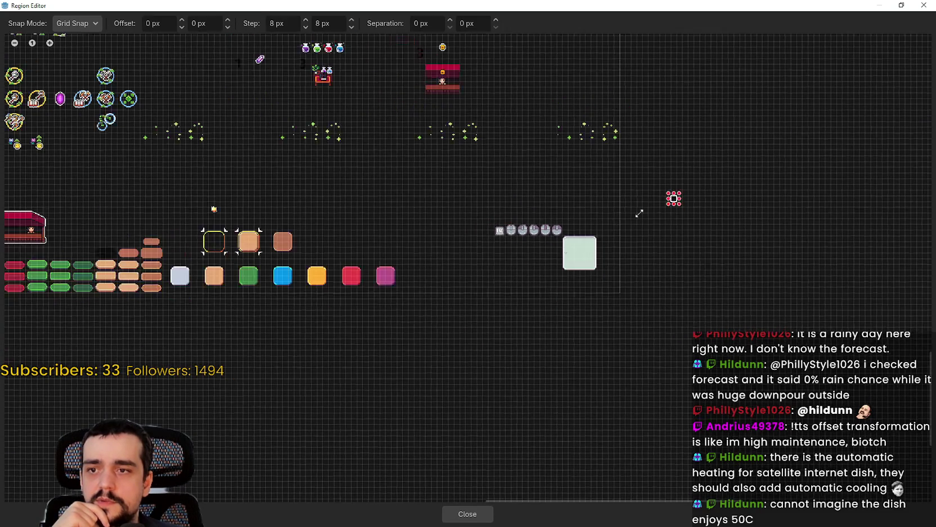
pyautogui.click(913, 5)
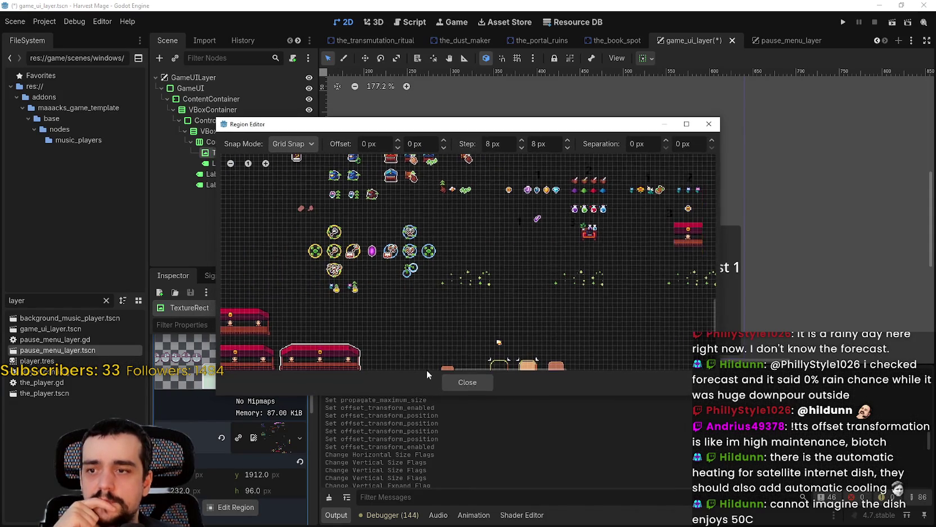
pyautogui.click(465, 381)
# Step: Reopen the Region Editor via Edit Region and box only the second mouse icon
pyautogui.scroll(-2, 654, 291)
pyautogui.click(235, 507)
pyautogui.scroll(-4, 559, 242)
pyautogui.scroll(5, 629, 311)
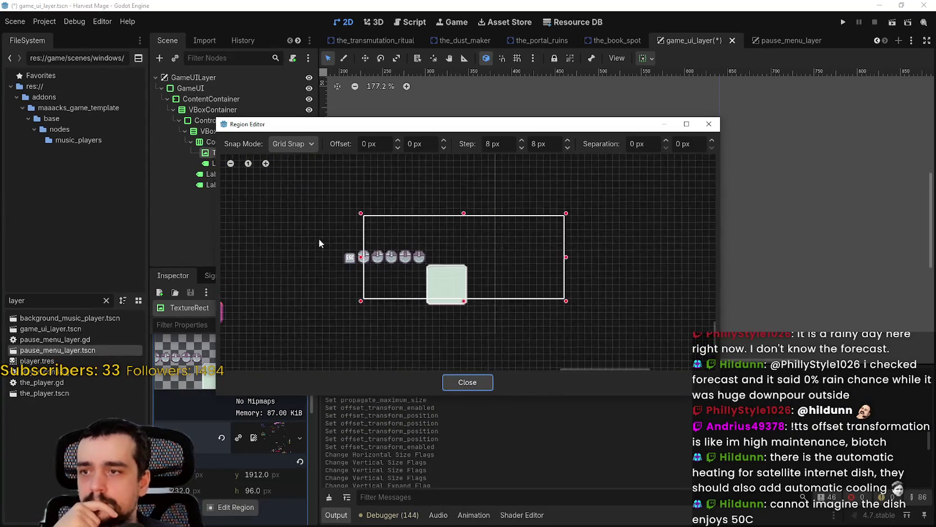
pyautogui.moveTo(320, 241); pyautogui.dragTo(338, 250)
pyautogui.scroll(5, 344, 268)
pyautogui.moveTo(490, 241)
pyautogui.mouseDown()
pyautogui.moveTo(531, 266)
pyautogui.moveTo(529, 282)
pyautogui.mouseUp()
pyautogui.click(467, 383)
# Step: Widen the Inspector and set the TextureRect expand mode to Fit Width Proportional
pyautogui.scroll(3, 589, 289)
pyautogui.scroll(3, 255, 378)
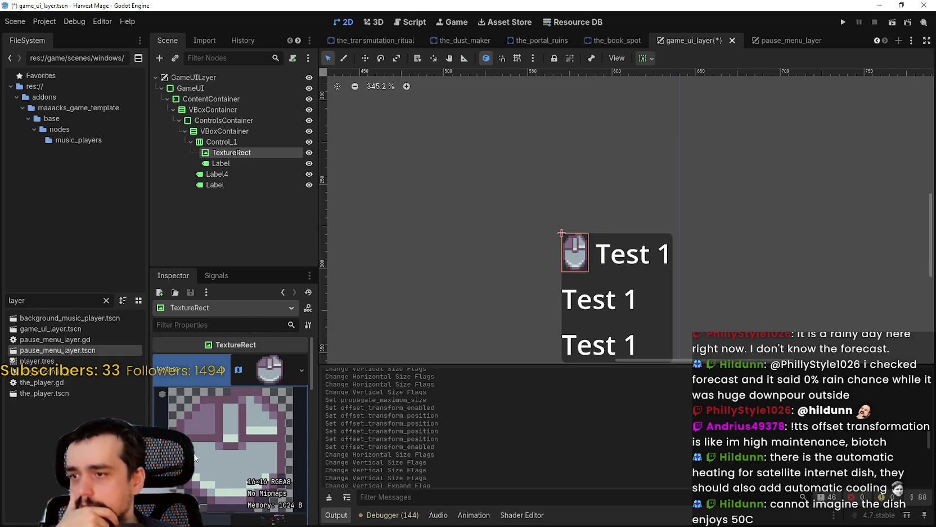
pyautogui.click(256, 378)
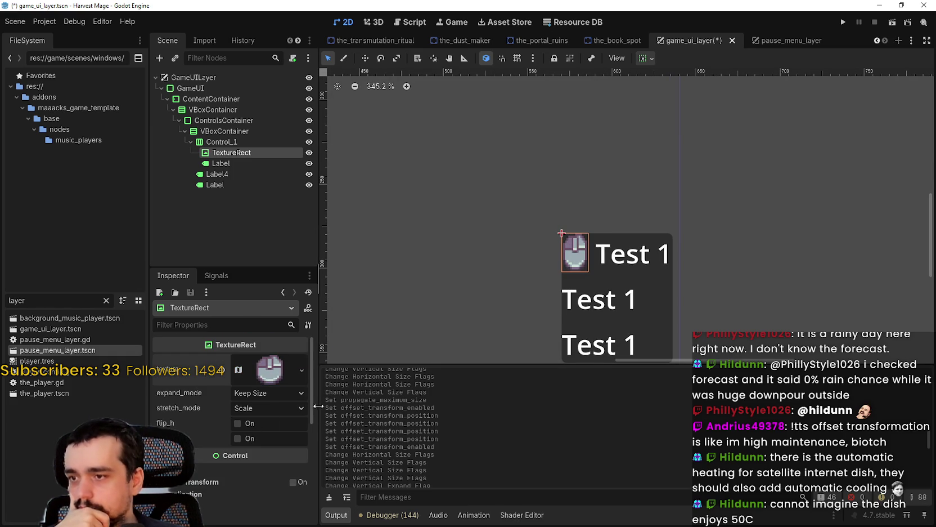
pyautogui.moveTo(318, 407); pyautogui.dragTo(367, 406)
pyautogui.click(323, 394)
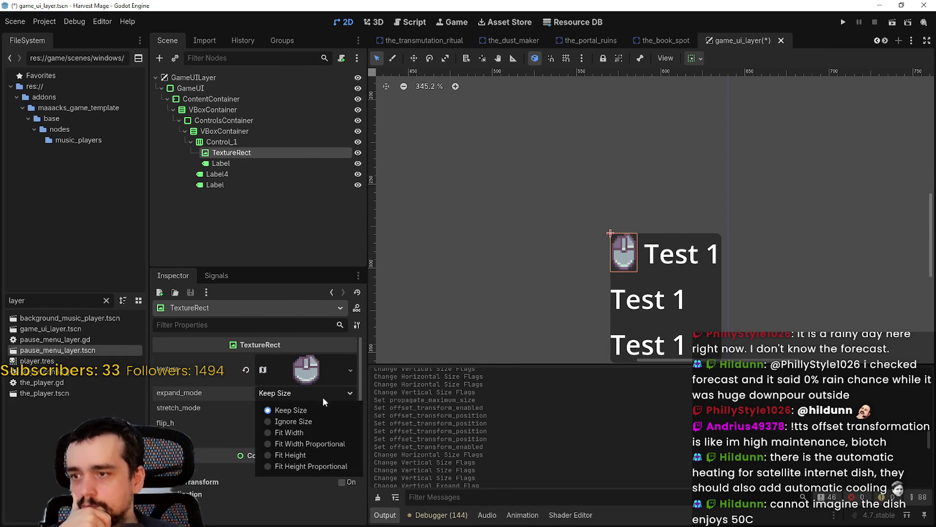
pyautogui.click(317, 444)
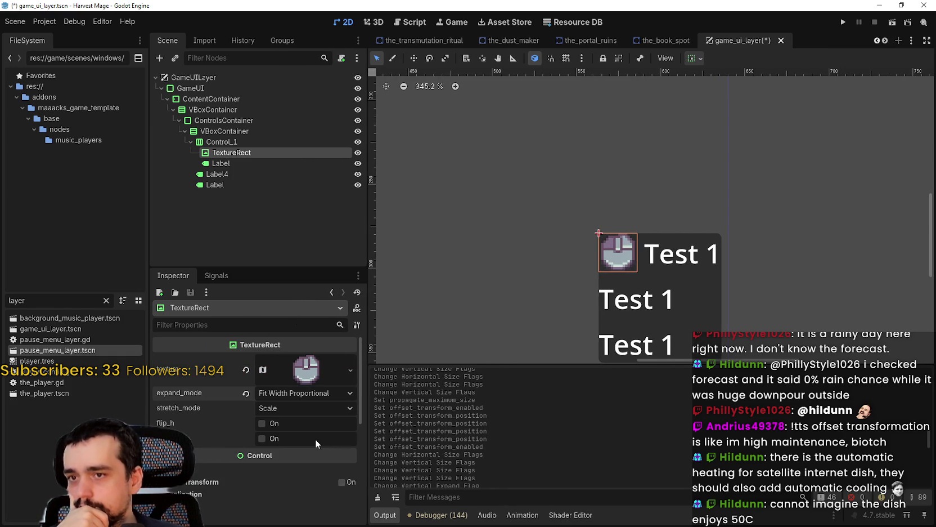
# Step: Test the Fit Height expand mode, Keep Aspect Centered stretch mode, and Fit Height Proportional
pyautogui.click(301, 395)
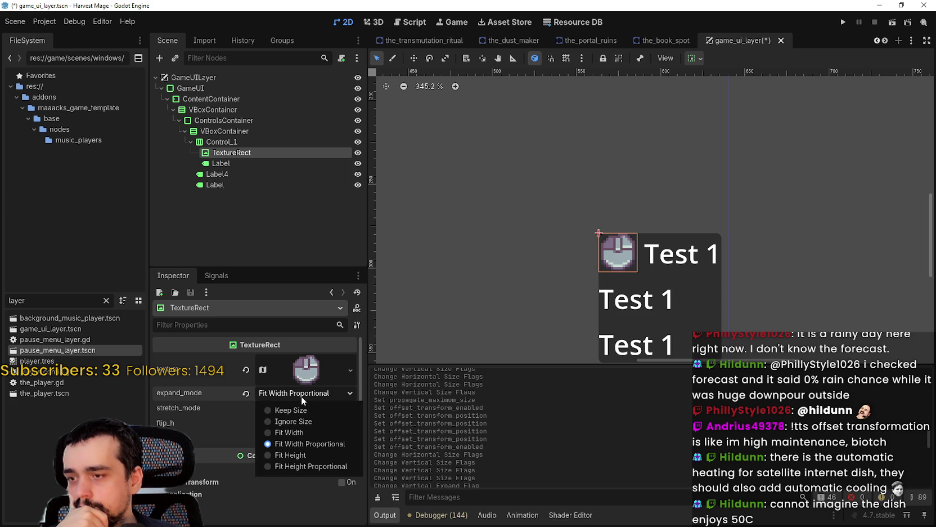
pyautogui.click(315, 457)
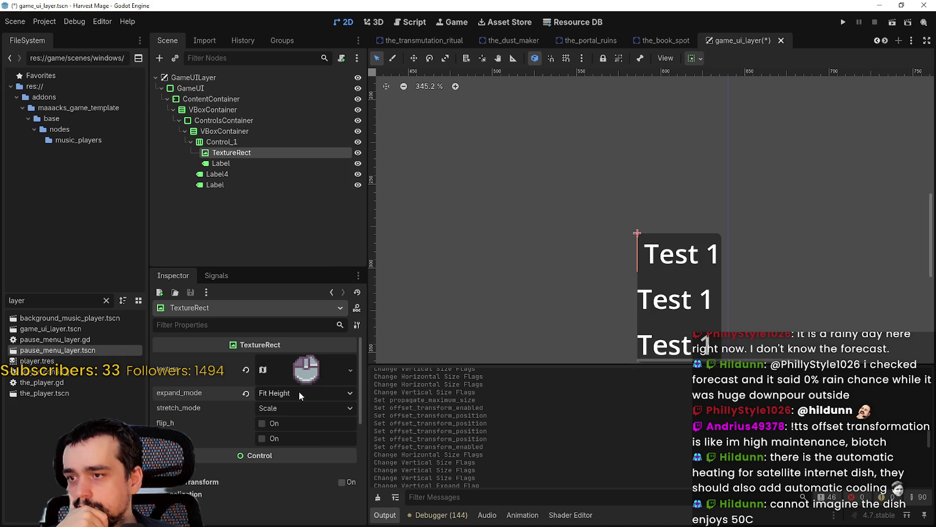
pyautogui.click(296, 412)
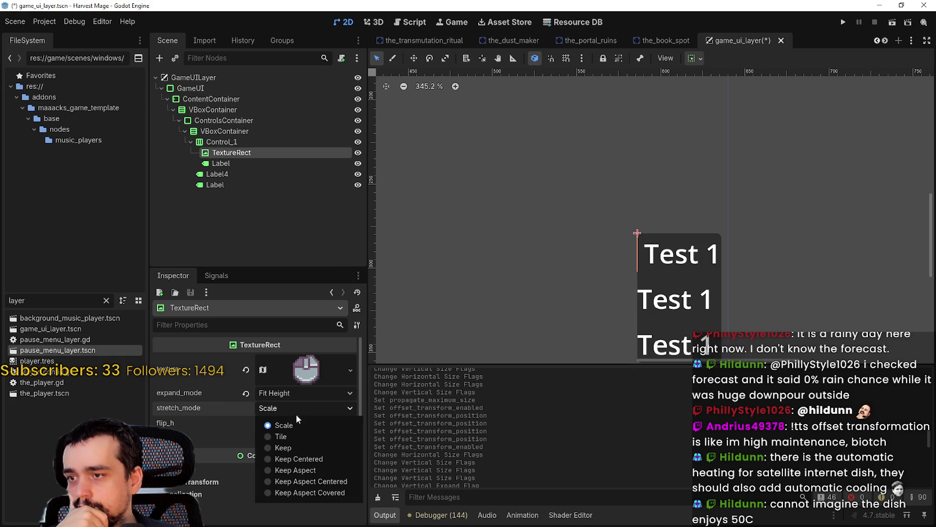
pyautogui.click(343, 486)
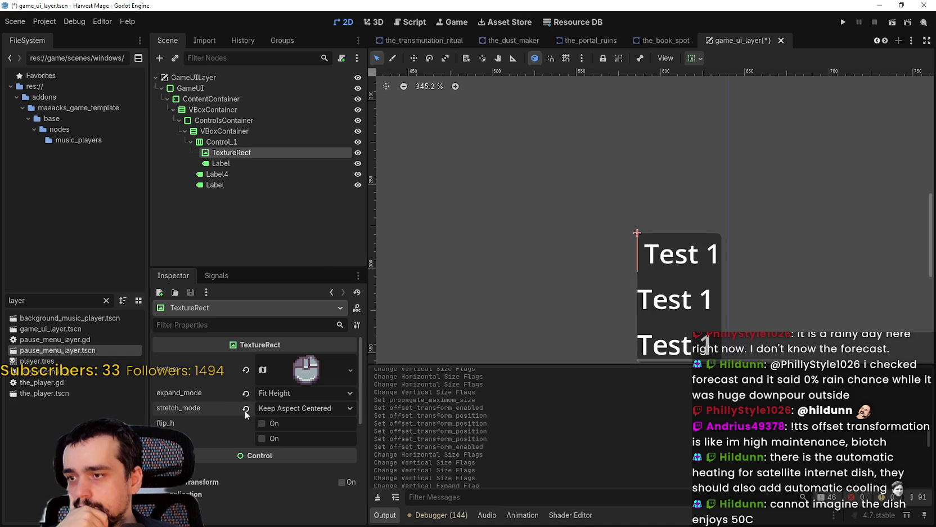
pyautogui.click(282, 394)
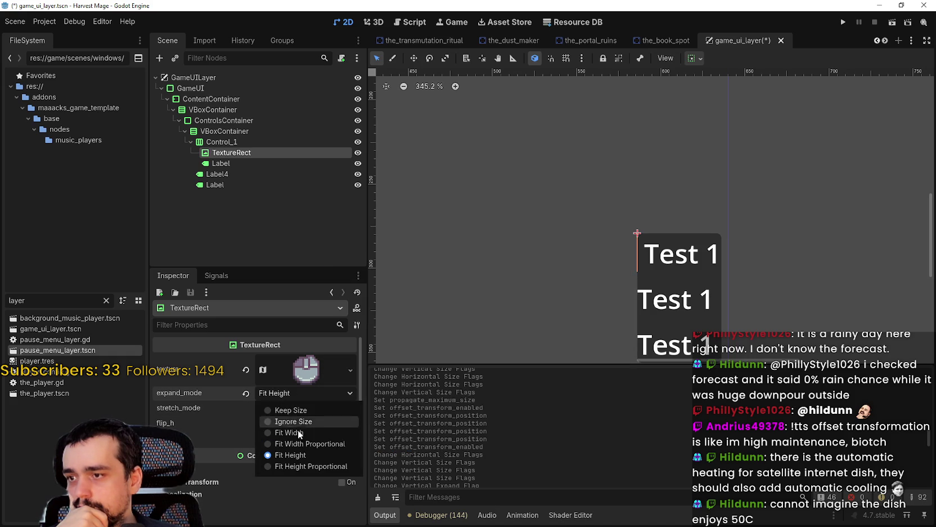
pyautogui.click(312, 470)
# Step: Settle back on Fit Width Proportional expand mode and check the icon texture's details
pyautogui.click(245, 393)
pyautogui.click(271, 394)
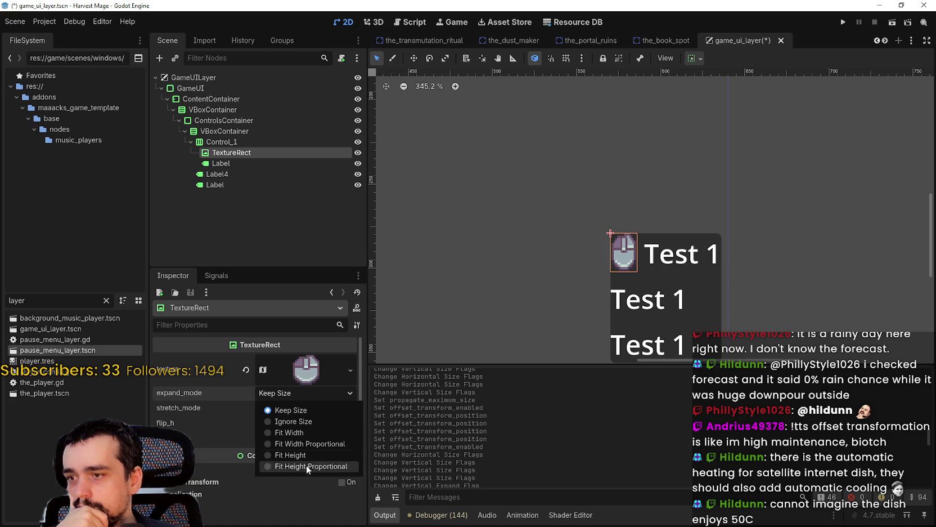
pyautogui.click(309, 444)
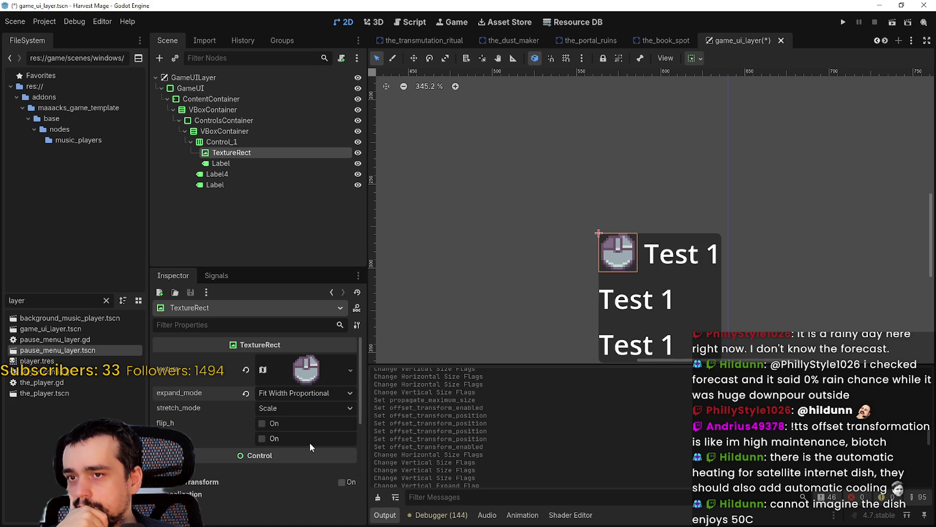
pyautogui.scroll(6, 592, 224)
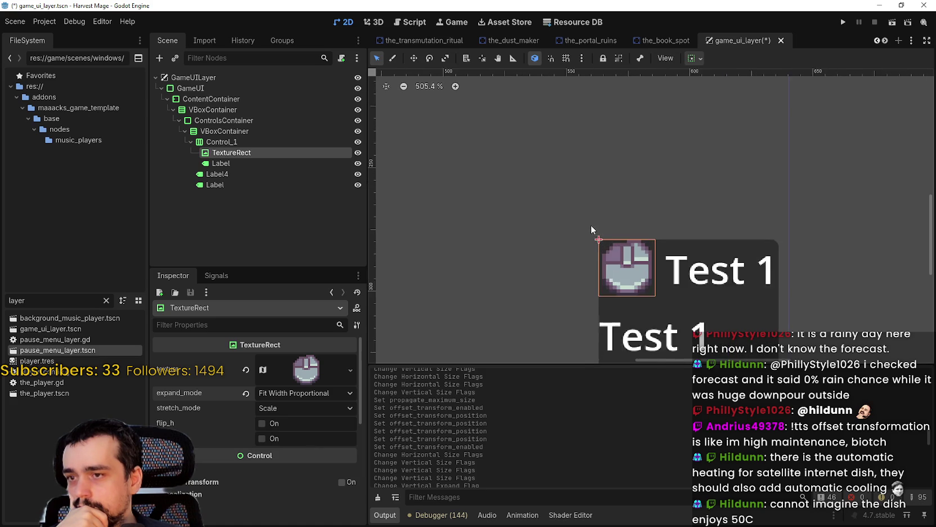
pyautogui.click(316, 373)
pyautogui.click(317, 372)
pyautogui.scroll(-4, 782, 214)
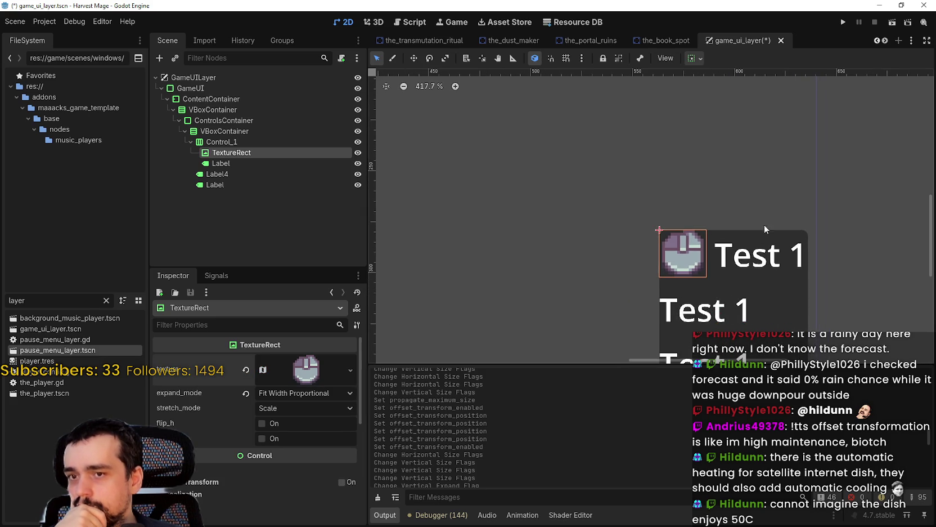
pyautogui.click(242, 163)
pyautogui.scroll(-4, 585, 251)
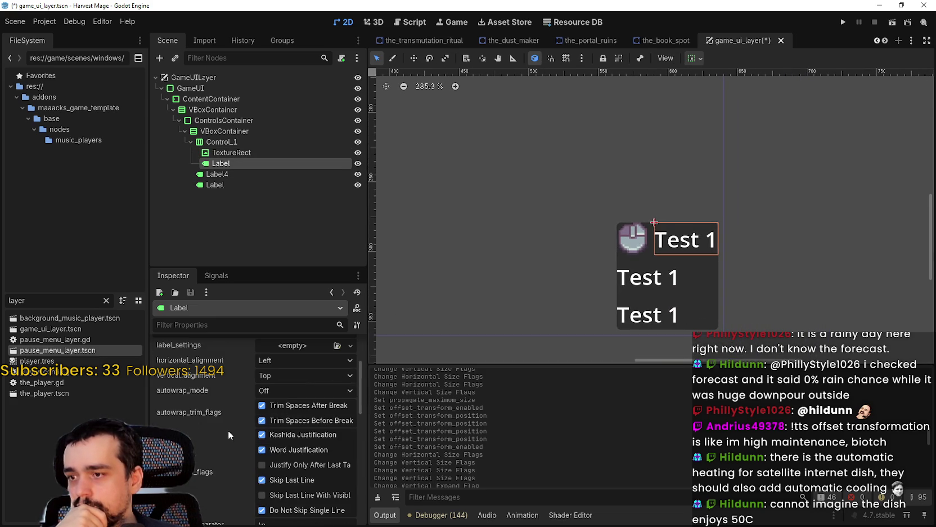
pyautogui.moveTo(357, 400); pyautogui.dragTo(360, 479)
pyautogui.click(233, 465)
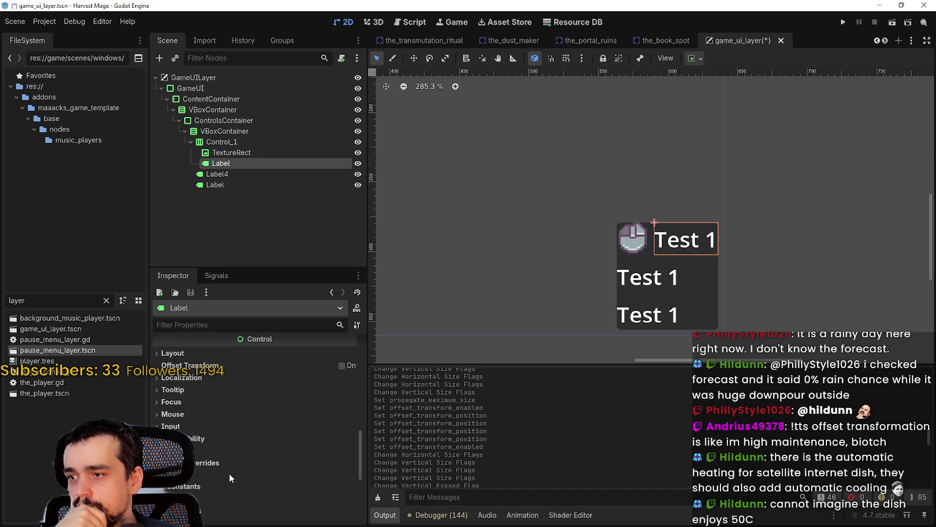
pyautogui.scroll(-2, 217, 480)
pyautogui.click(209, 463)
pyautogui.click(349, 475)
pyautogui.click(349, 475)
pyautogui.click(349, 475)
pyautogui.click(349, 475)
pyautogui.click(349, 475)
pyautogui.click(349, 475)
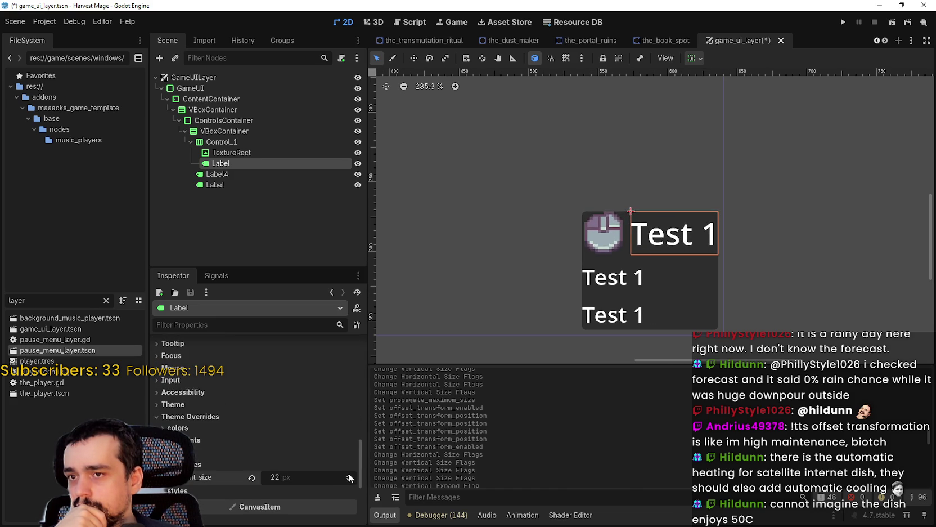
pyautogui.click(349, 475)
pyautogui.click(349, 475)
pyautogui.click(349, 475)
pyautogui.click(349, 475)
pyautogui.click(348, 475)
pyautogui.click(349, 475)
pyautogui.click(349, 475)
pyautogui.click(349, 475)
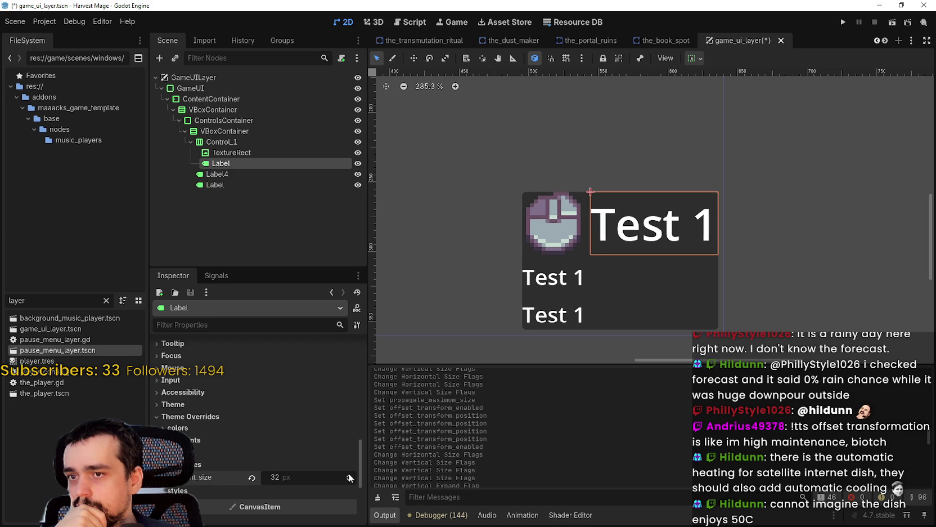
pyautogui.click(349, 475)
pyautogui.click(349, 475)
pyautogui.click(349, 475)
pyautogui.click(349, 475)
pyautogui.click(349, 475)
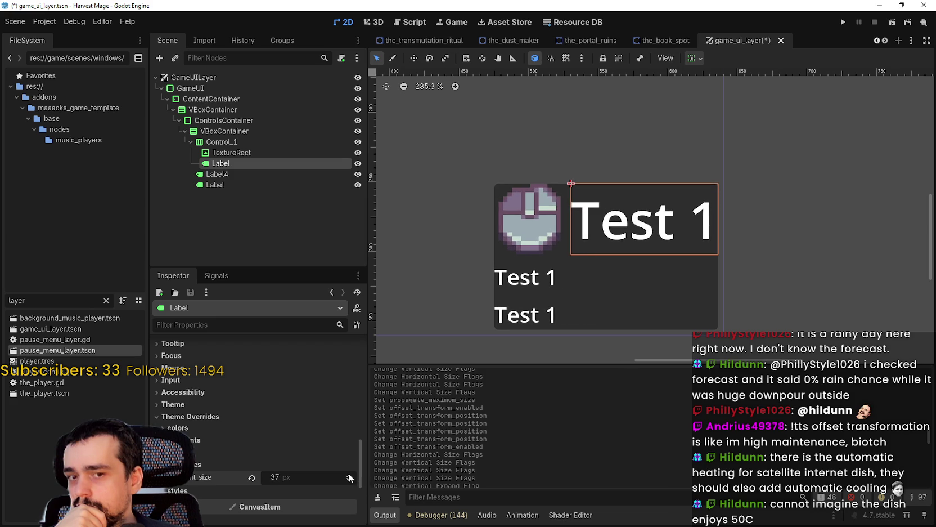
pyautogui.click(349, 476)
pyautogui.click(349, 476)
pyautogui.click(348, 476)
pyautogui.click(349, 476)
pyautogui.click(349, 476)
pyautogui.click(349, 476)
pyautogui.click(349, 476)
pyautogui.click(349, 476)
pyautogui.click(349, 476)
pyautogui.click(349, 476)
pyautogui.click(349, 476)
pyautogui.click(349, 476)
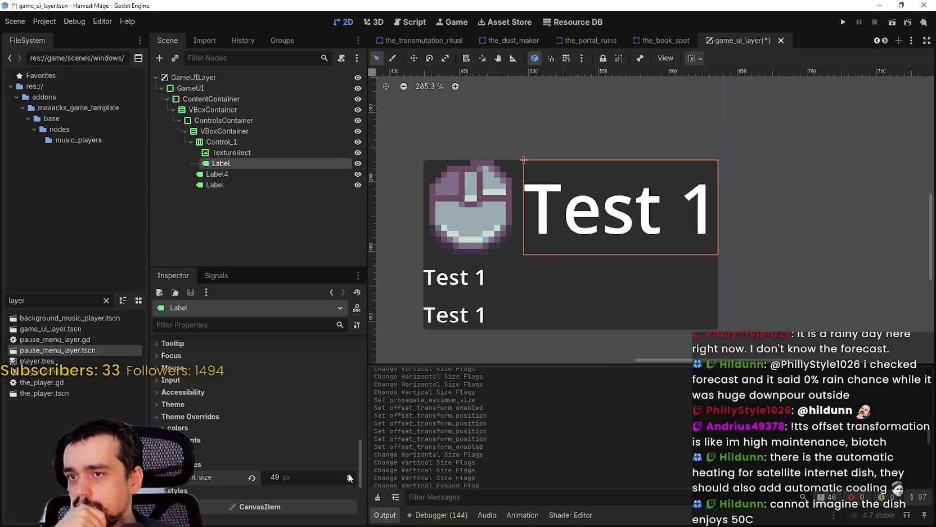
pyautogui.click(349, 476)
pyautogui.scroll(-1, 413, 257)
pyautogui.scroll(-8, 398, 273)
pyautogui.moveTo(398, 273); pyautogui.dragTo(570, 296)
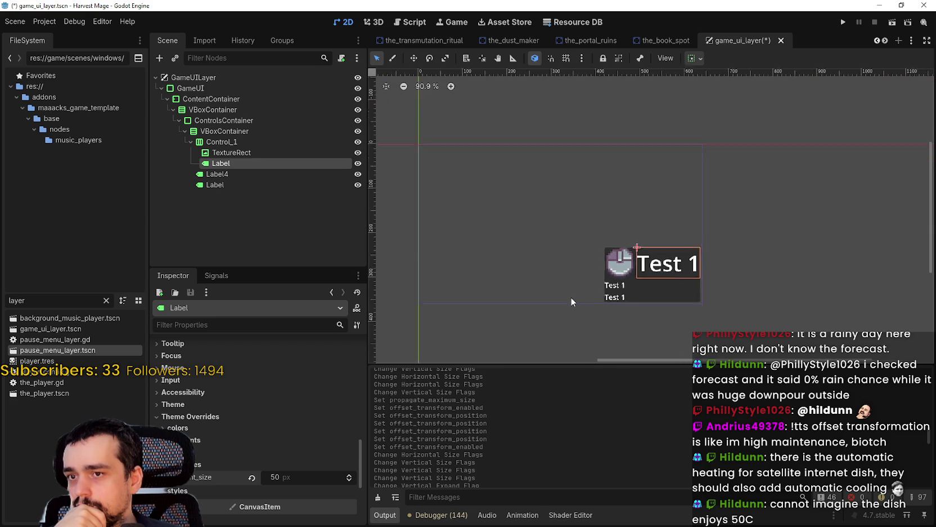
pyautogui.click(349, 476)
pyautogui.click(349, 476)
pyautogui.click(349, 476)
pyautogui.click(349, 476)
pyautogui.click(349, 476)
pyautogui.click(349, 476)
pyautogui.click(349, 476)
pyautogui.scroll(-1, 400, 281)
pyautogui.moveTo(400, 282); pyautogui.dragTo(570, 318)
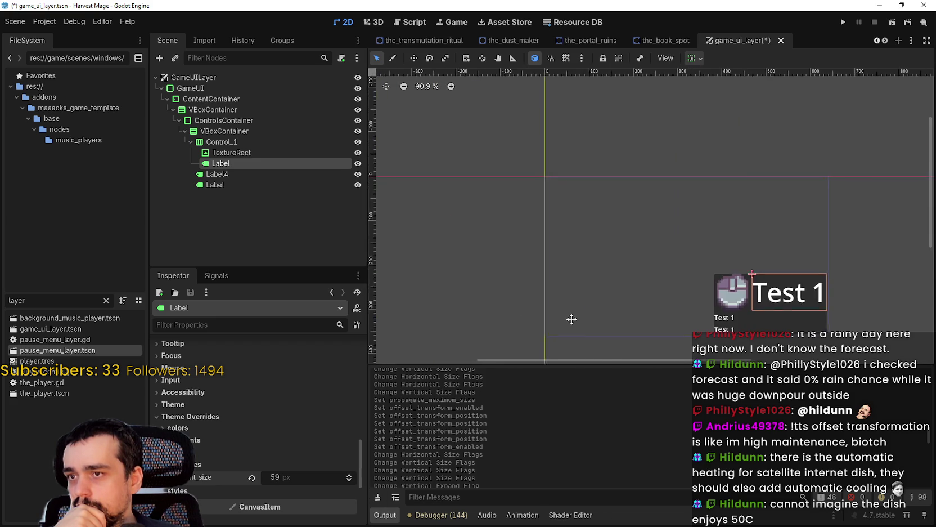
pyautogui.scroll(-1, 571, 318)
pyautogui.click(252, 476)
pyautogui.scroll(19, 738, 270)
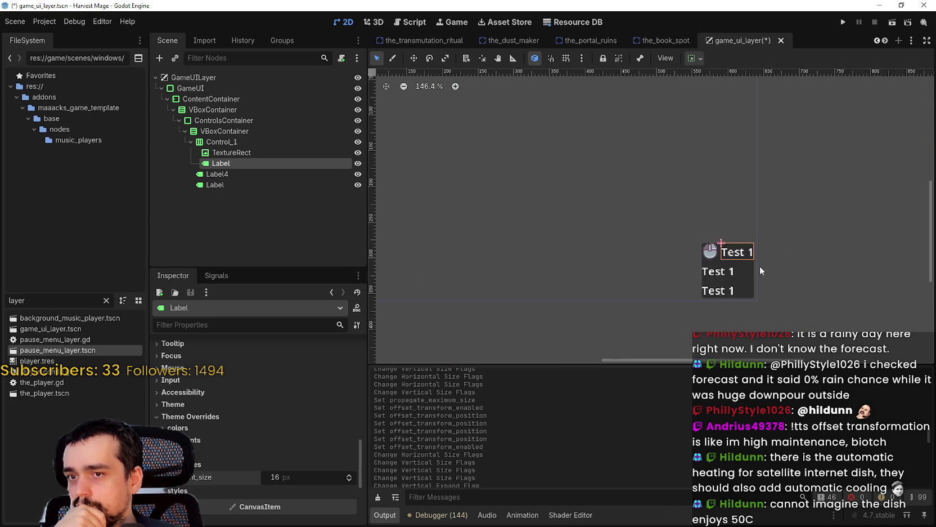
pyautogui.hscroll(-3, 570, 248)
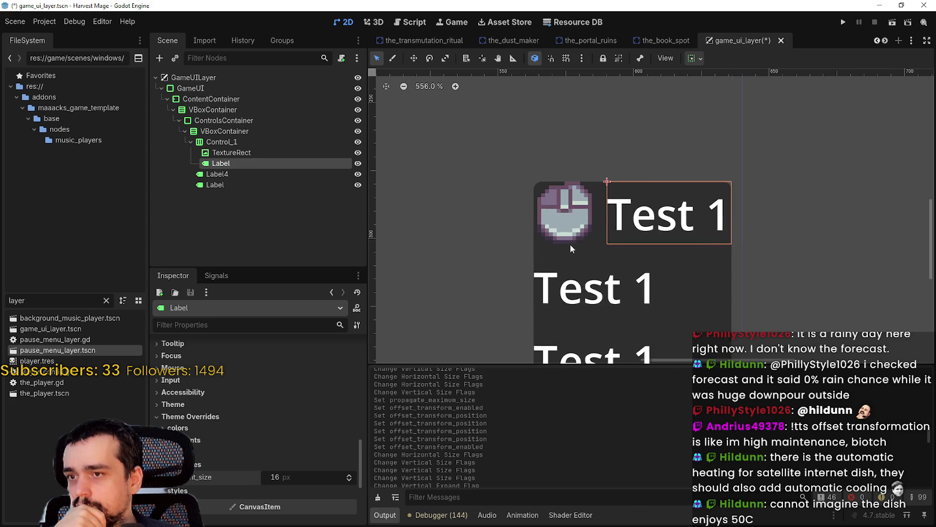
pyautogui.click(231, 154)
pyautogui.click(236, 163)
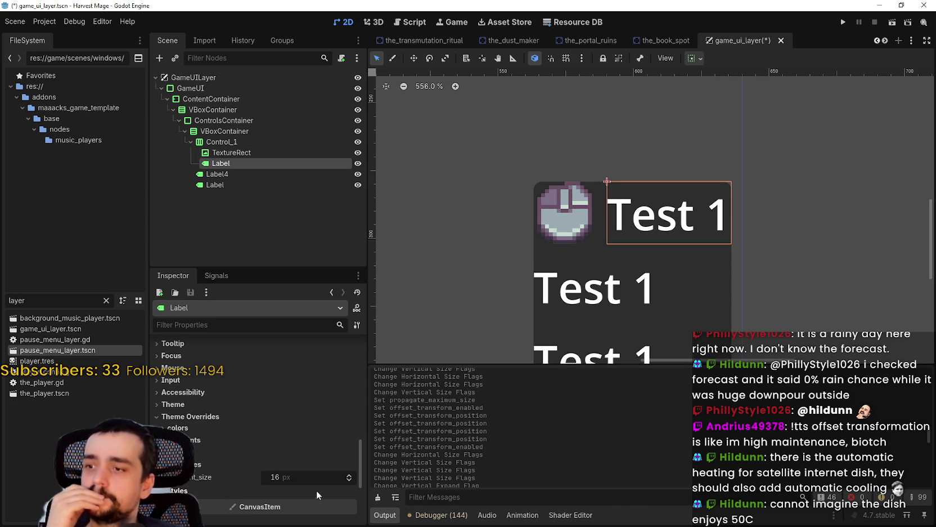
pyautogui.scroll(3, 296, 475)
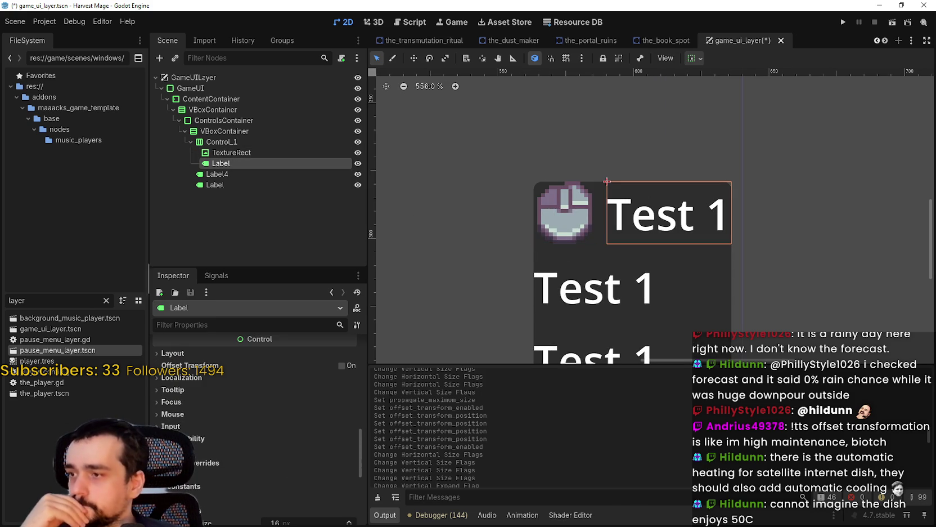
# Step: Expand the Label's Layout and Theme properties, browse type variations, and cancel a theme quick-load
pyautogui.scroll(-2, 569, 245)
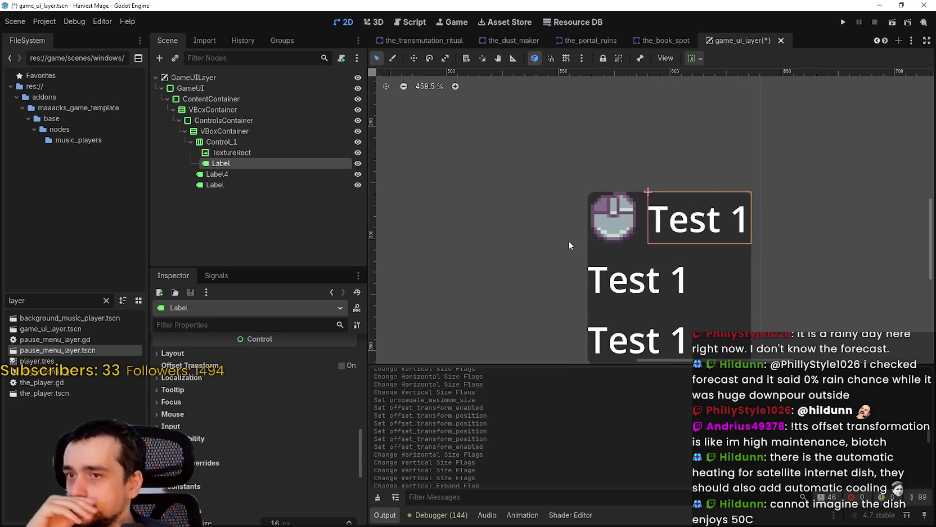
pyautogui.scroll(3, 260, 437)
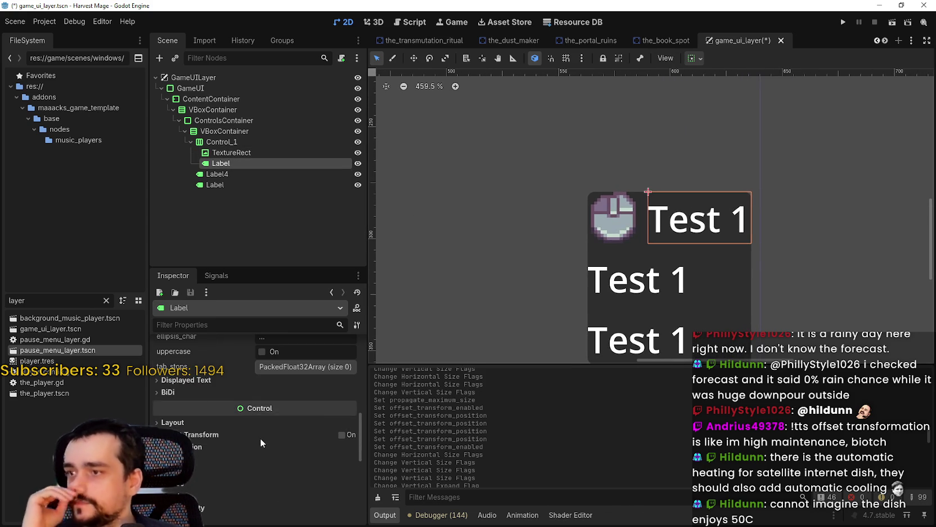
pyautogui.click(161, 423)
pyautogui.scroll(-5, 296, 458)
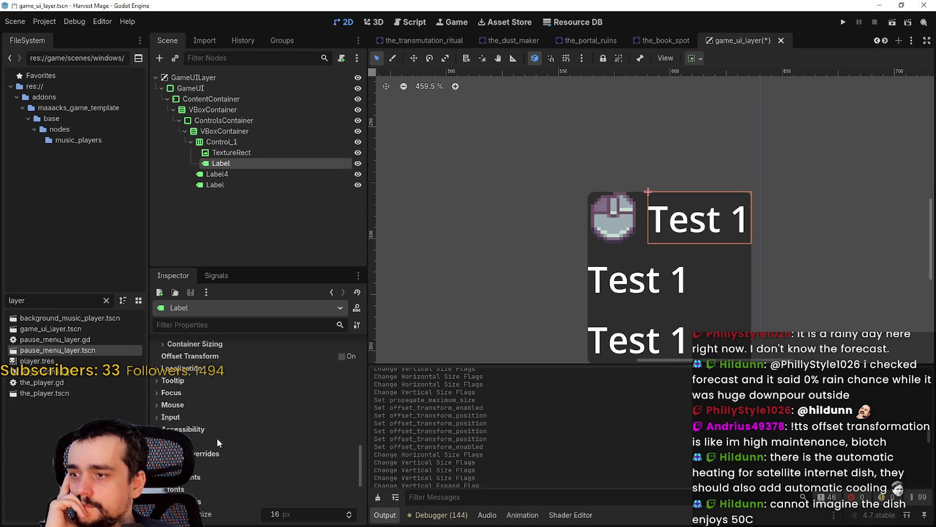
pyautogui.scroll(-2, 237, 473)
pyautogui.click(180, 397)
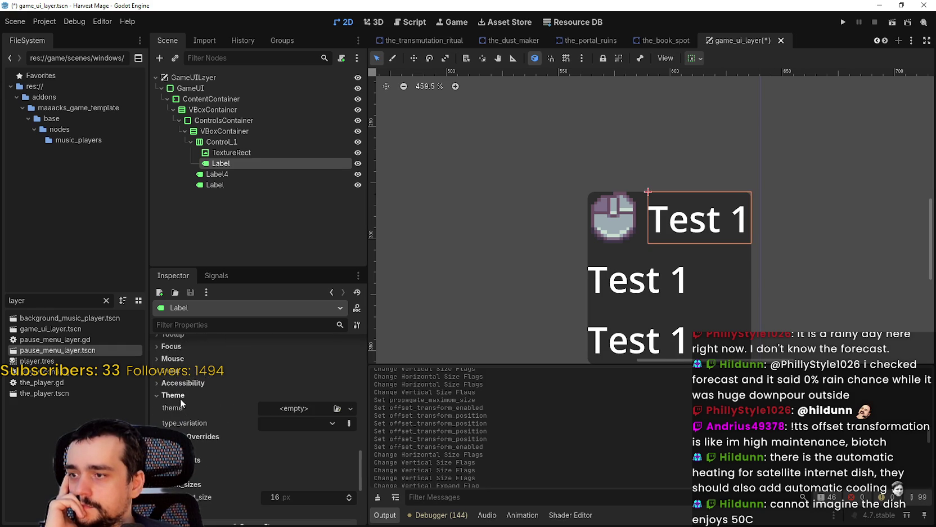
pyautogui.click(307, 426)
pyautogui.click(305, 425)
pyautogui.click(300, 414)
pyautogui.click(303, 450)
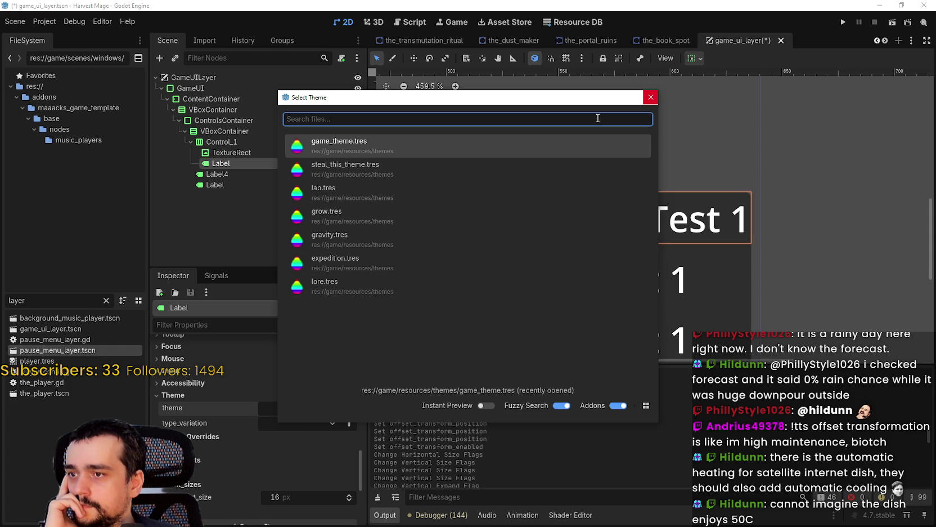
pyautogui.click(651, 98)
# Step: Select GameUI, quick-load game_theme.tres as its theme, and open it in the Theme editor
pyautogui.click(254, 77)
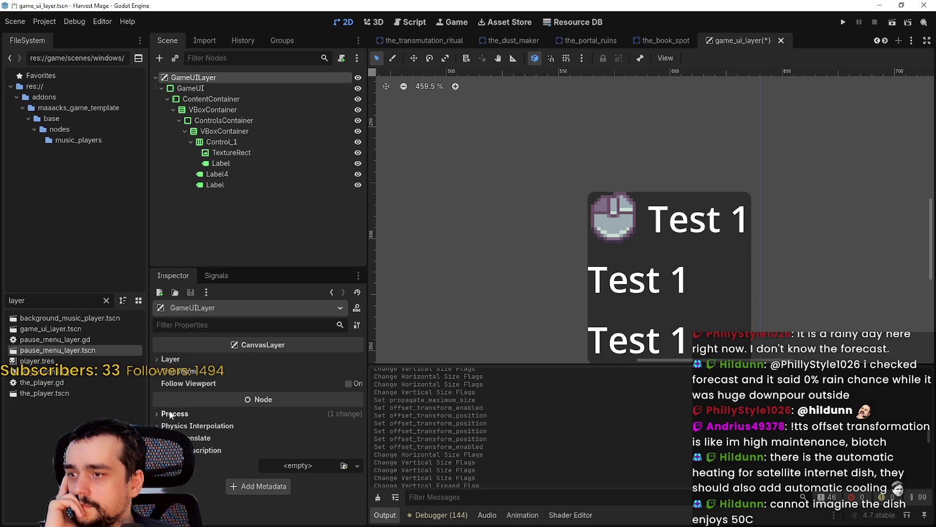
pyautogui.click(161, 88)
pyautogui.click(186, 88)
pyautogui.scroll(-10, 266, 459)
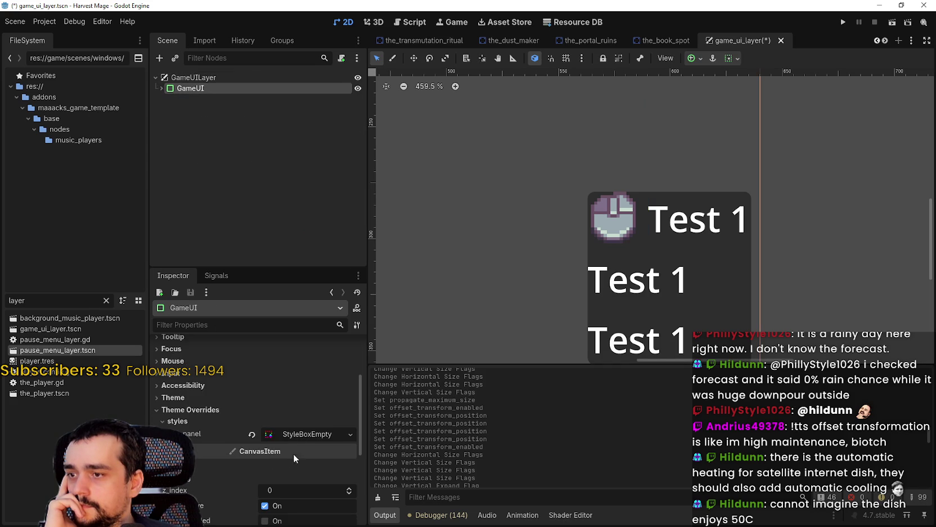
pyautogui.scroll(10, 223, 433)
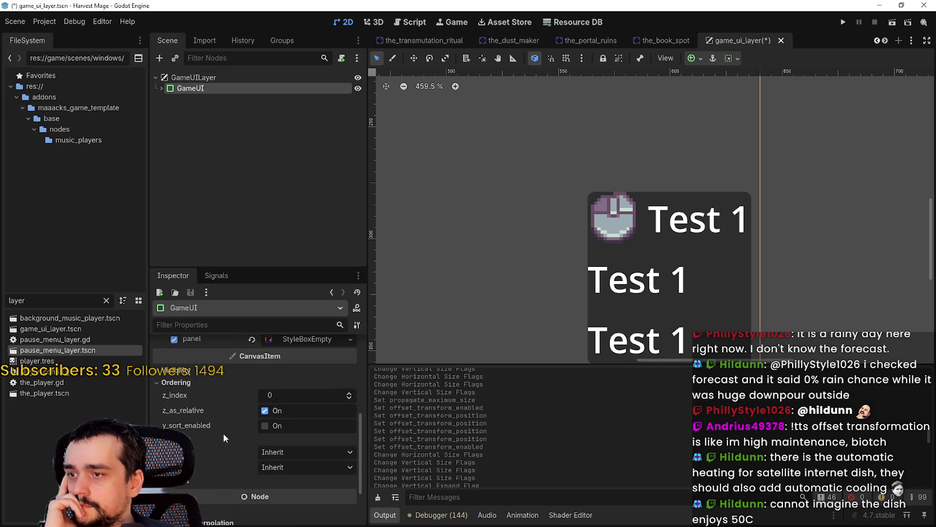
pyautogui.click(199, 395)
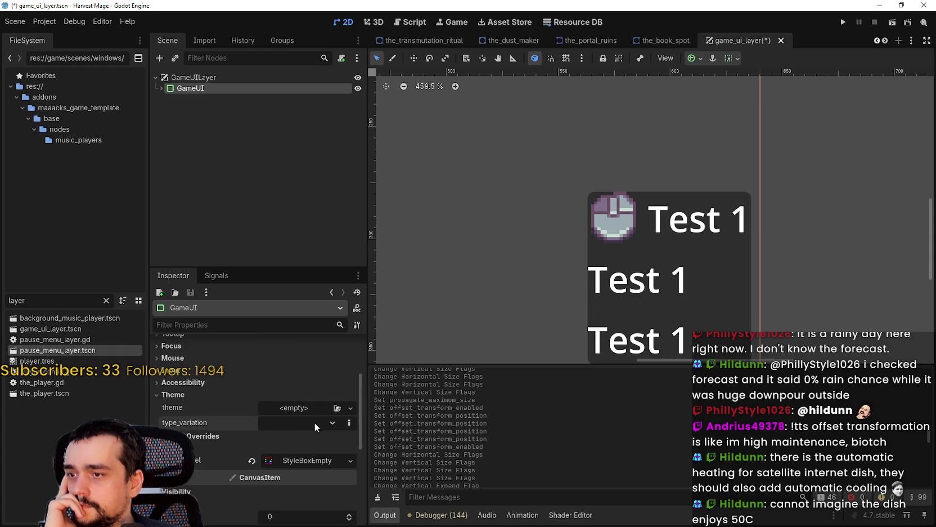
pyautogui.click(307, 408)
pyautogui.click(309, 448)
pyautogui.click(334, 145)
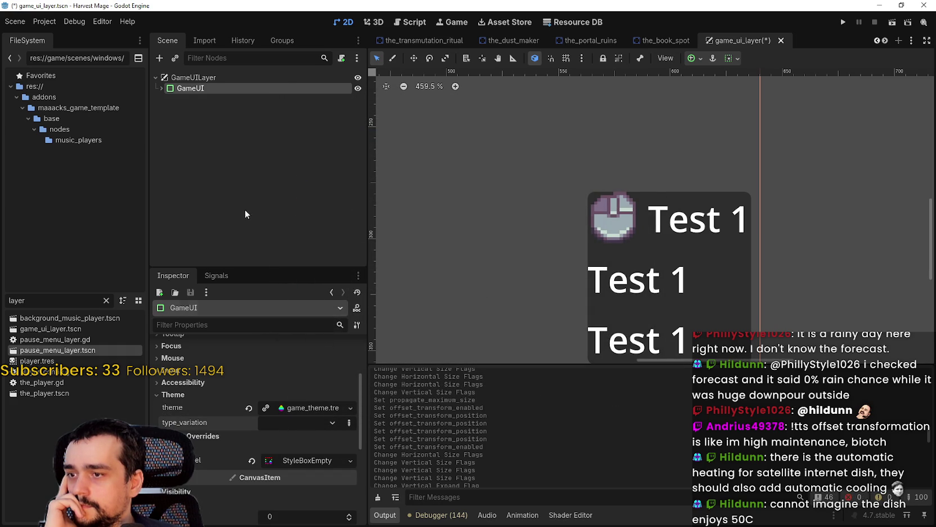
pyautogui.click(303, 409)
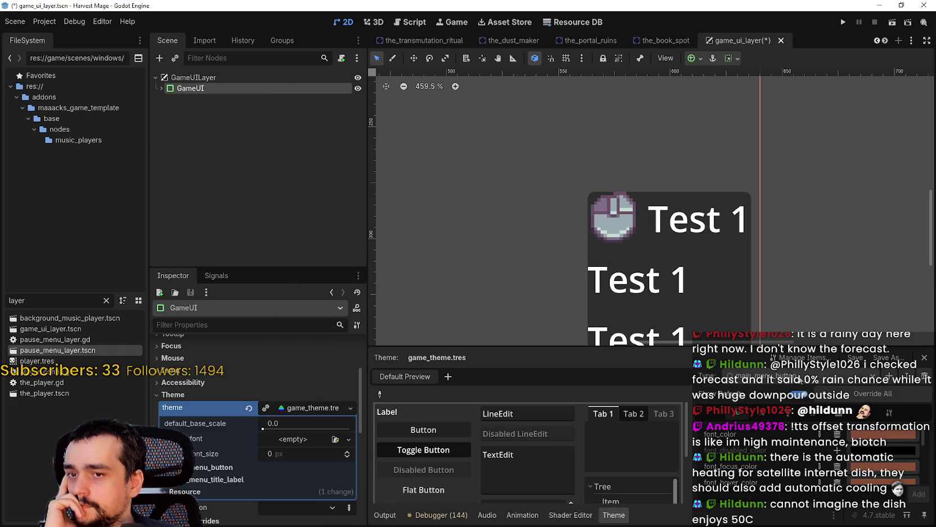
pyautogui.click(799, 376)
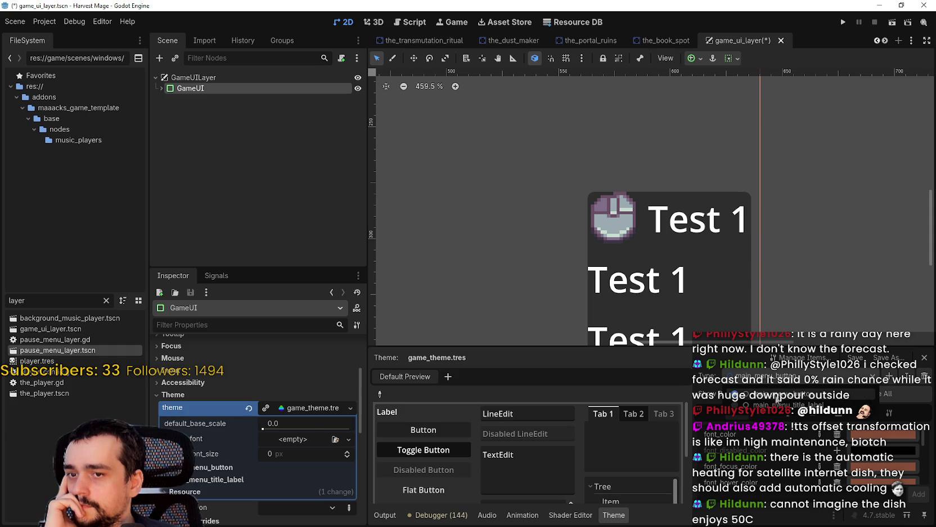
# Step: Compare the main_menu_title_label and main_menu_button types in the Theme editor preview
pyautogui.click(776, 405)
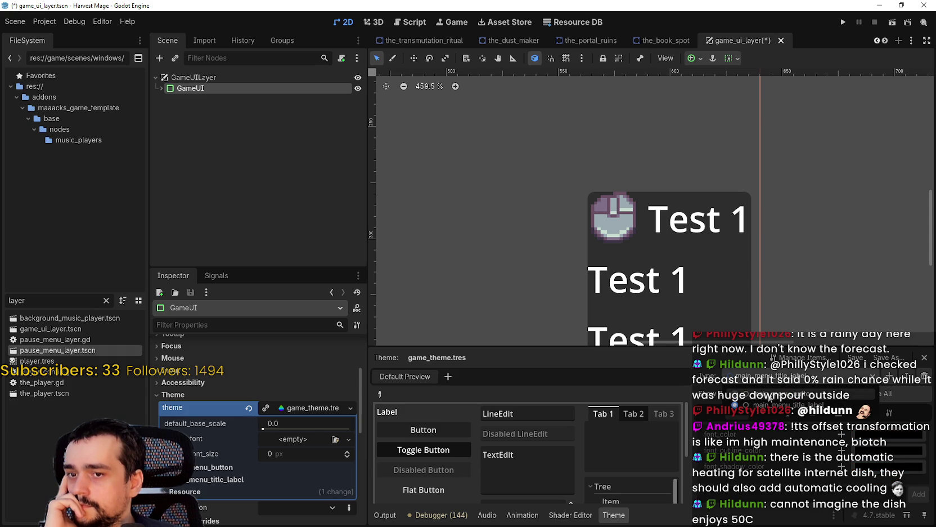
pyautogui.click(770, 396)
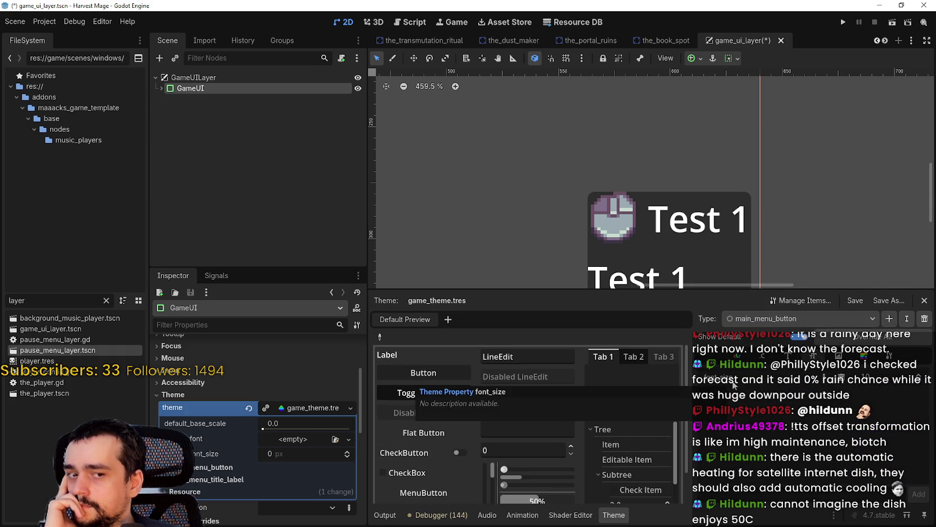
pyautogui.scroll(-3, 677, 199)
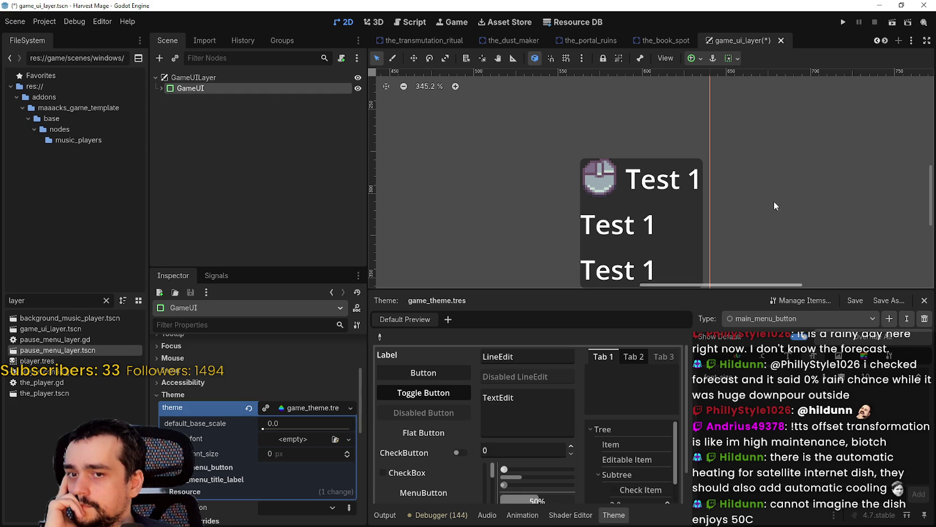
pyautogui.scroll(1, 780, 266)
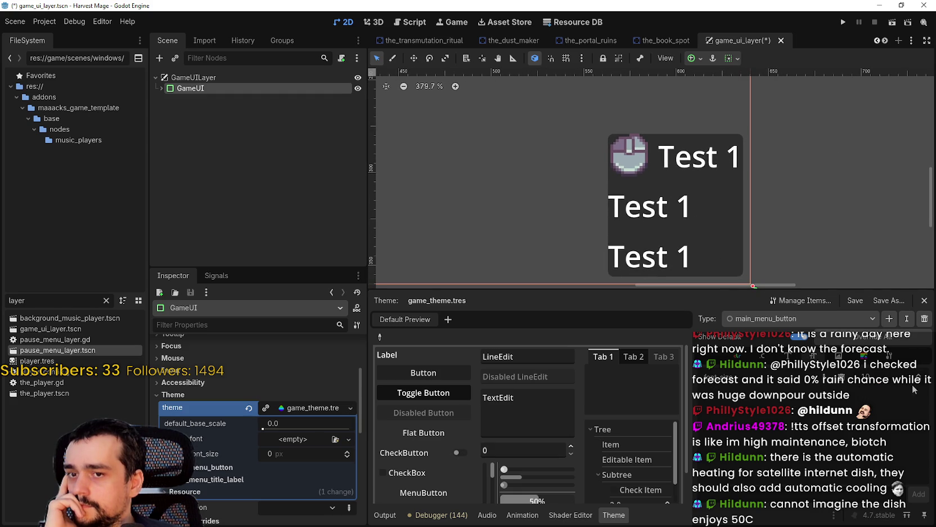
pyautogui.click(803, 318)
pyautogui.click(807, 357)
pyautogui.click(797, 325)
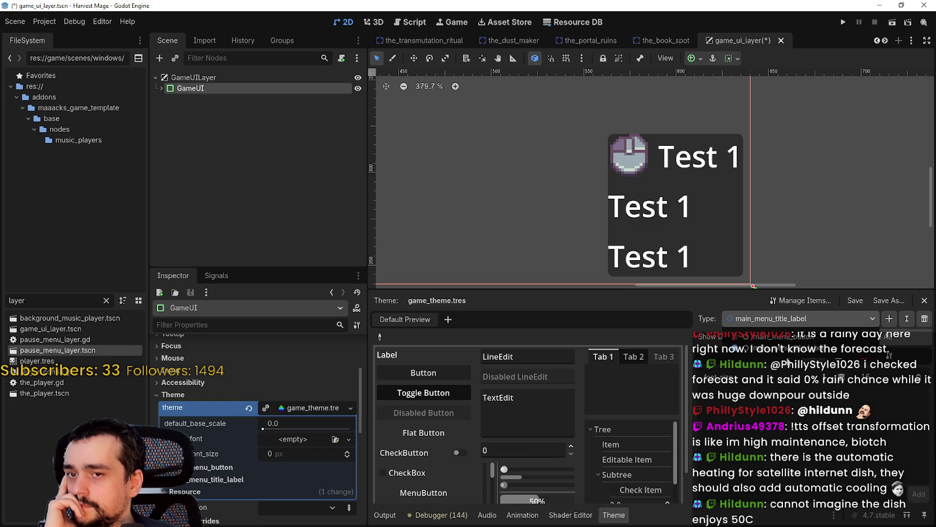
pyautogui.click(784, 338)
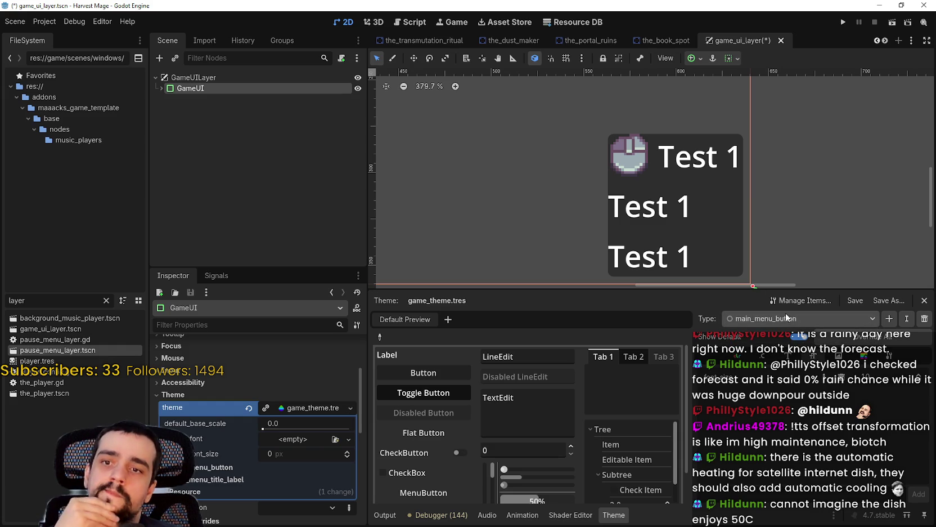
pyautogui.moveTo(799, 244); pyautogui.dragTo(822, 217)
pyautogui.scroll(-2, 822, 217)
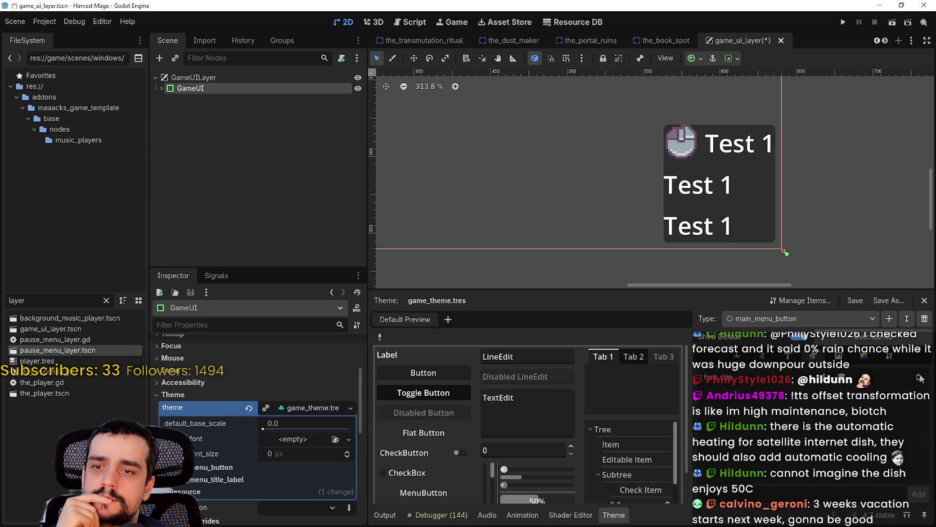
# Step: Review main_menu_title_label again, return to main_menu_button, and run the game with F5
pyautogui.click(799, 318)
pyautogui.click(796, 344)
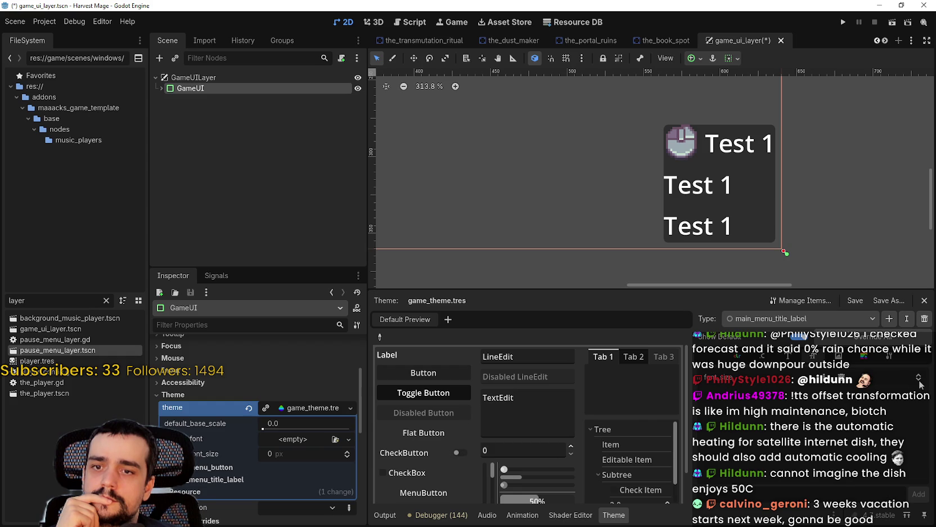
pyautogui.scroll(-2, 761, 255)
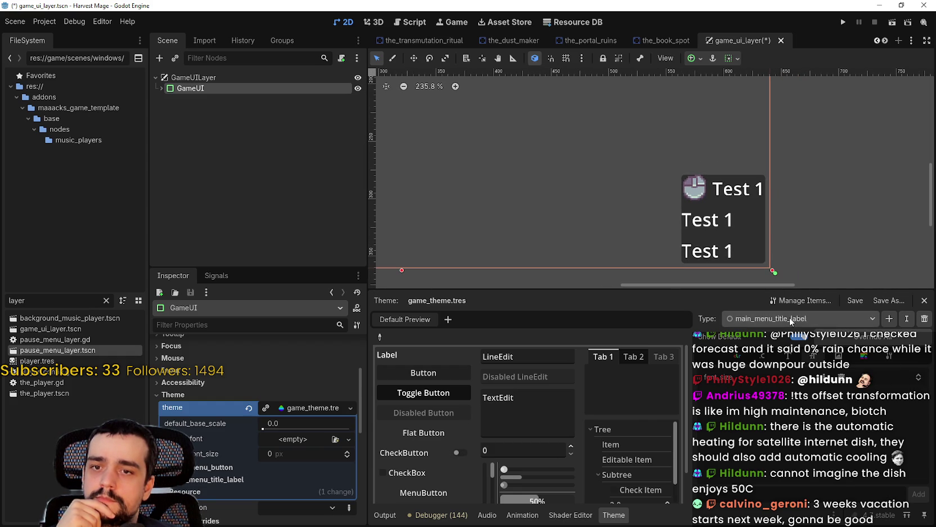
pyautogui.press('Up')
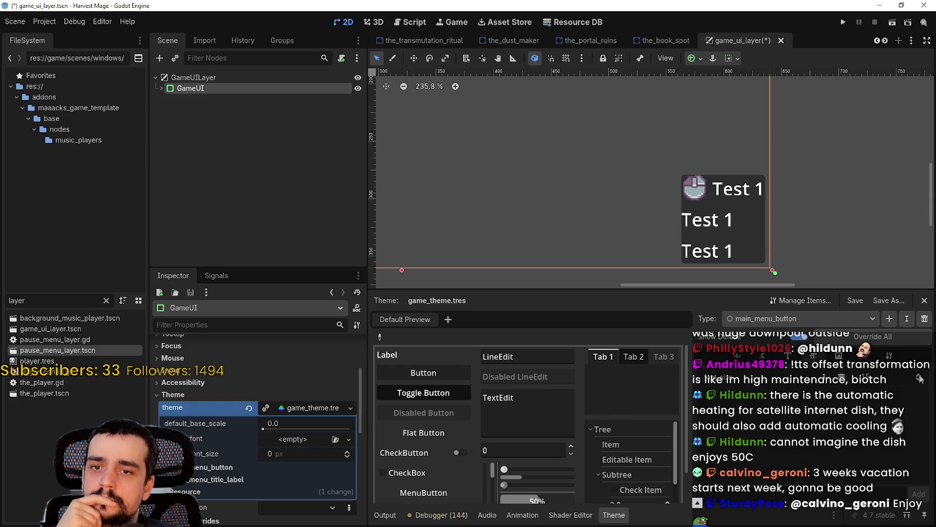
pyautogui.scroll(-6, 676, 164)
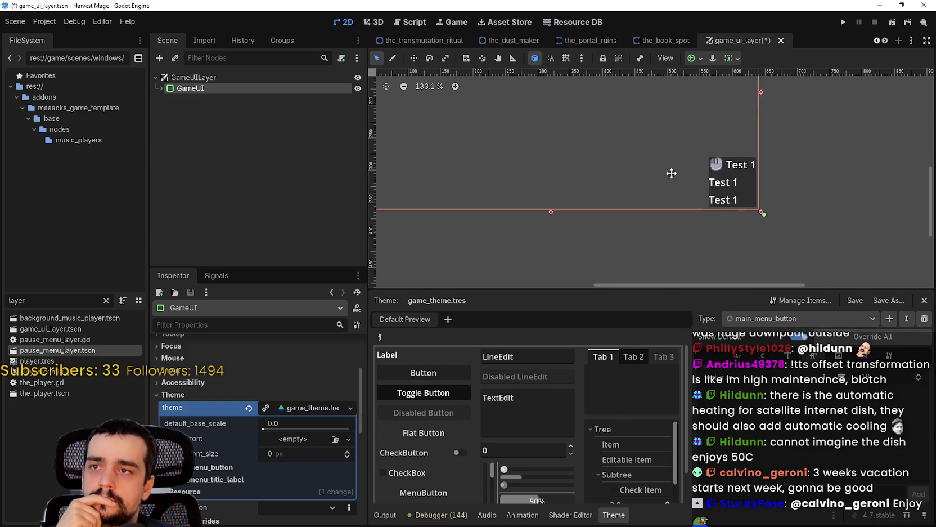
pyautogui.press('F5')
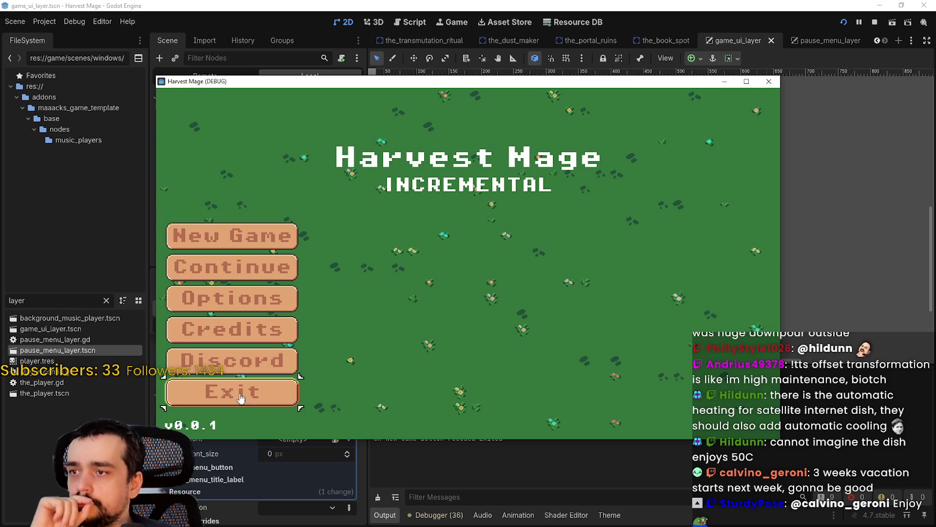
# Step: Maximize the Harvest Mage window, start a New Game, pause with Esc, and choose Save and Exit
pyautogui.click(746, 81)
pyautogui.click(140, 244)
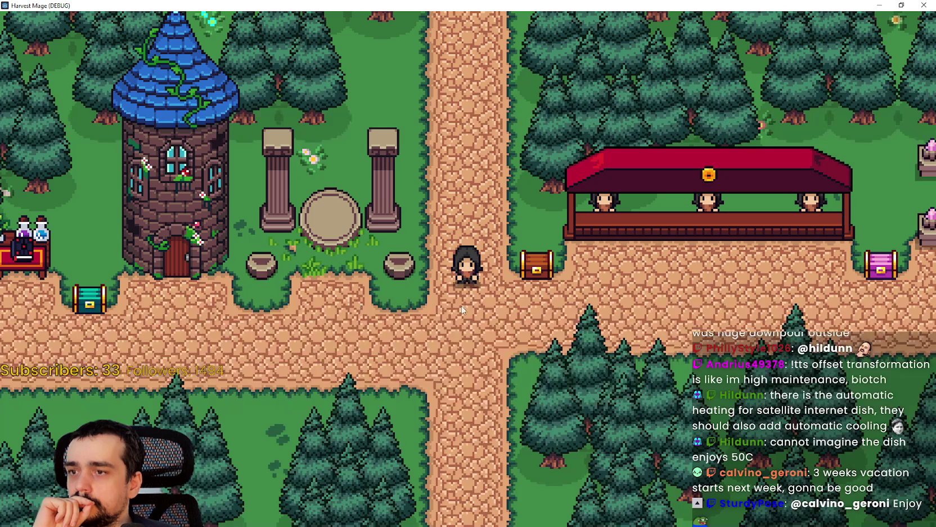
pyautogui.press('Escape')
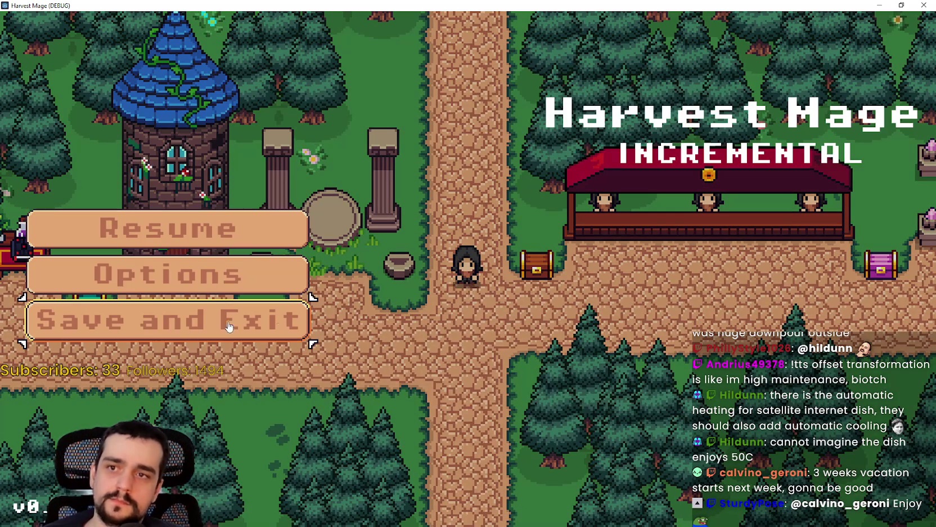
pyautogui.click(180, 330)
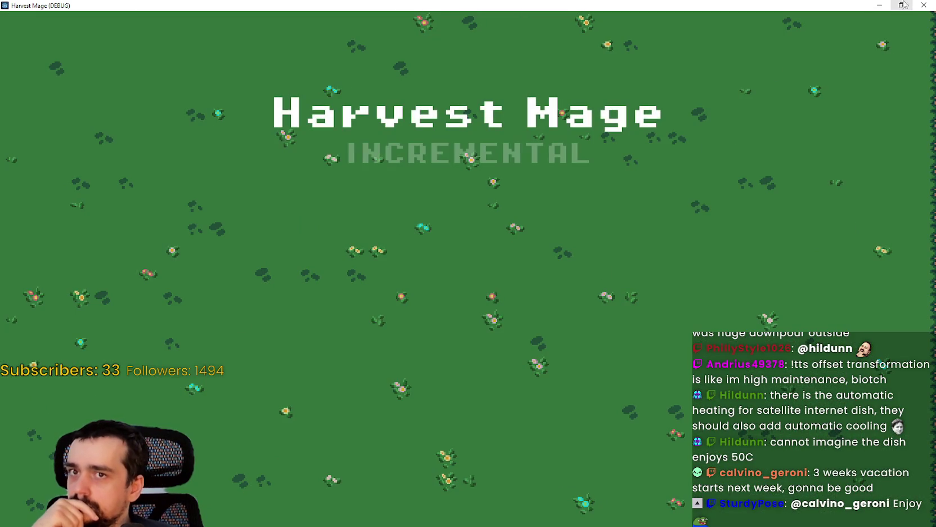
pyautogui.scroll(-2, 708, 162)
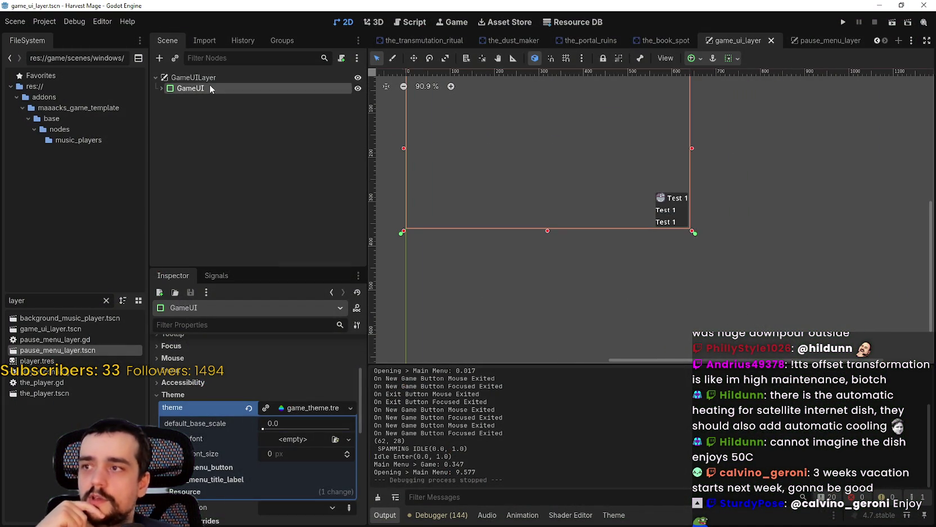
# Step: Open the game_theme.tres Theme editor and re-expand the GameUILayer and GameUI nodes
pyautogui.click(155, 79)
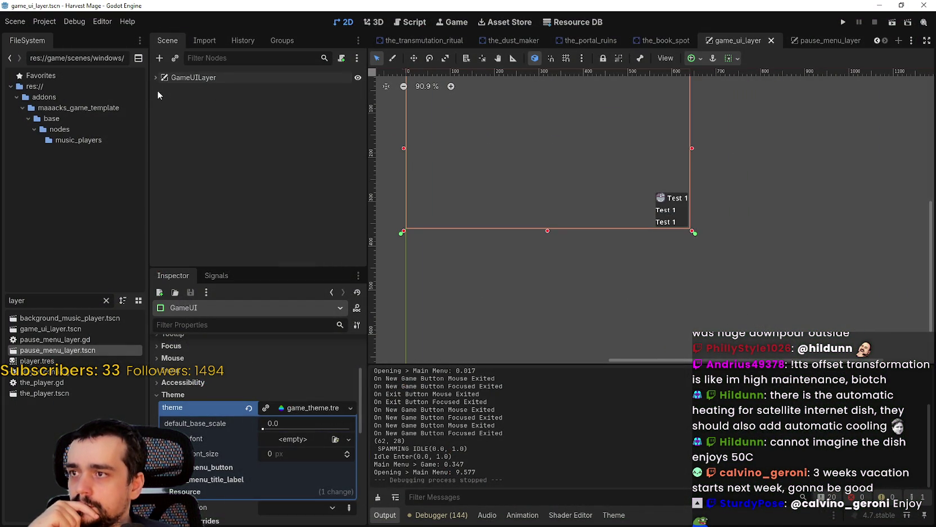
pyautogui.click(329, 191)
pyautogui.click(606, 515)
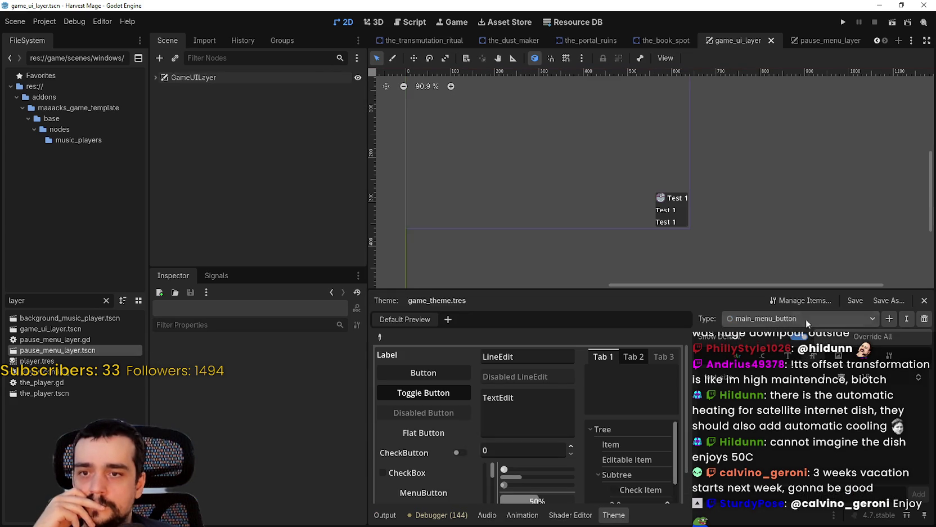
pyautogui.scroll(4, 710, 216)
pyautogui.hscroll(-2, 591, 180)
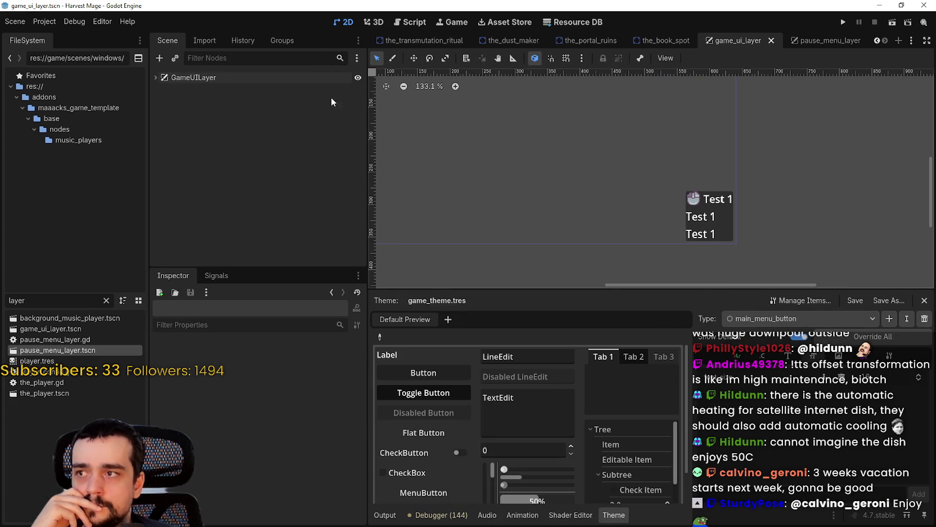
pyautogui.click(155, 78)
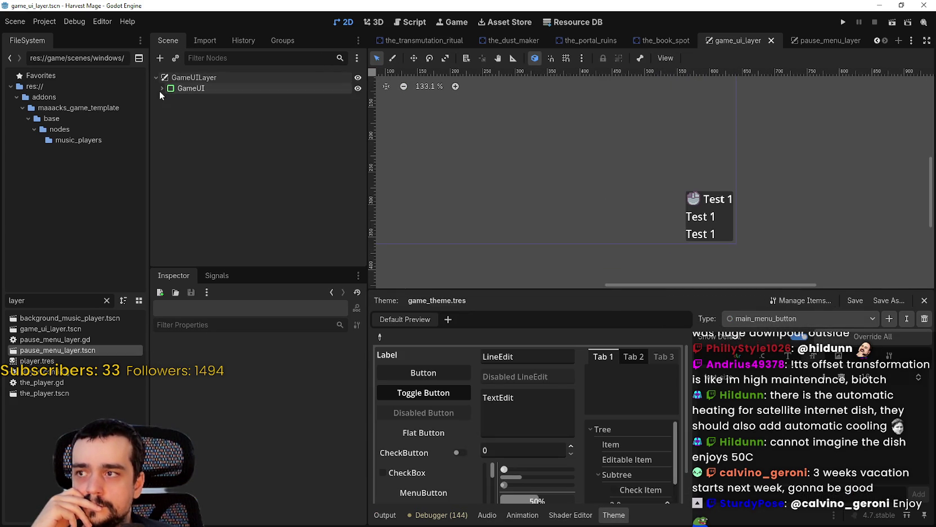
pyautogui.click(161, 89)
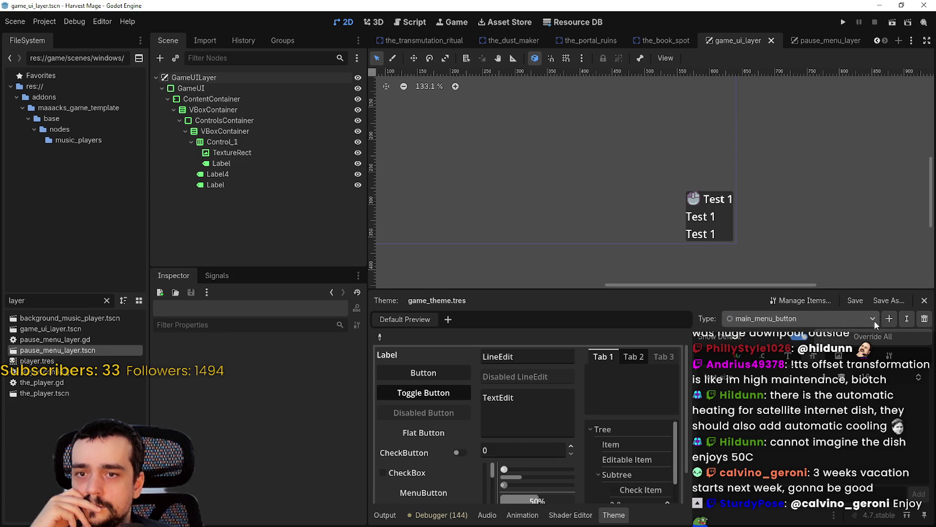
# Step: Add a game_ui_base_label type with Label as its base type and save with Ctrl+S
pyautogui.click(888, 318)
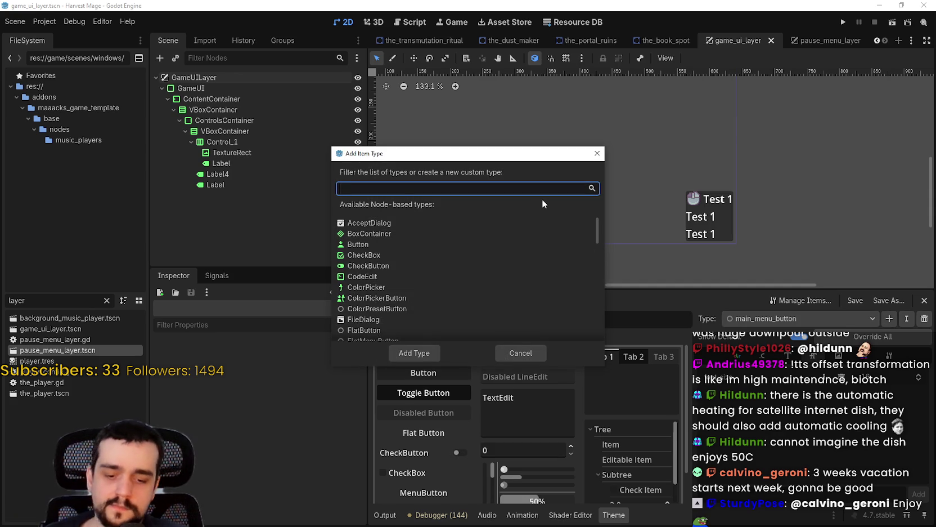
pyautogui.write('game_ui_')
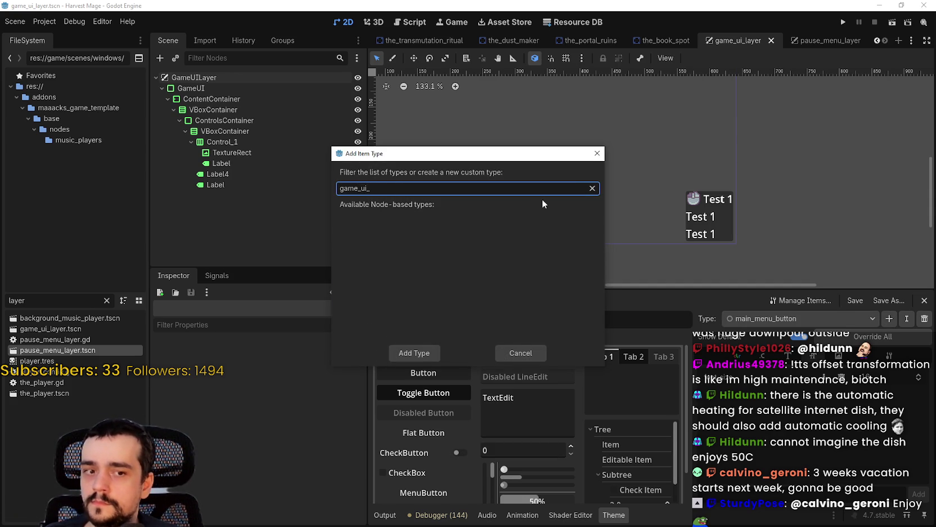
pyautogui.write('base_label')
pyautogui.press('Return')
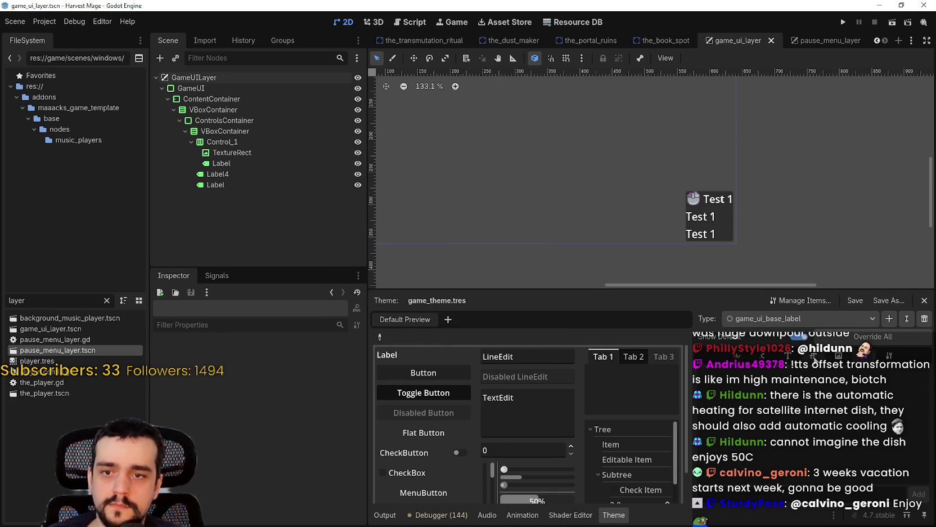
pyautogui.click(909, 319)
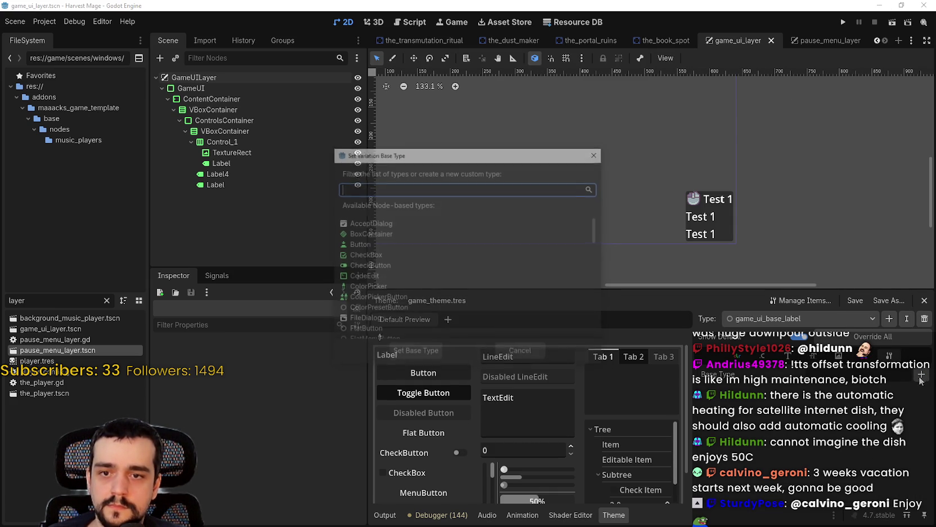
pyautogui.write('label')
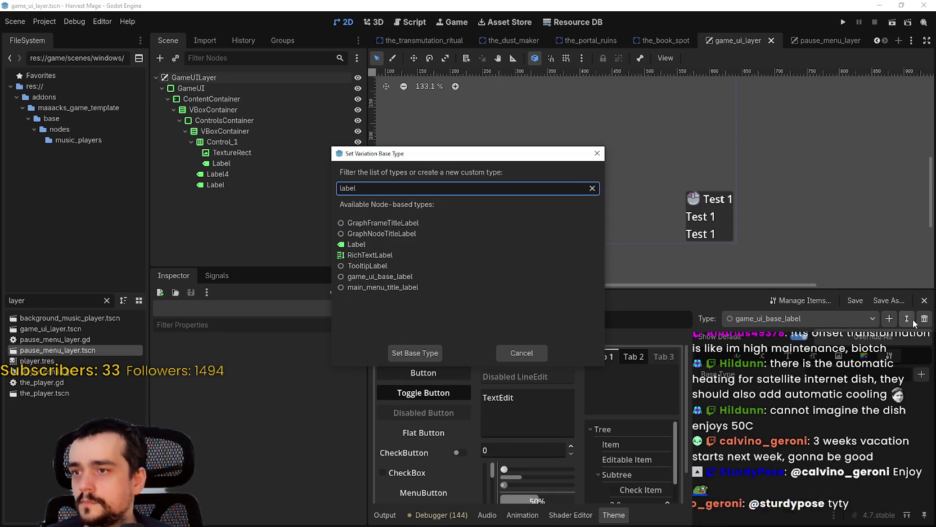
pyautogui.click(415, 244)
pyautogui.click(407, 355)
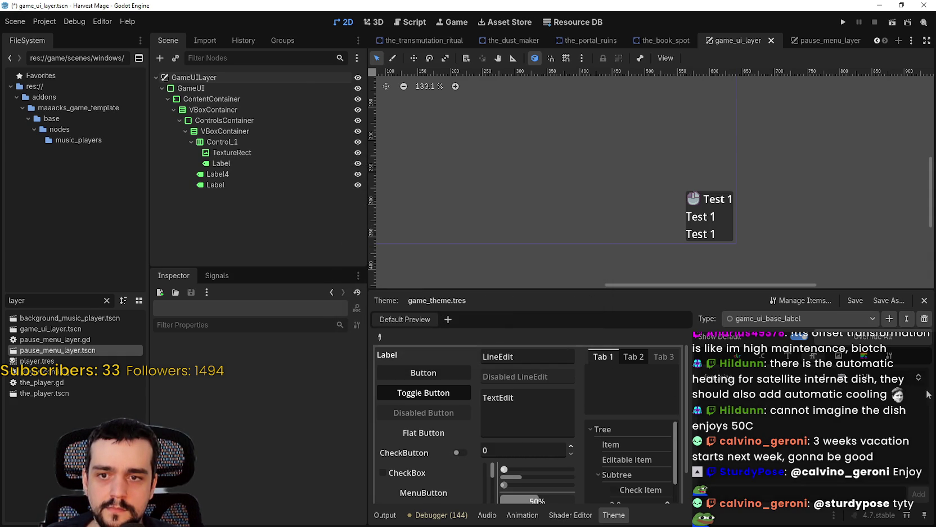
pyautogui.hotkey('ctrl', 's')
pyautogui.click(251, 164)
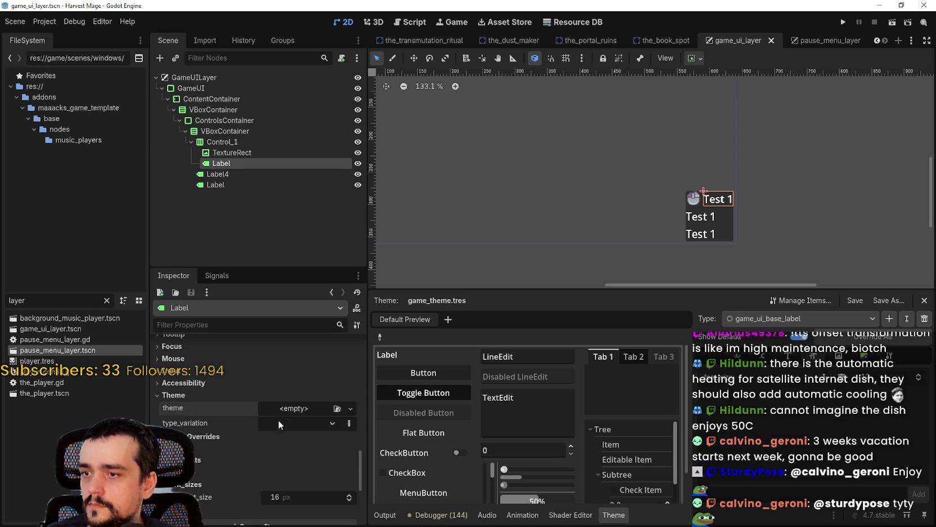
# Step: Give the Label beside the icon the game_ui_base_label type variation and save the scene
pyautogui.click(278, 421)
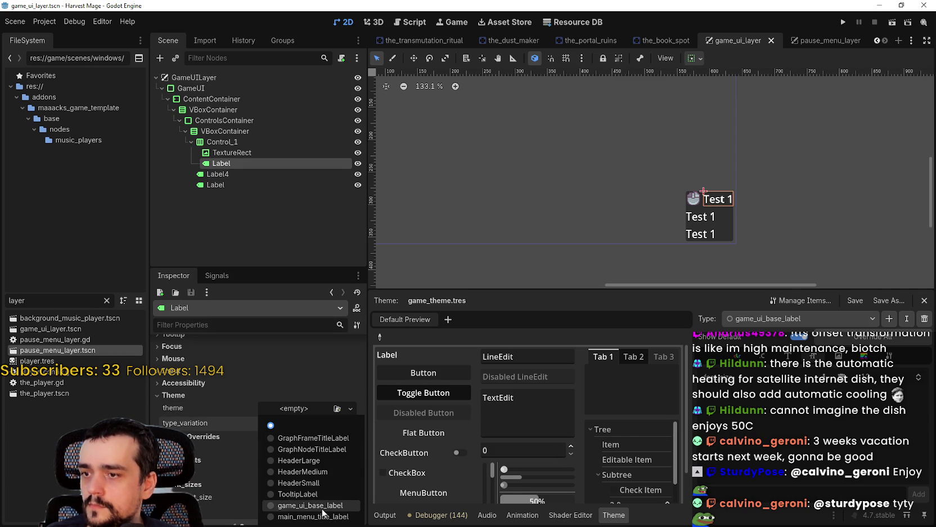
pyautogui.click(311, 505)
pyautogui.scroll(4, 721, 195)
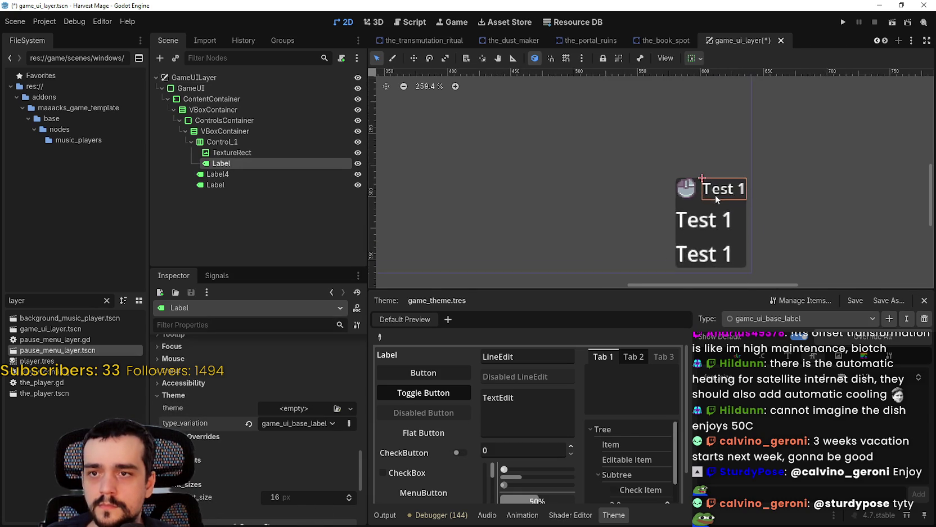
pyautogui.scroll(-8, 711, 194)
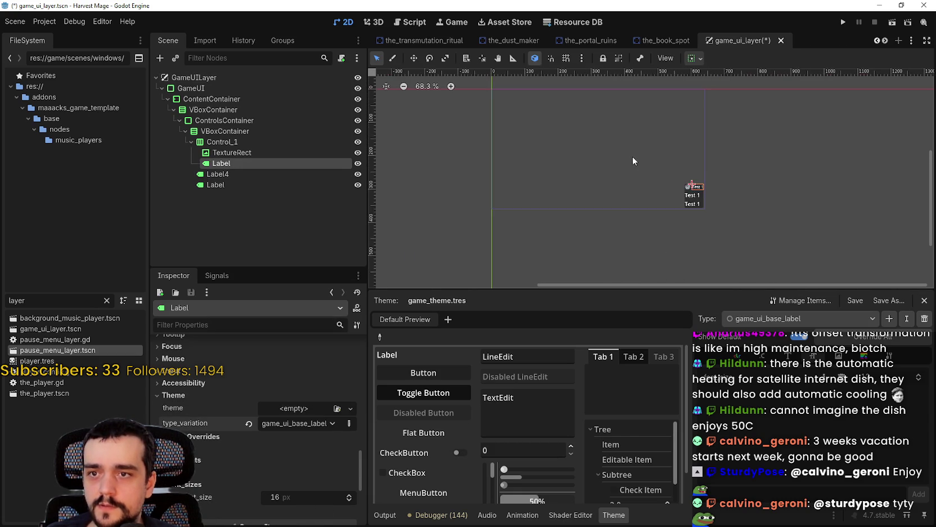
pyautogui.scroll(6, 675, 195)
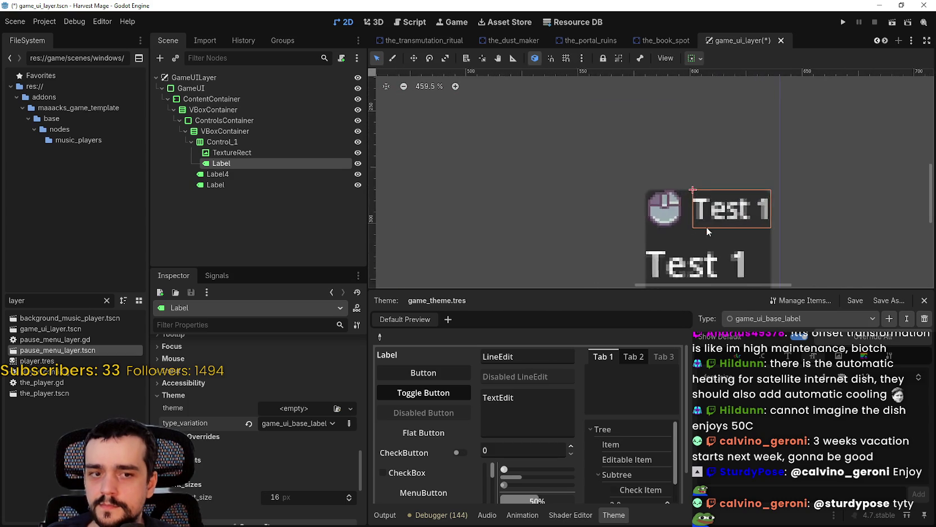
pyautogui.hotkey('ctrl', 's')
# Step: Look over the Application Run and window size settings in Project Settings, then close it
pyautogui.click(44, 22)
pyautogui.click(62, 35)
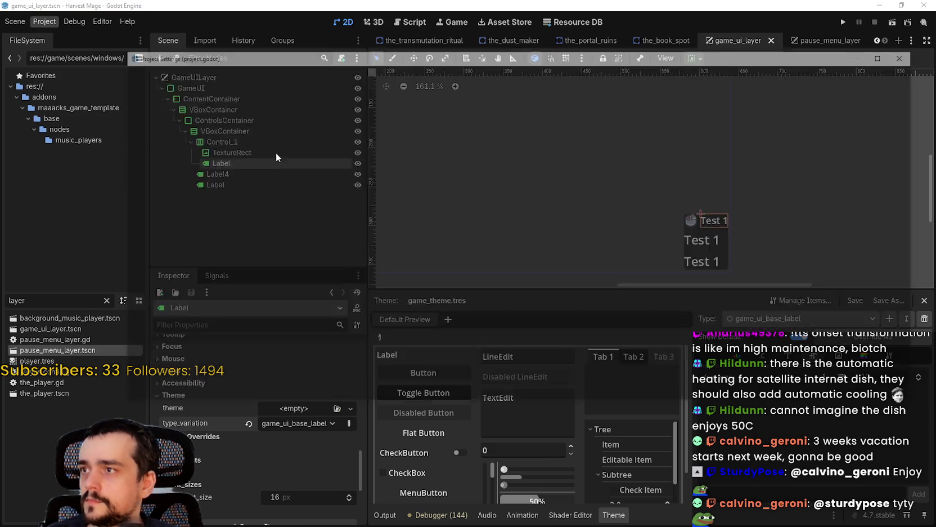
pyautogui.click(188, 74)
pyautogui.click(160, 73)
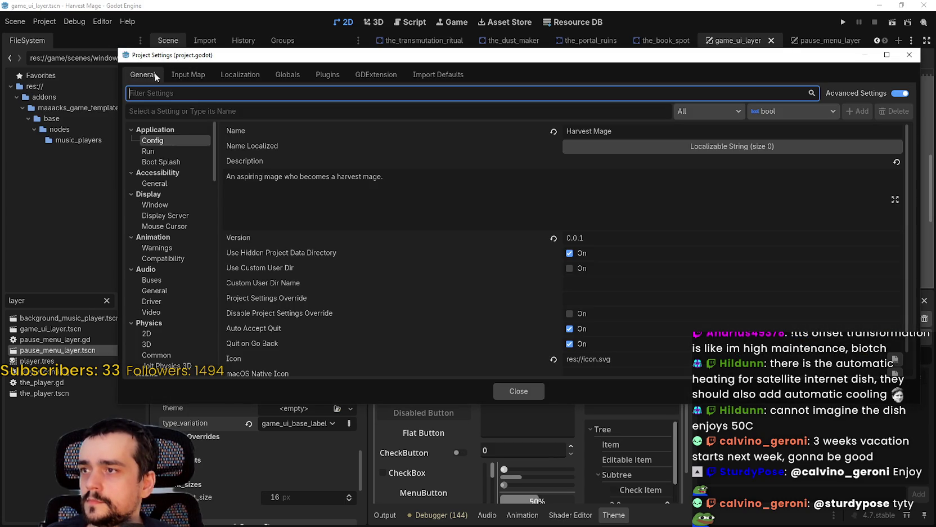
pyautogui.click(164, 150)
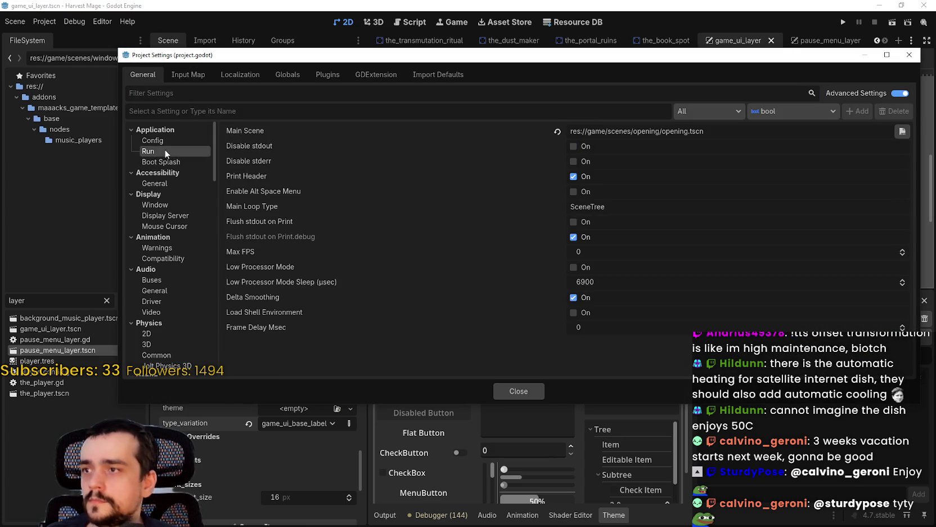
pyautogui.click(174, 205)
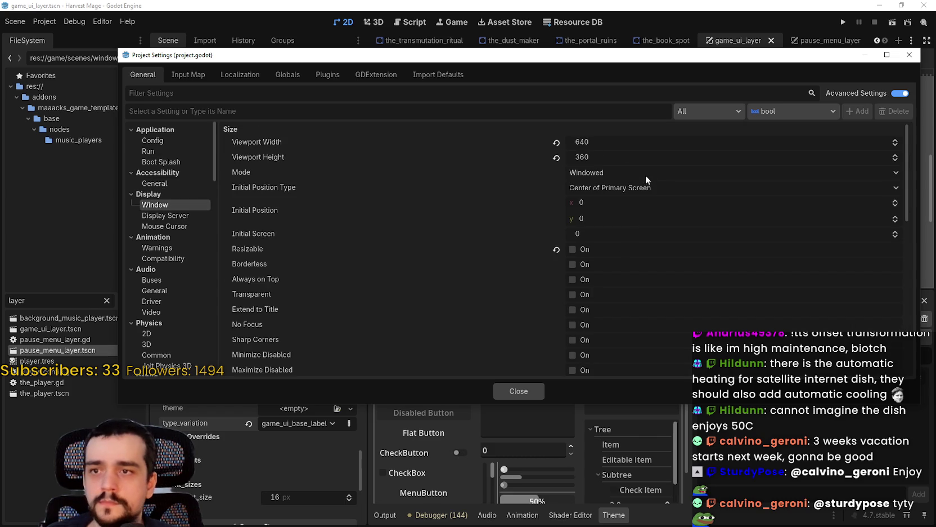
pyautogui.scroll(-5, 657, 337)
pyautogui.click(519, 391)
# Step: Filter FileSystem for 'font', open res://game/assets/fonts, and select the PixelOperator8 font files
pyautogui.scroll(3, 627, 190)
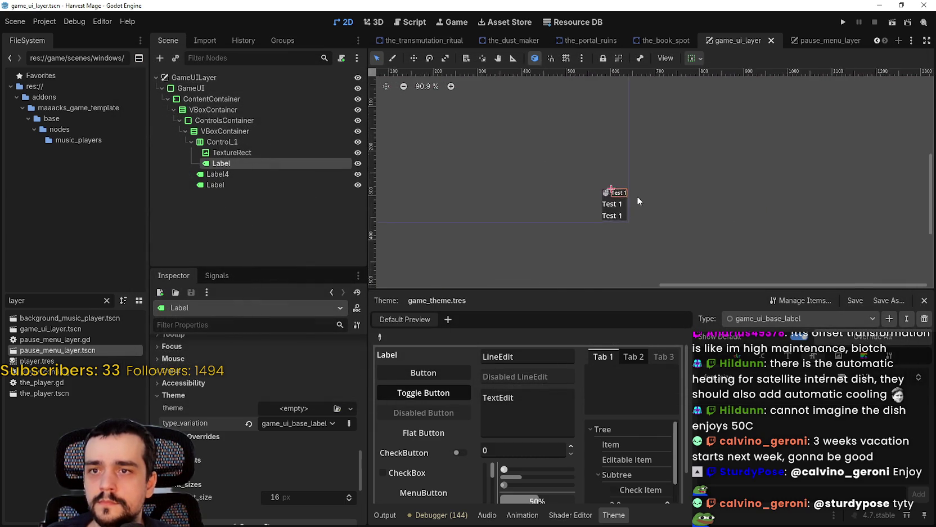
pyautogui.scroll(4, 580, 189)
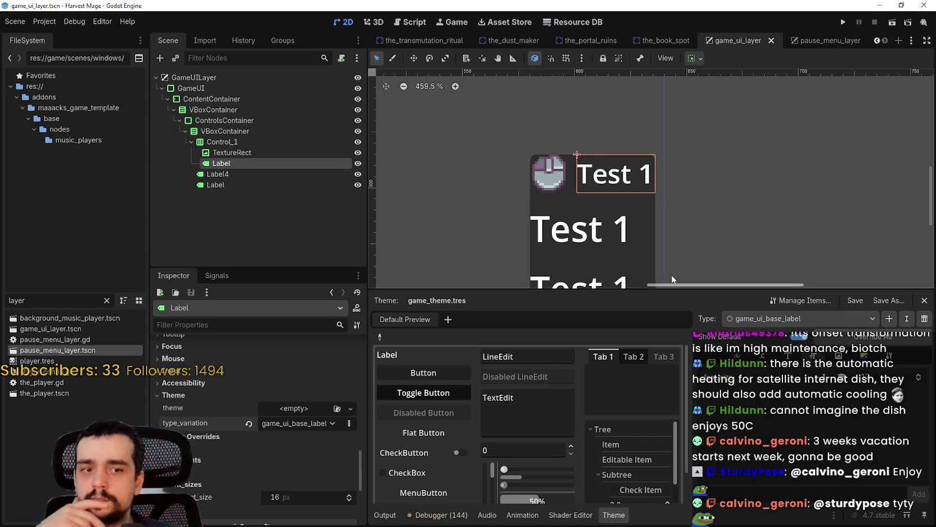
pyautogui.scroll(-1, 668, 247)
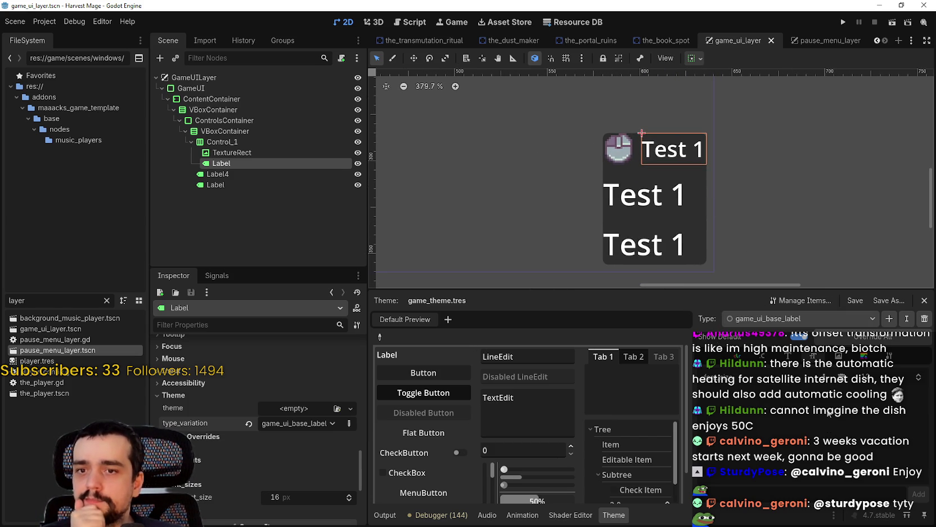
pyautogui.scroll(-1, 753, 241)
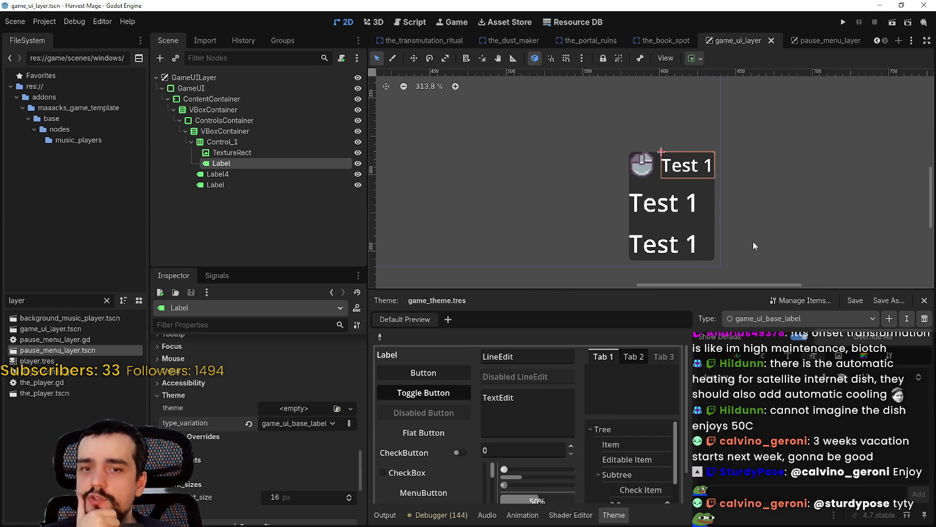
pyautogui.click(50, 299)
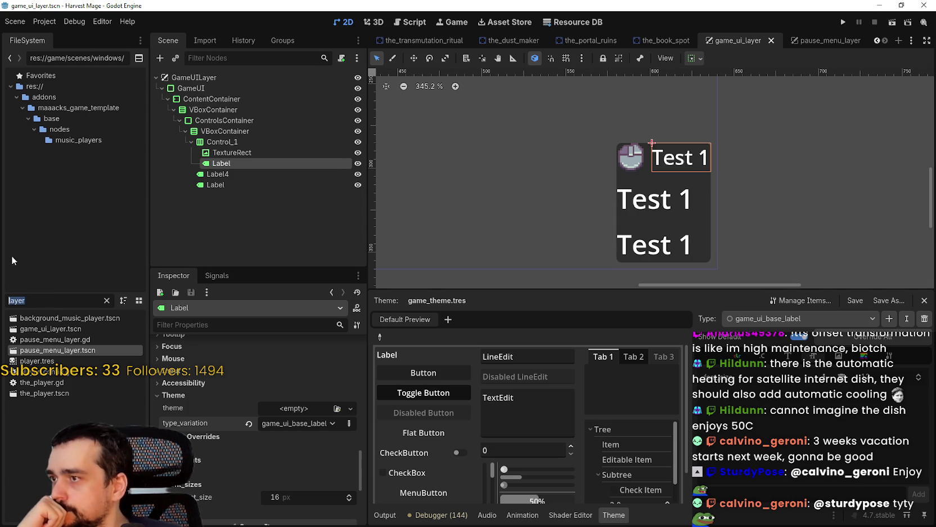
pyautogui.write('fonmt')
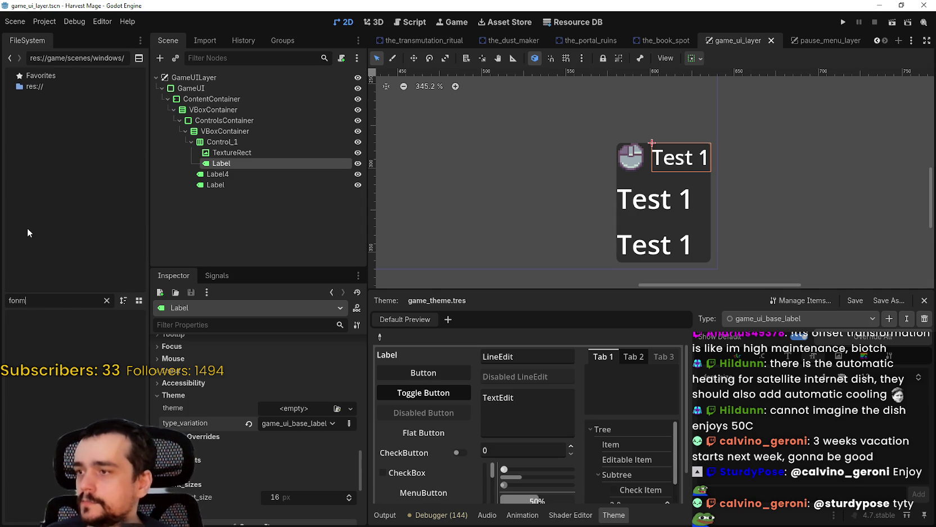
pyautogui.press('BackSpace')
pyautogui.press('BackSpace')
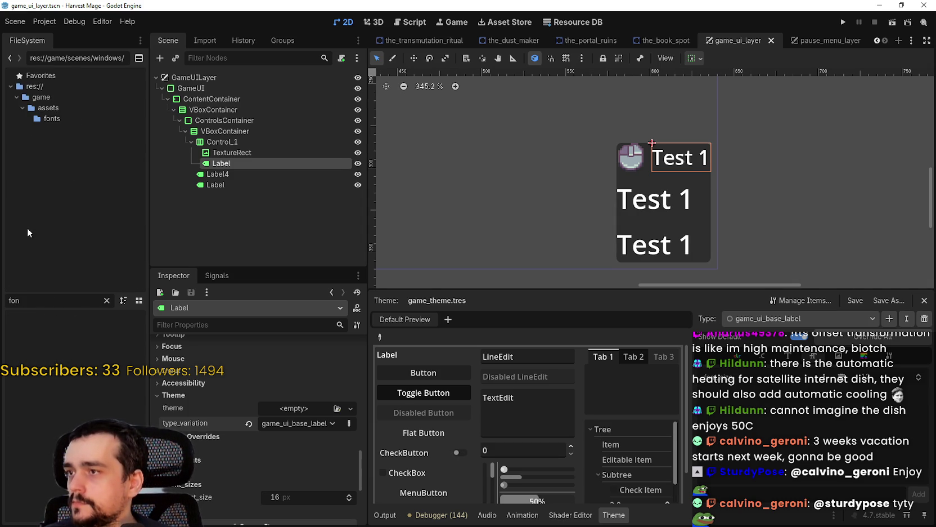
pyautogui.click(48, 118)
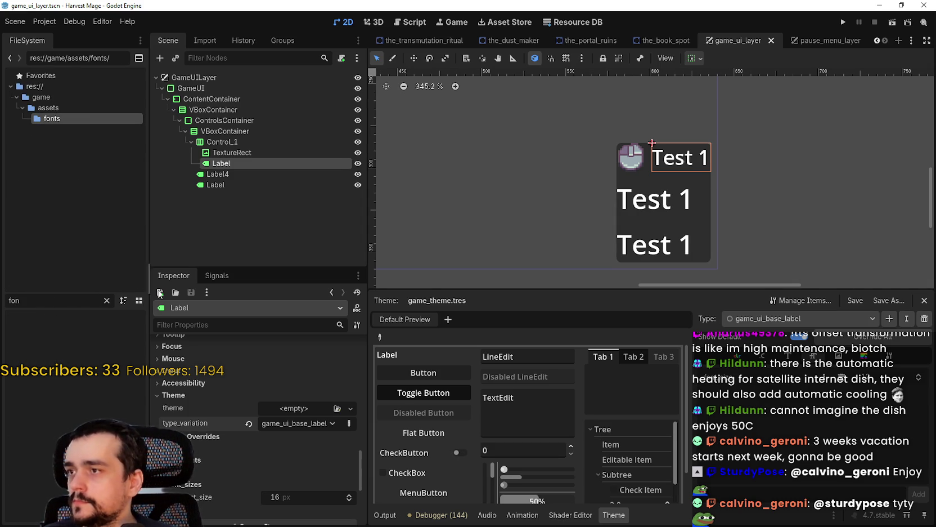
pyautogui.click(107, 300)
pyautogui.click(46, 331)
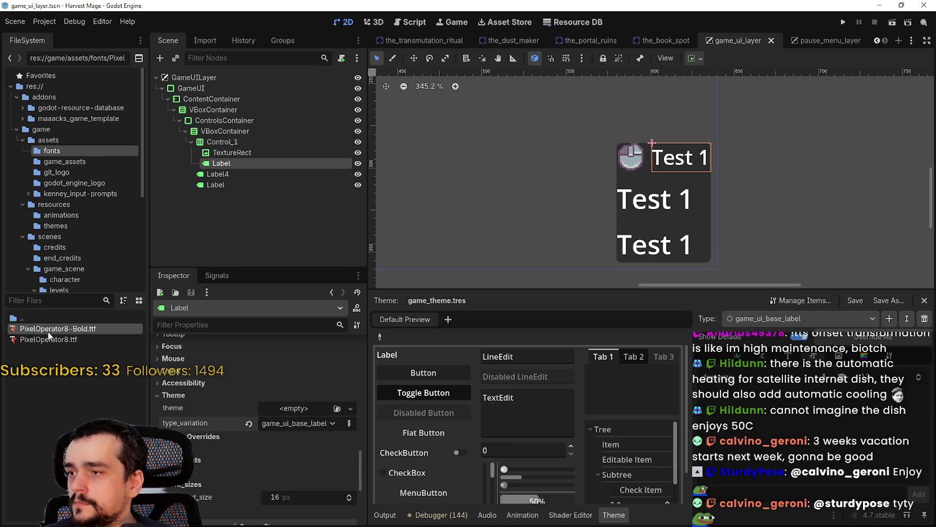
pyautogui.click(47, 338)
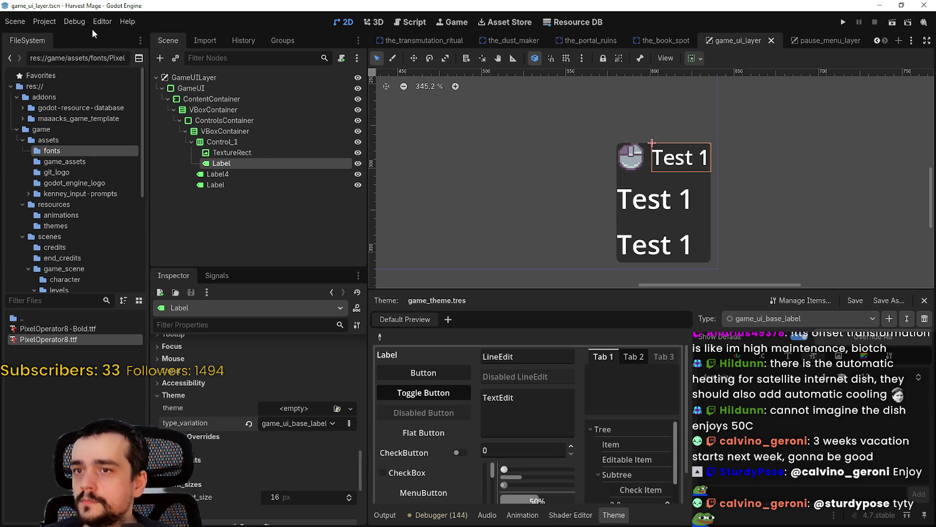
pyautogui.click(45, 21)
# Step: Search Project Settings for 'font', view the GUI fonts settings, then clear the search
pyautogui.click(65, 35)
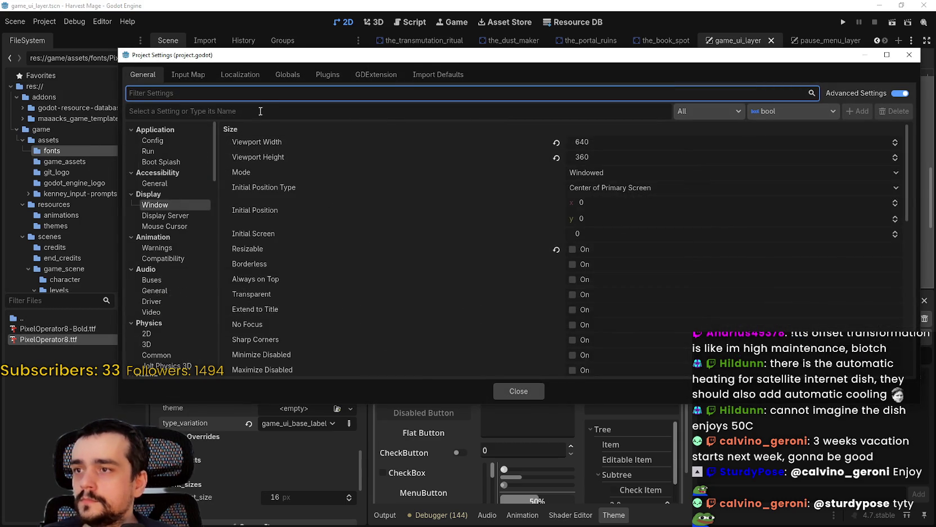
pyautogui.write('font')
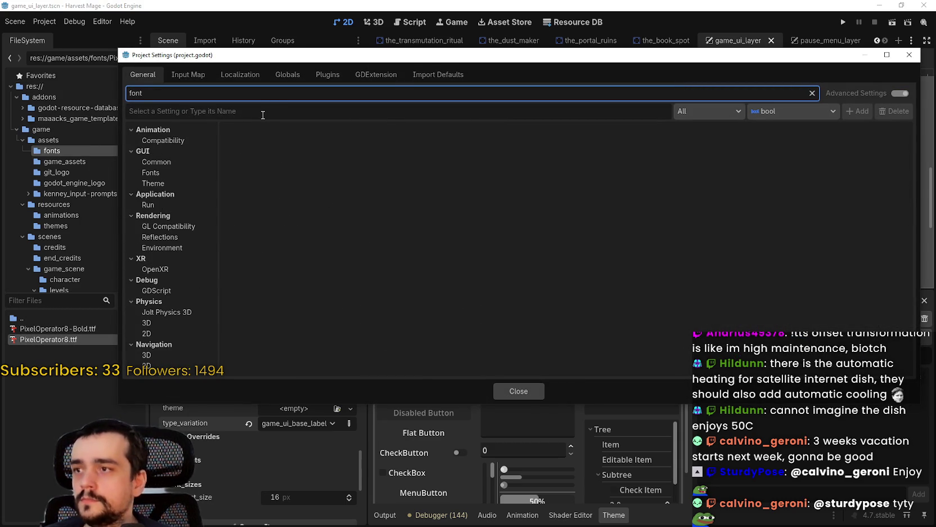
pyautogui.click(153, 173)
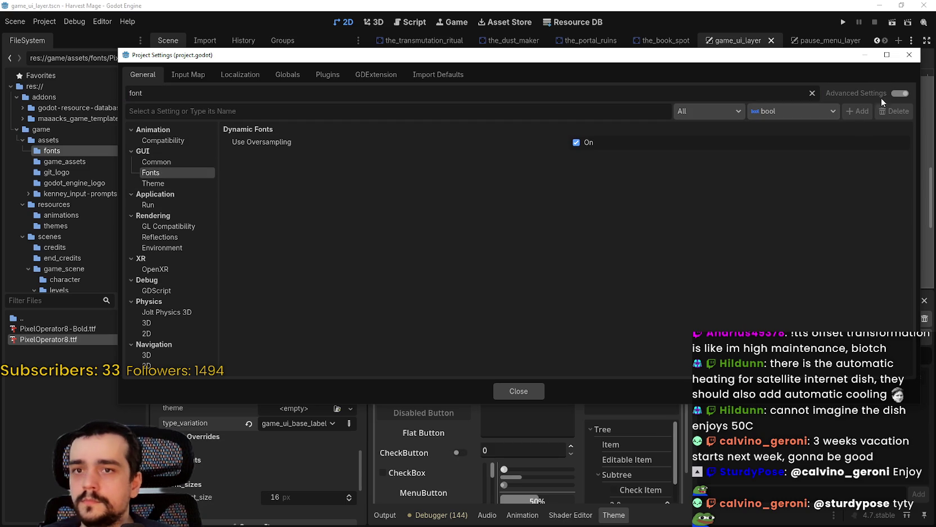
pyautogui.click(810, 94)
pyautogui.scroll(-5, 166, 206)
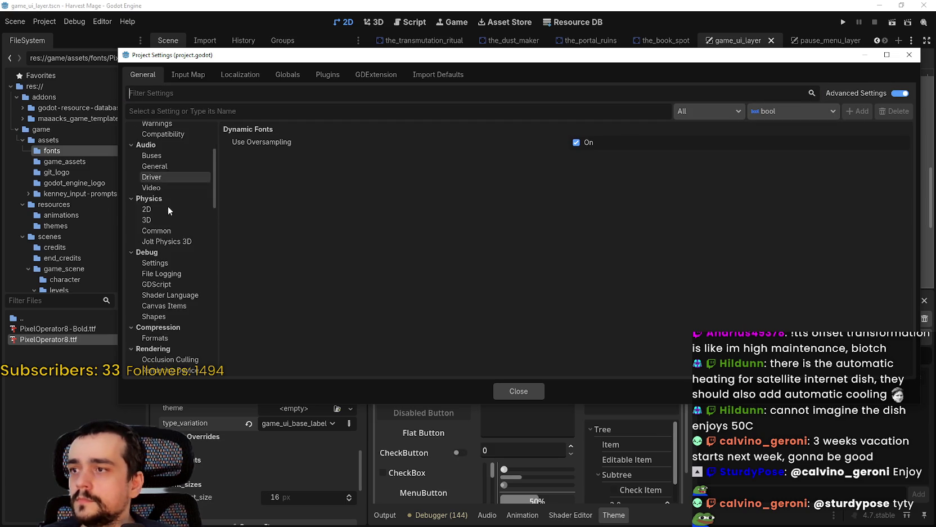
pyautogui.scroll(-2, 170, 225)
pyautogui.moveTo(216, 243)
pyautogui.mouseDown()
pyautogui.moveTo(210, 294)
pyautogui.moveTo(217, 239)
pyautogui.mouseUp()
# Step: Browse the GUI settings sections and inspect the Theme section's Custom and Custom Font rows
pyautogui.click(171, 258)
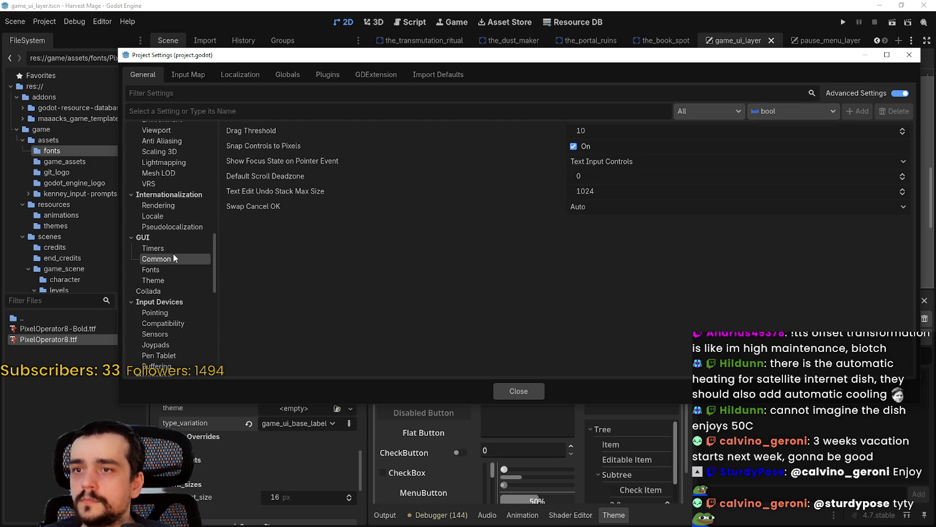
pyautogui.click(173, 249)
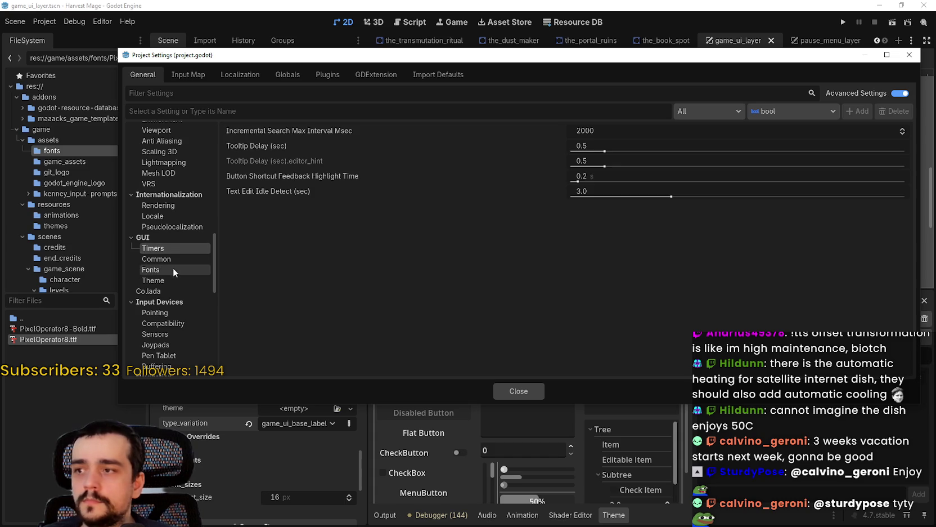
pyautogui.click(173, 267)
pyautogui.click(173, 279)
pyautogui.click(567, 251)
pyautogui.click(717, 241)
pyautogui.click(706, 251)
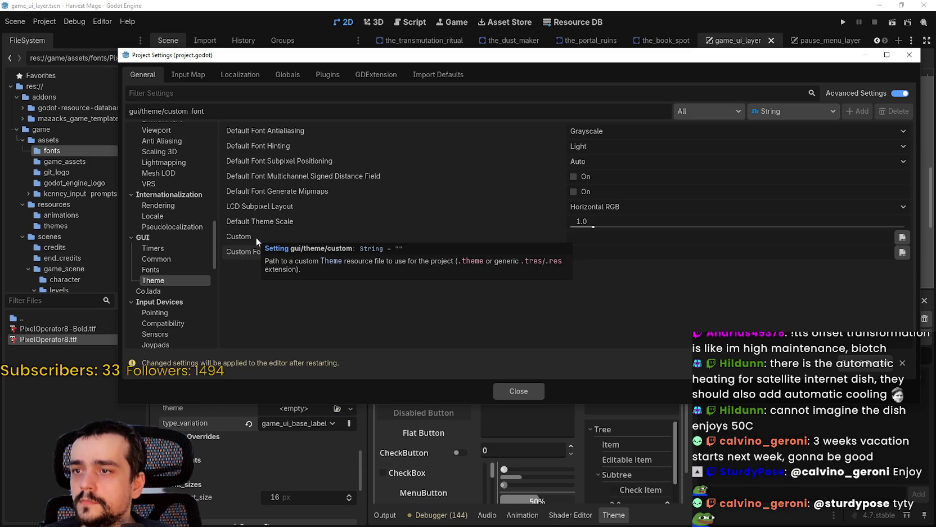
# Step: Set the project's Custom theme to game/resources/themes/game_theme.tres
pyautogui.click(903, 237)
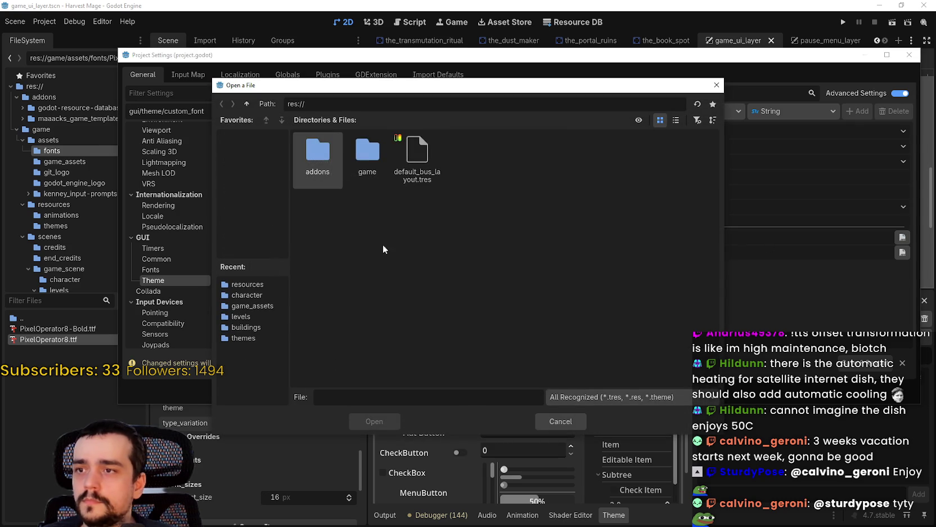
pyautogui.doubleClick(367, 152)
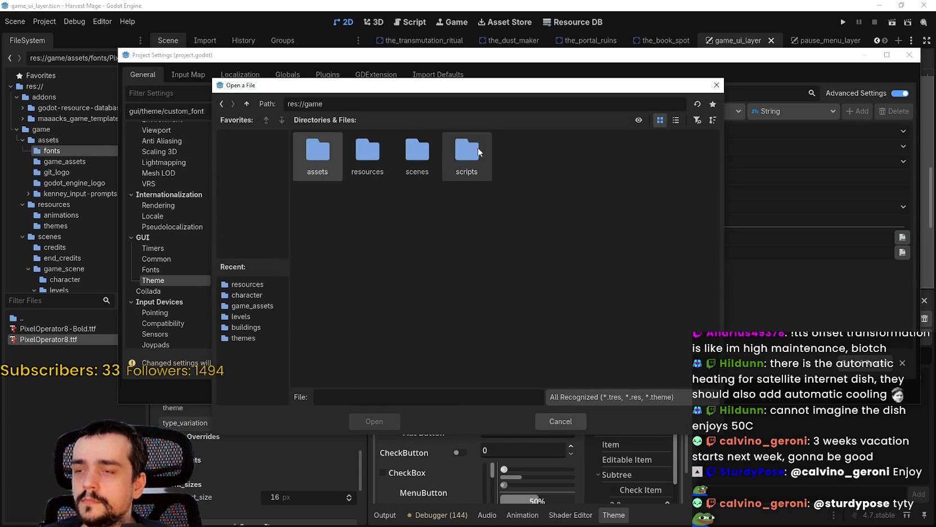
pyautogui.doubleClick(318, 151)
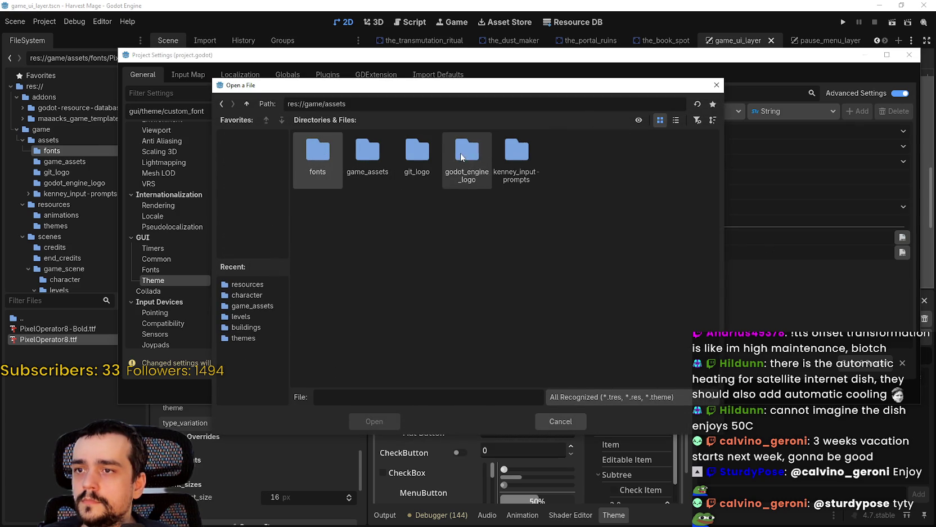
pyautogui.doubleClick(317, 165)
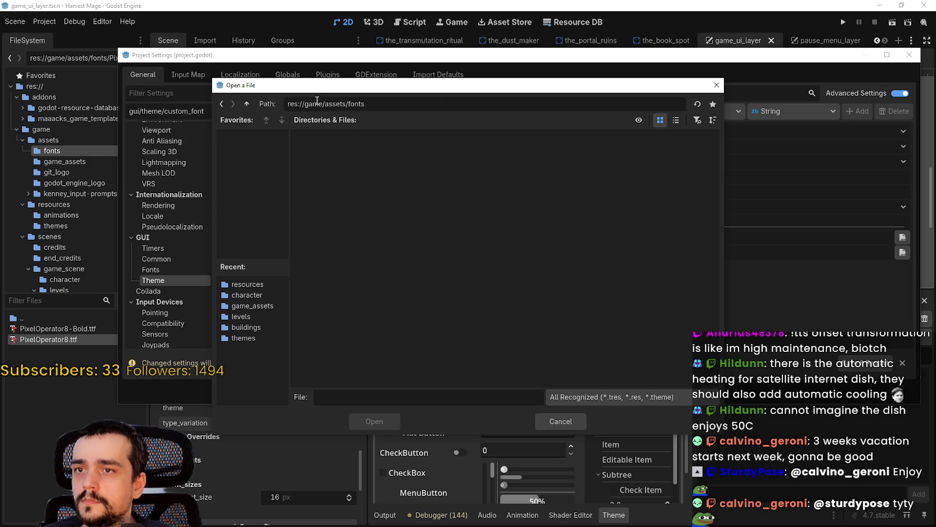
pyautogui.click(227, 104)
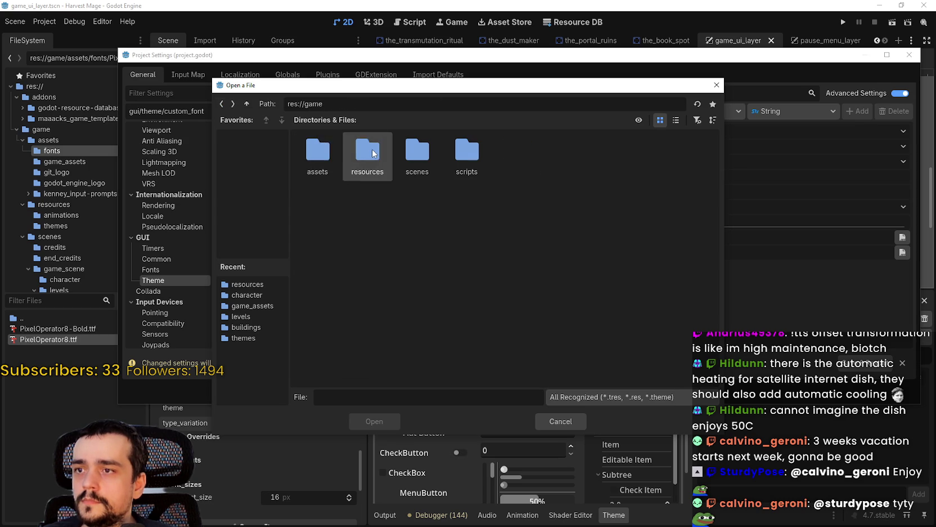
pyautogui.doubleClick(367, 155)
pyautogui.doubleClick(376, 171)
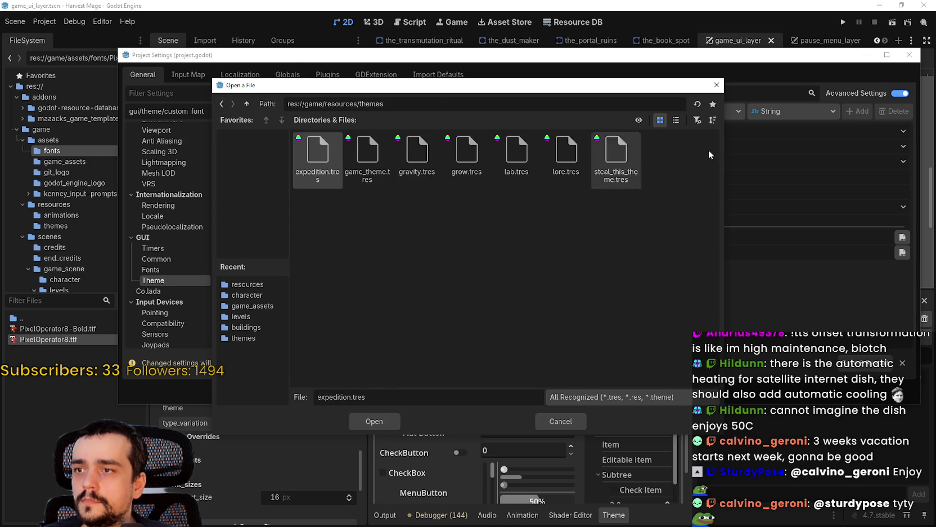
pyautogui.click(676, 120)
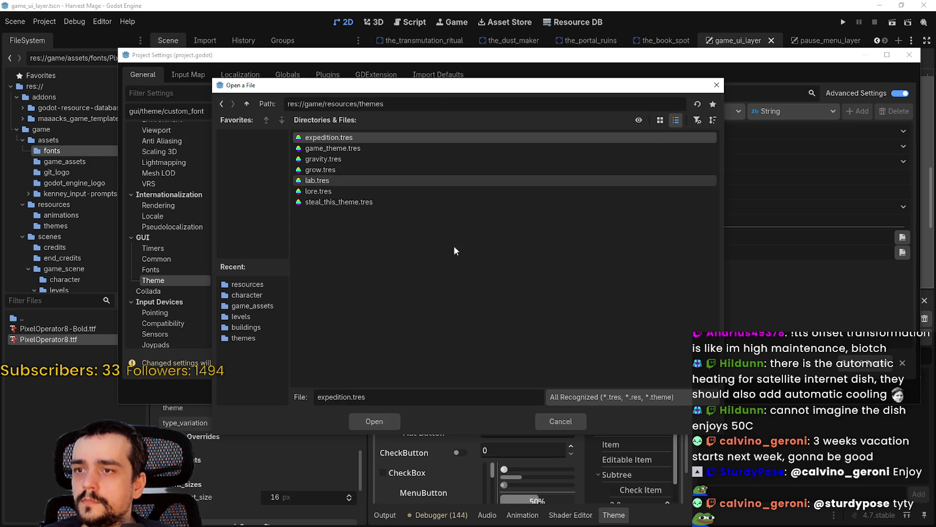
pyautogui.click(334, 148)
pyautogui.click(376, 423)
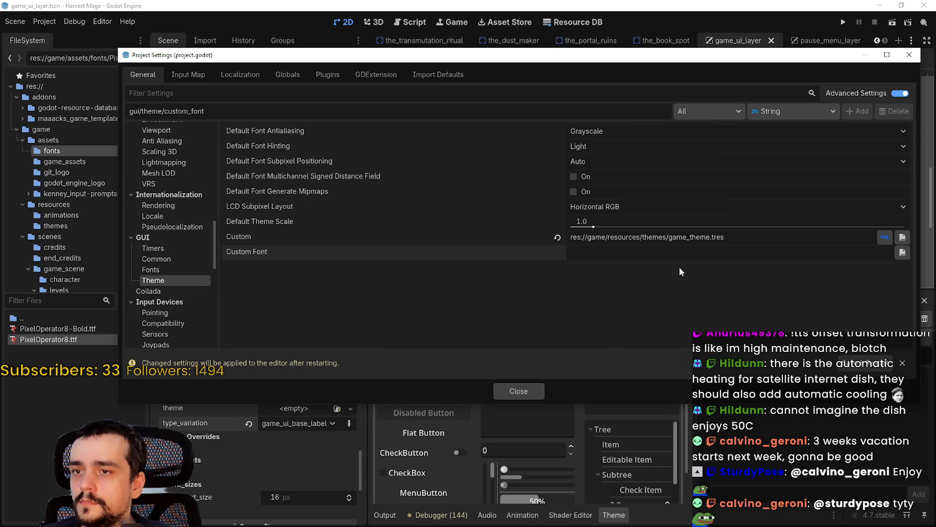
# Step: Set Custom Font to game/assets/fonts/PixelOperator8-Bold.ttf and close Project Settings
pyautogui.click(814, 251)
pyautogui.click(902, 252)
pyautogui.doubleClick(367, 154)
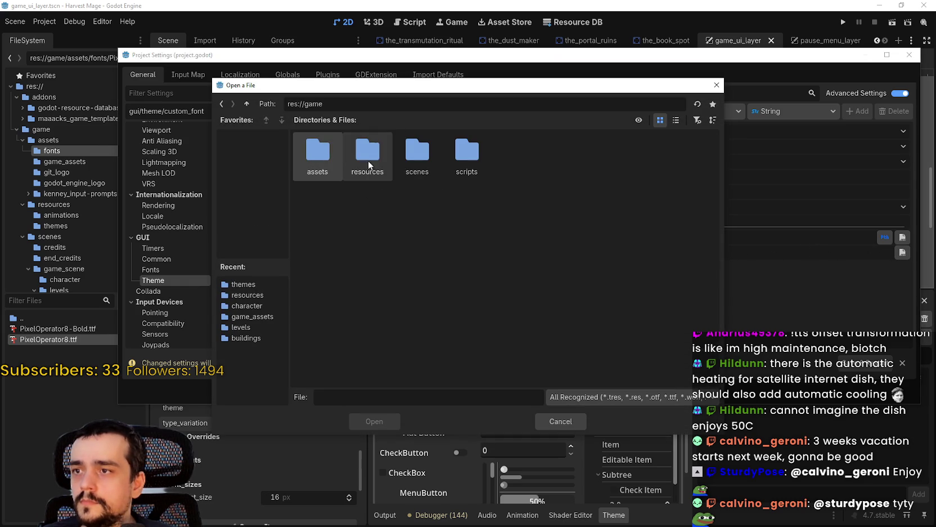
pyautogui.doubleClick(329, 153)
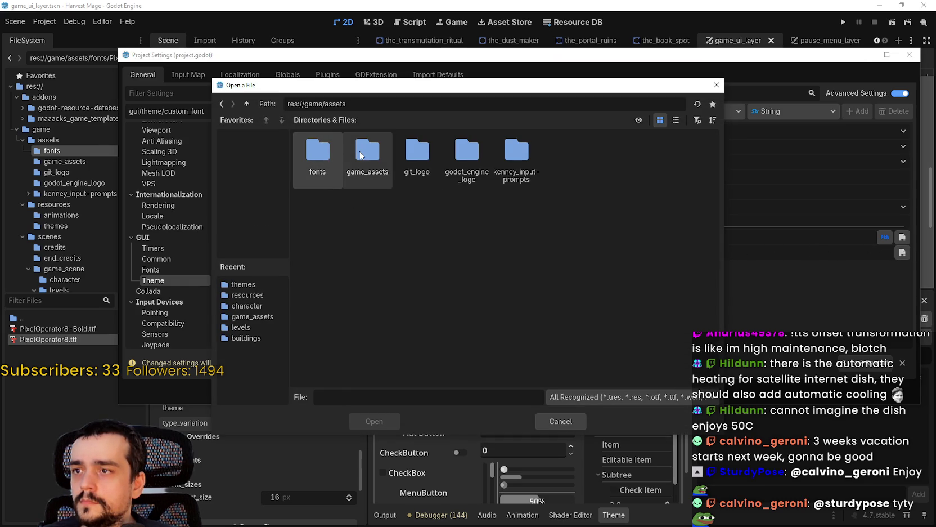
pyautogui.doubleClick(328, 154)
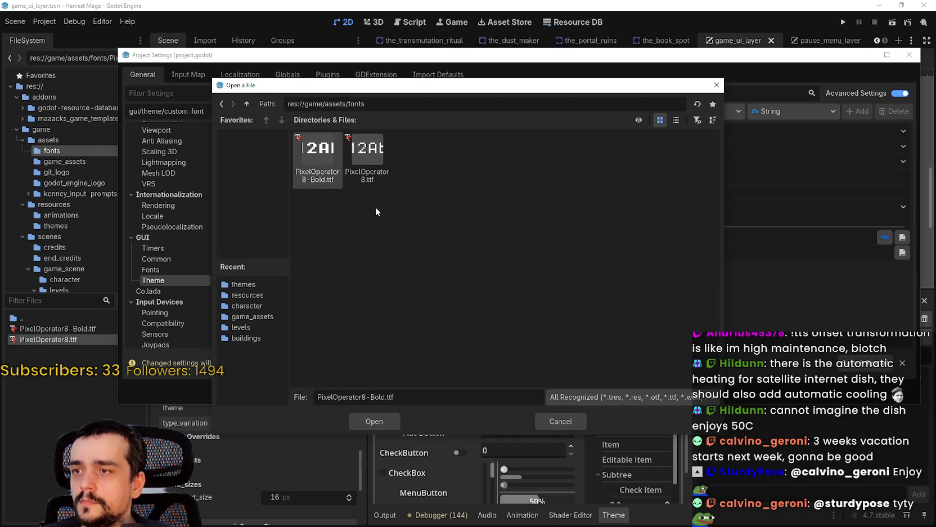
pyautogui.click(678, 120)
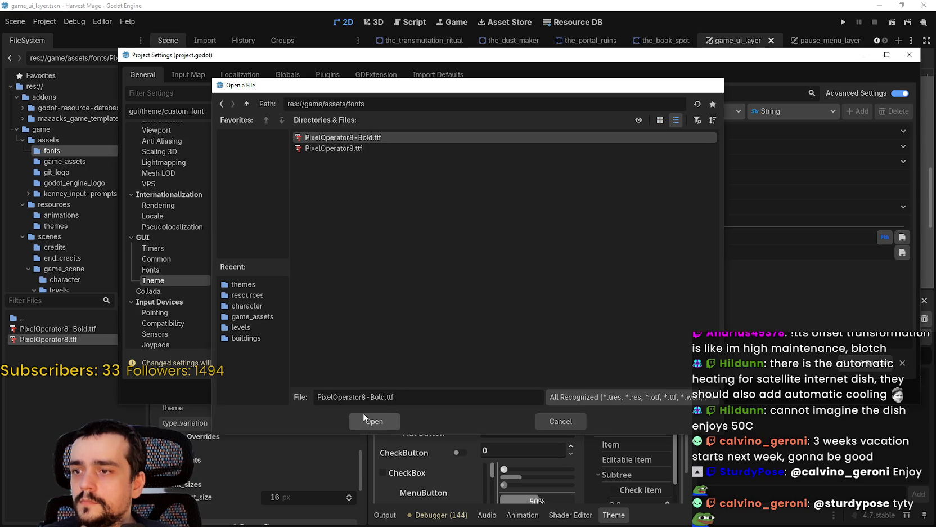
pyautogui.click(360, 419)
pyautogui.click(510, 392)
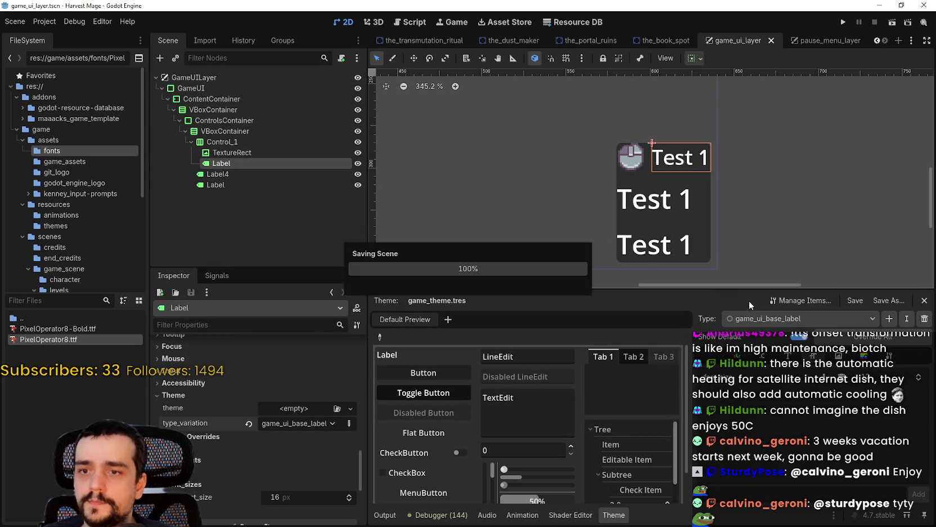
# Step: Expand the label's Theme Overrides fonts section in the Inspector
pyautogui.scroll(1, 647, 158)
pyautogui.scroll(-1, 667, 178)
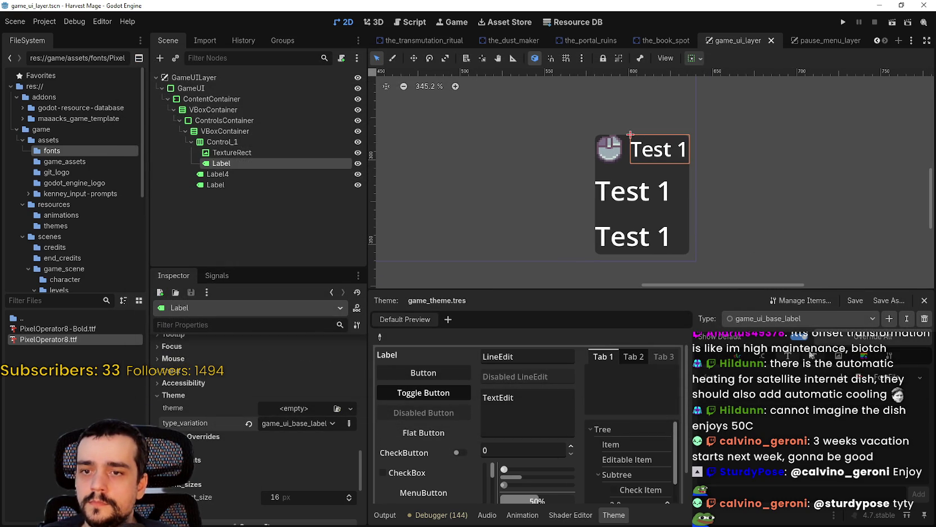
pyautogui.hscroll(-1, 493, 181)
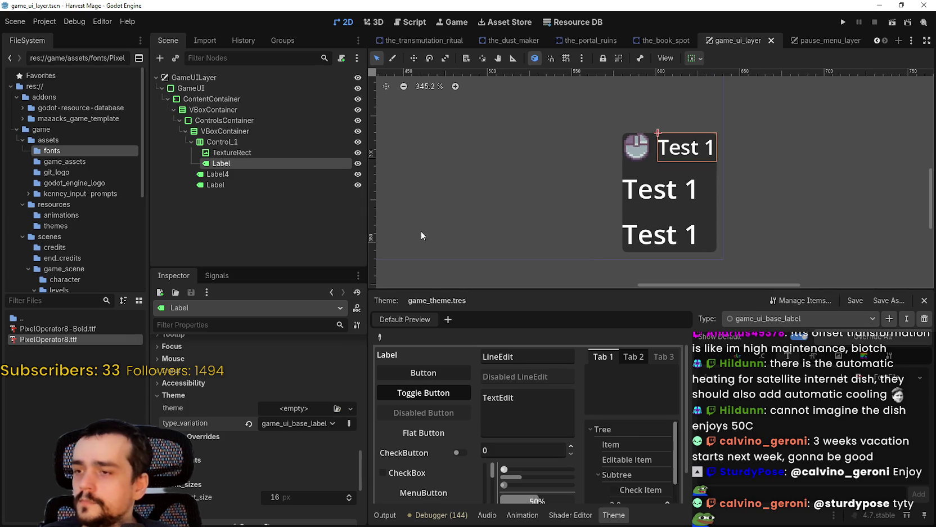
pyautogui.scroll(-3, 248, 428)
pyautogui.click(159, 403)
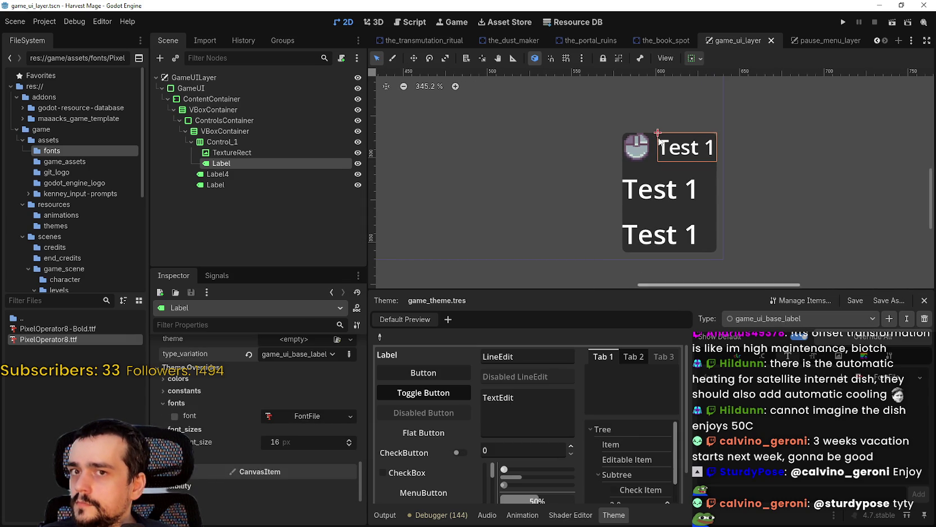
# Step: Run the game to check the font, then click Exit twice to quit it
pyautogui.click(843, 22)
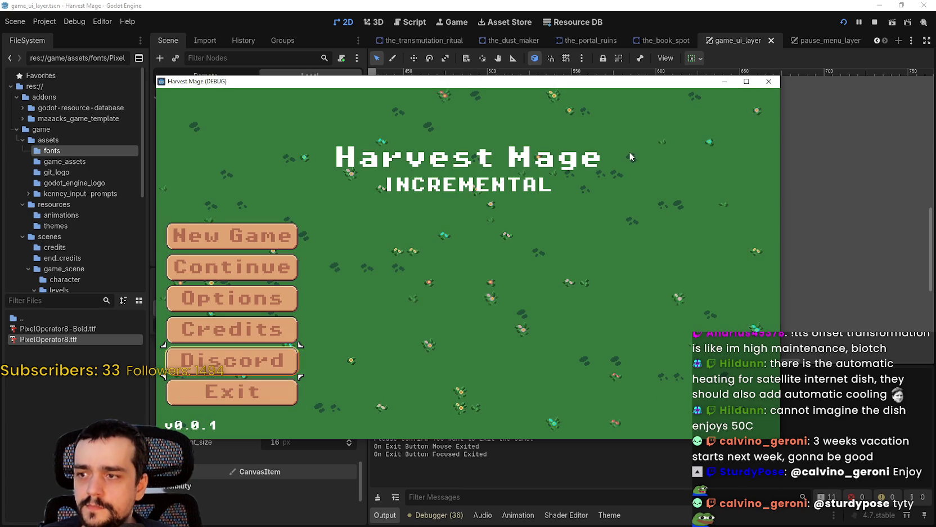
pyautogui.click(225, 392)
pyautogui.click(225, 393)
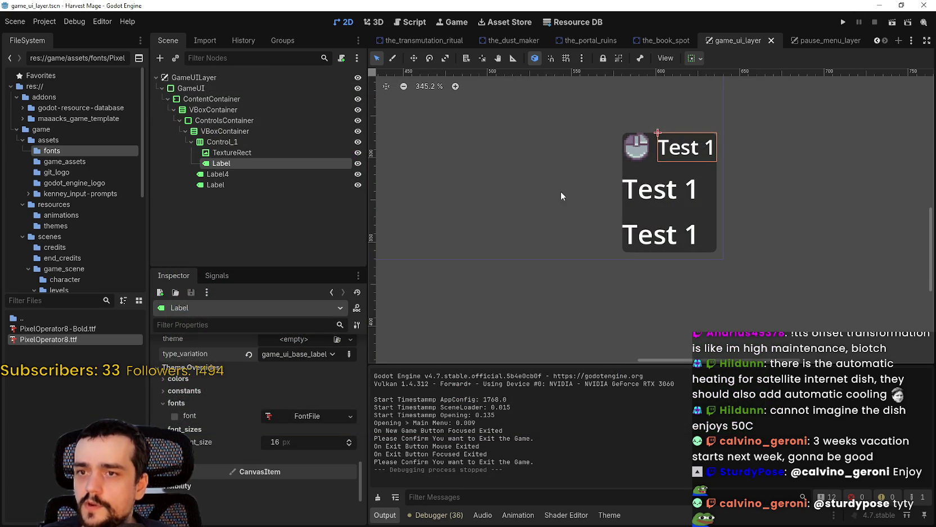
# Step: Choose Reload Current Project from the Project menu
pyautogui.scroll(-1, 551, 177)
pyautogui.click(45, 22)
pyautogui.click(79, 145)
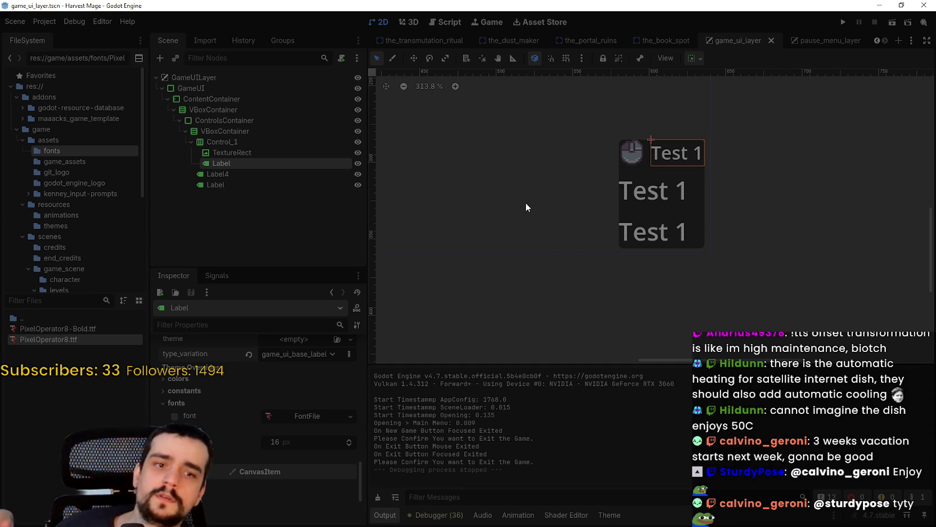
# Step: Wait in another window while the project reloads, then select the GameUILayer node
pyautogui.hotkey('alt', 'Tab')
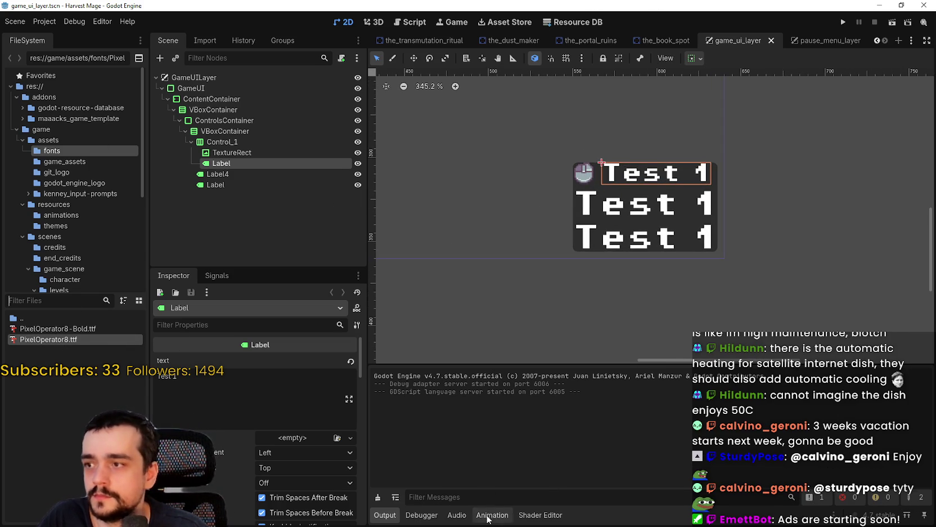
pyautogui.click(231, 80)
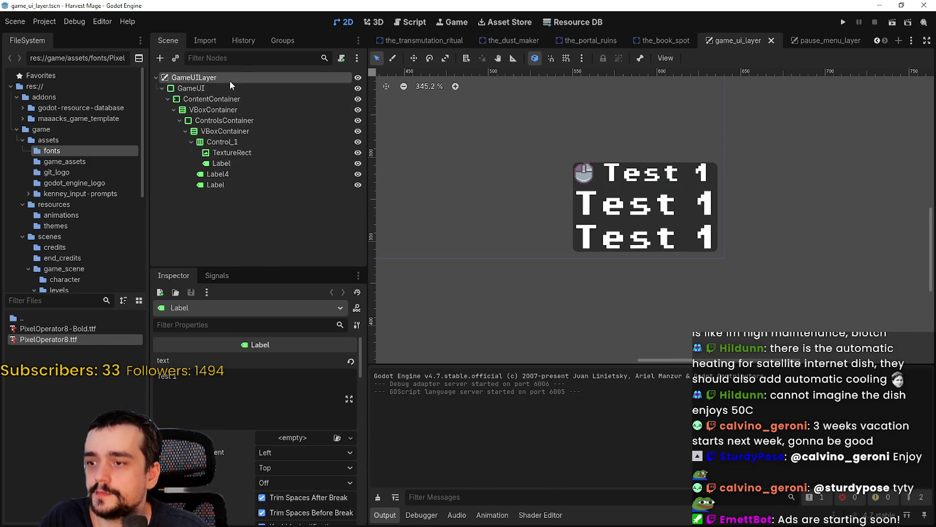
# Step: Select GameUI, open game_theme.tres in the Theme editor, and widen its item panel
pyautogui.click(222, 89)
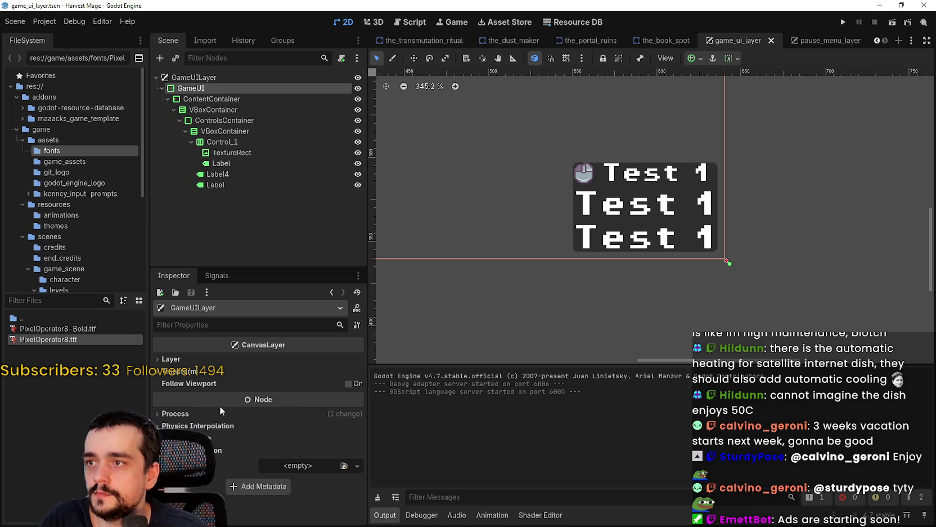
pyautogui.click(304, 409)
pyautogui.scroll(-2, 288, 422)
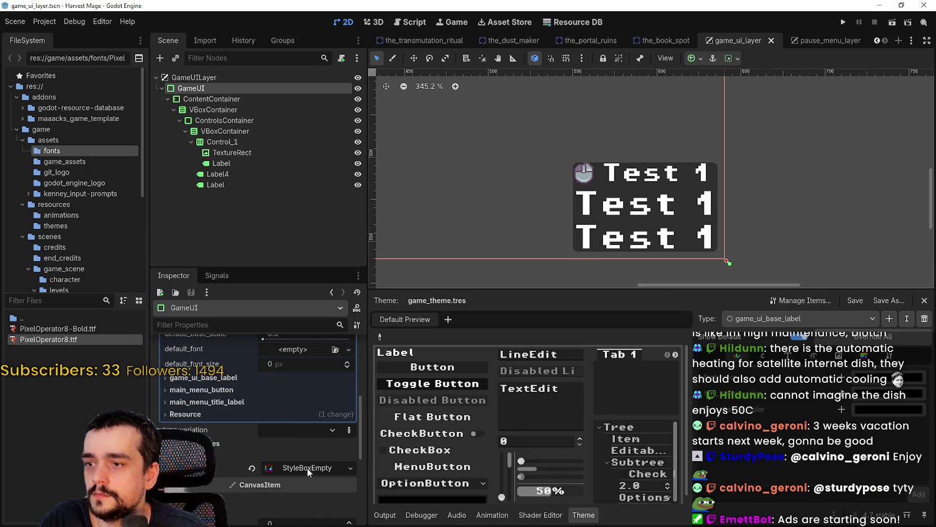
pyautogui.scroll(-3, 313, 407)
pyautogui.scroll(6, 304, 406)
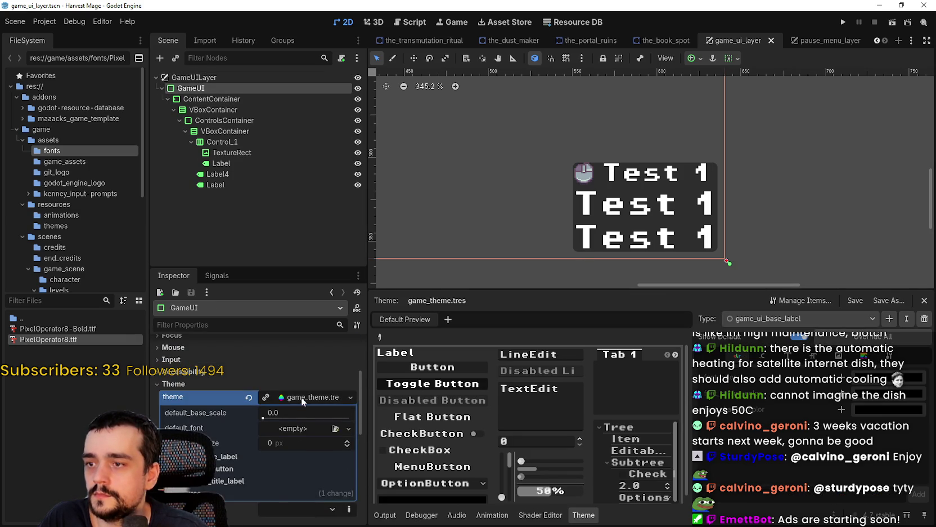
pyautogui.click(307, 397)
pyautogui.click(307, 397)
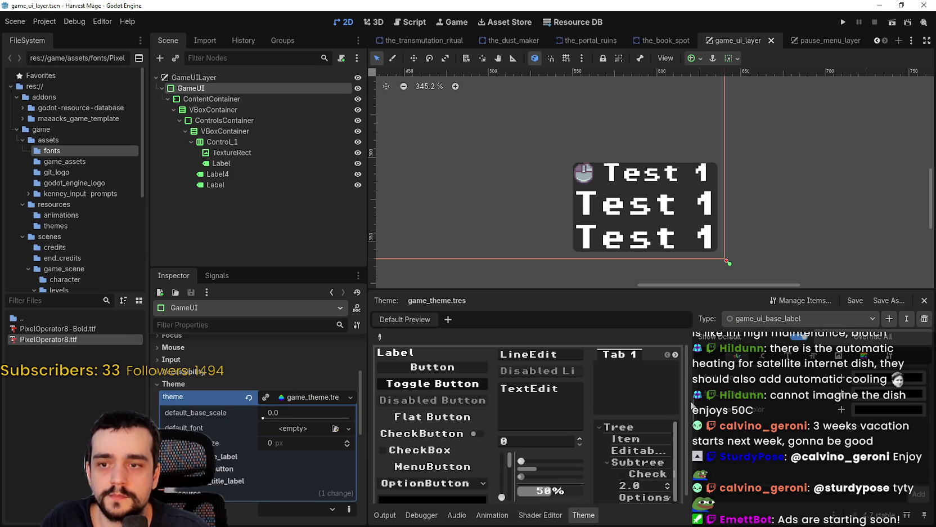
pyautogui.moveTo(689, 406); pyautogui.dragTo(442, 396)
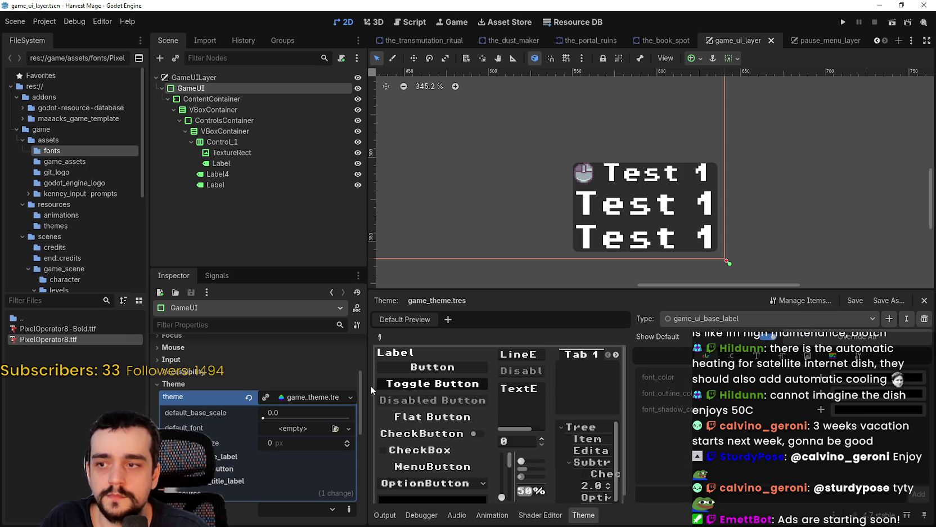
pyautogui.moveTo(371, 390); pyautogui.dragTo(298, 389)
pyautogui.scroll(5, 600, 154)
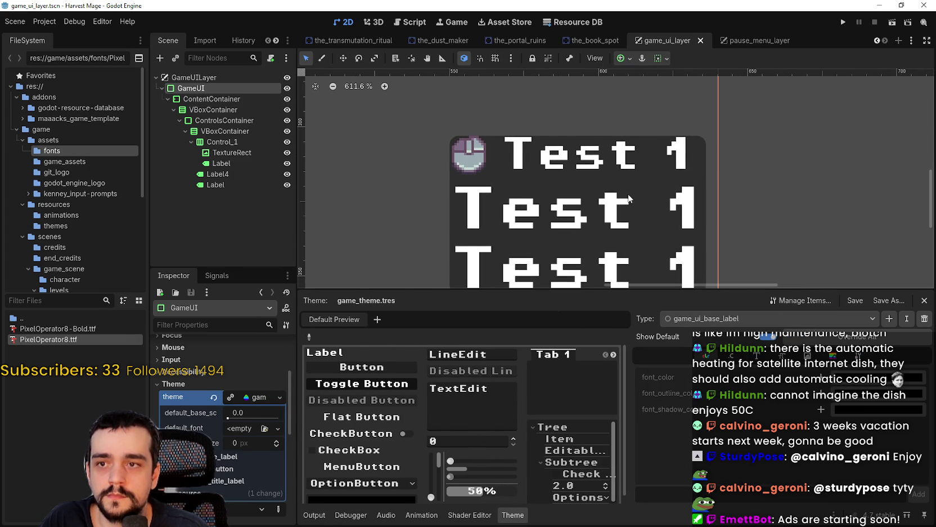
pyautogui.scroll(1, 629, 198)
pyautogui.scroll(-2, 628, 198)
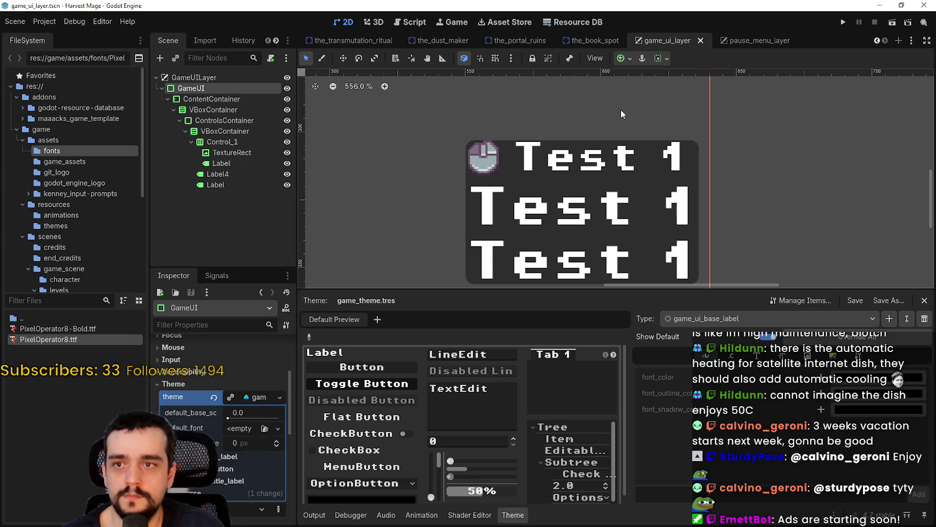
pyautogui.scroll(-3, 621, 110)
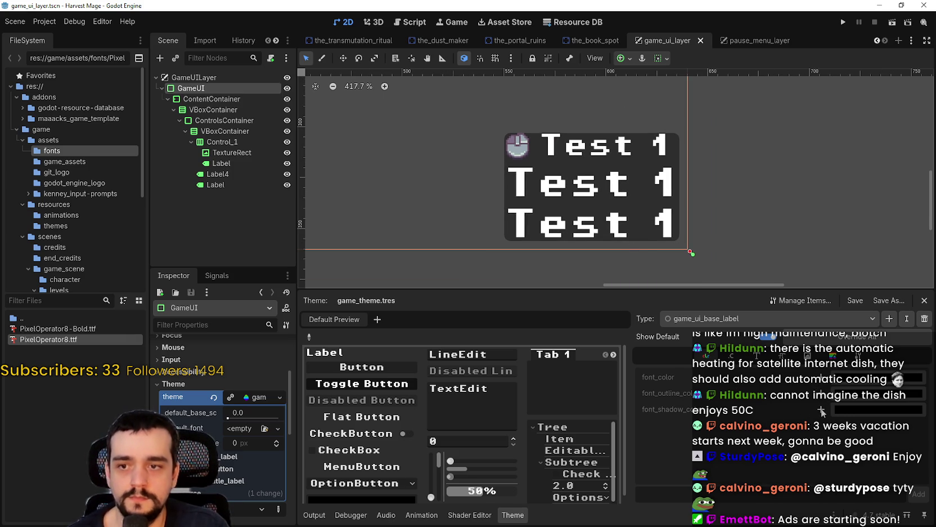
# Step: Add a font_shadow_color override to the game_ui_base_label type
pyautogui.click(823, 395)
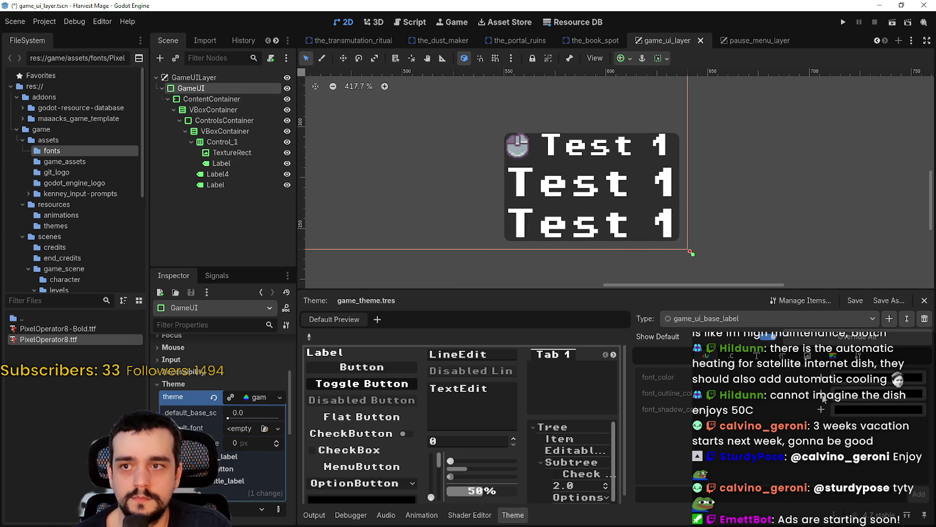
pyautogui.click(821, 409)
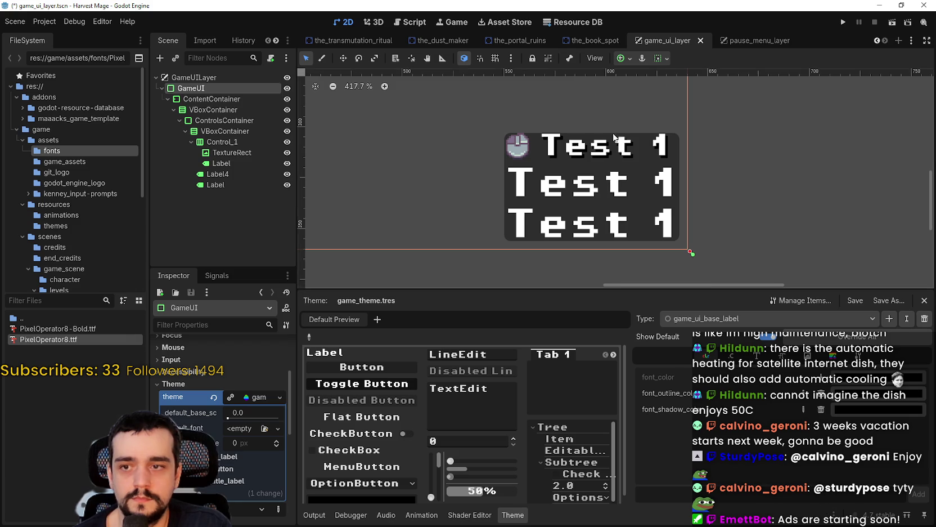
pyautogui.scroll(8, 616, 134)
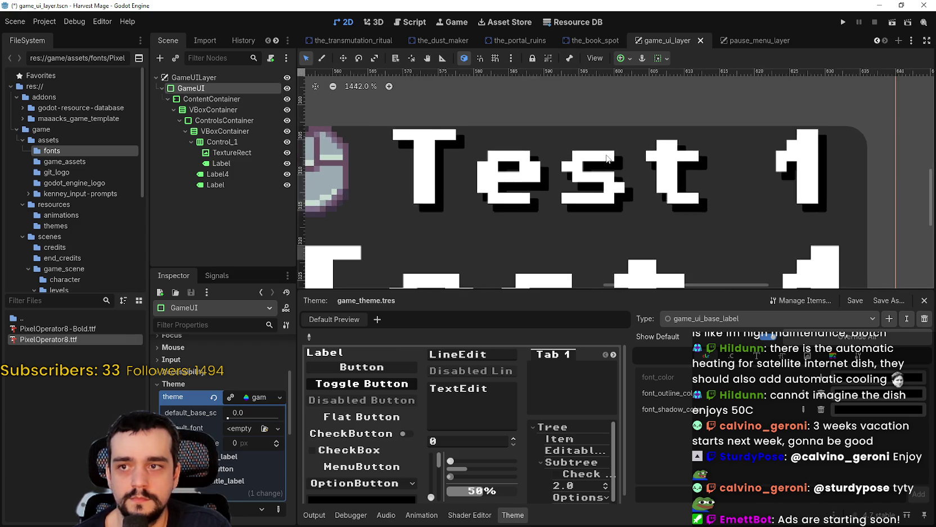
pyautogui.scroll(-4, 607, 158)
pyautogui.scroll(4, 607, 158)
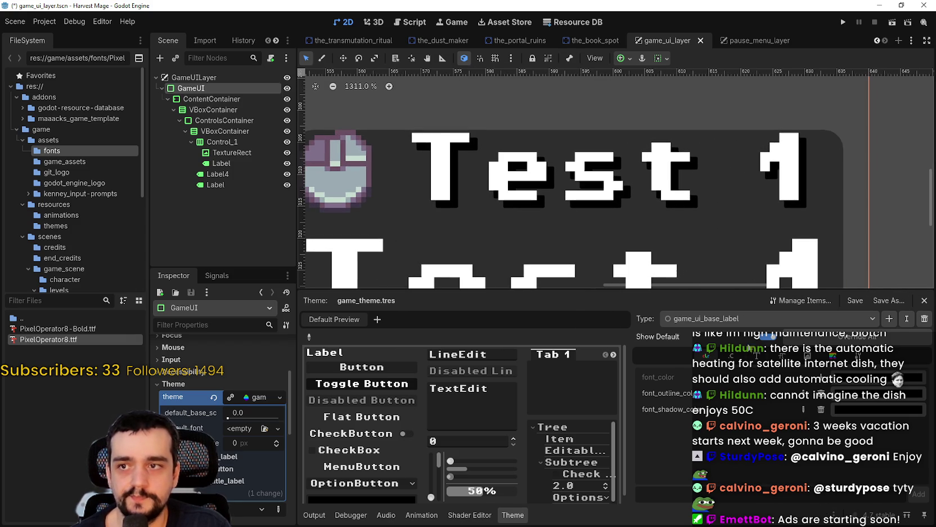
# Step: In the Constants tab, increase the shadow offset so the shadow falls right of the text
pyautogui.click(757, 355)
pyautogui.click(734, 357)
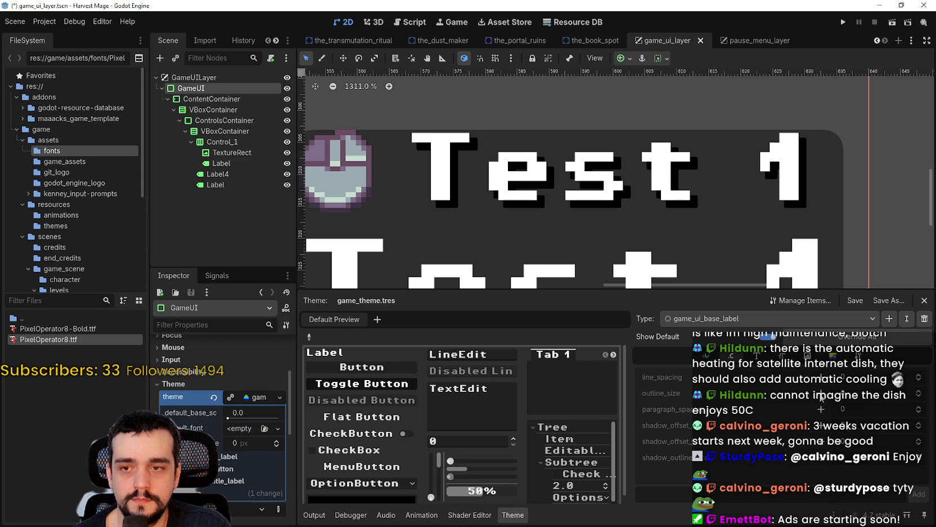
pyautogui.scroll(-1, 827, 435)
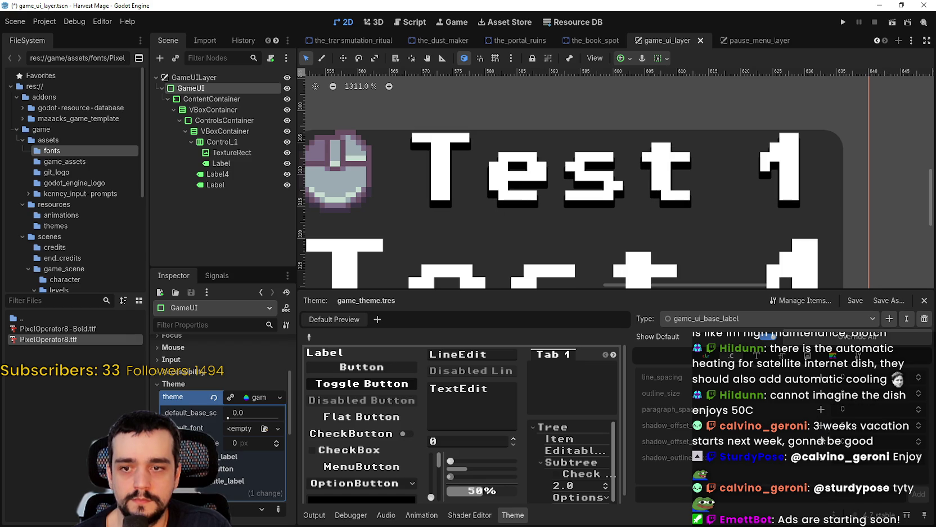
pyautogui.scroll(-1, 823, 442)
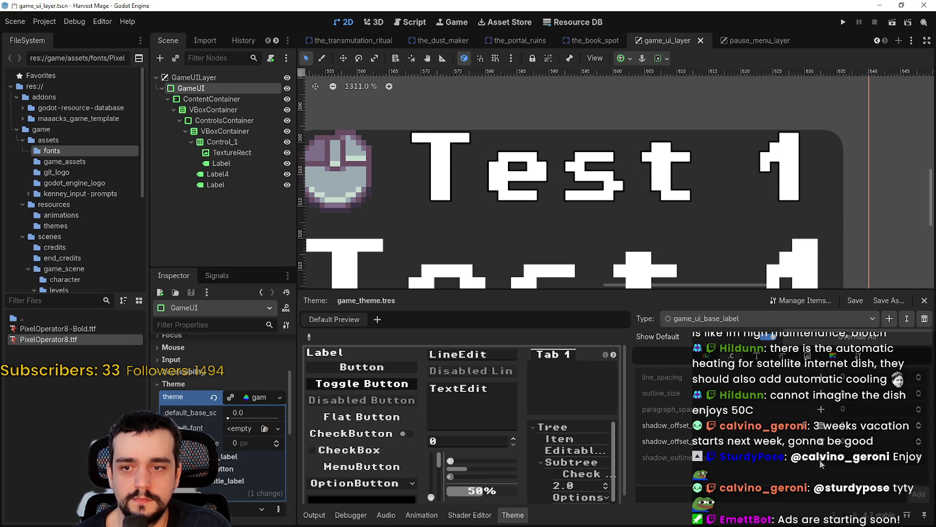
pyautogui.scroll(-1, 819, 459)
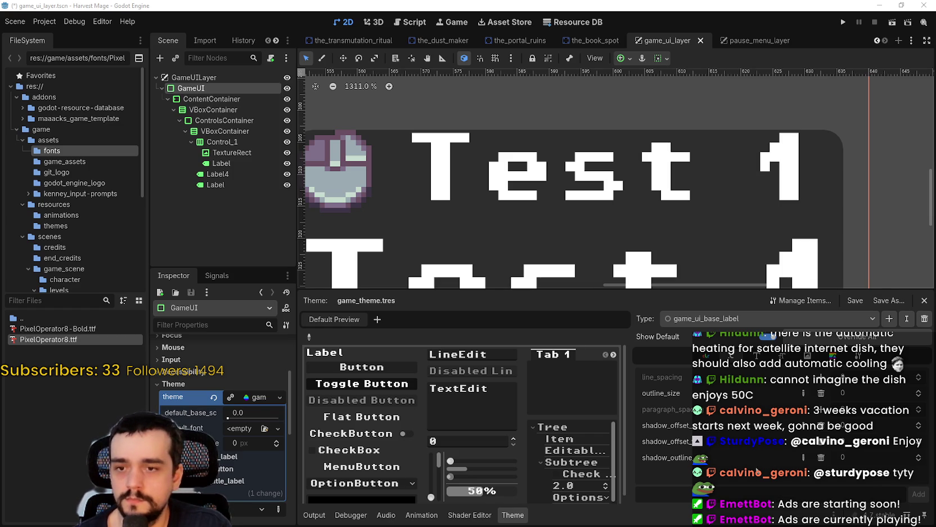
pyautogui.click(920, 426)
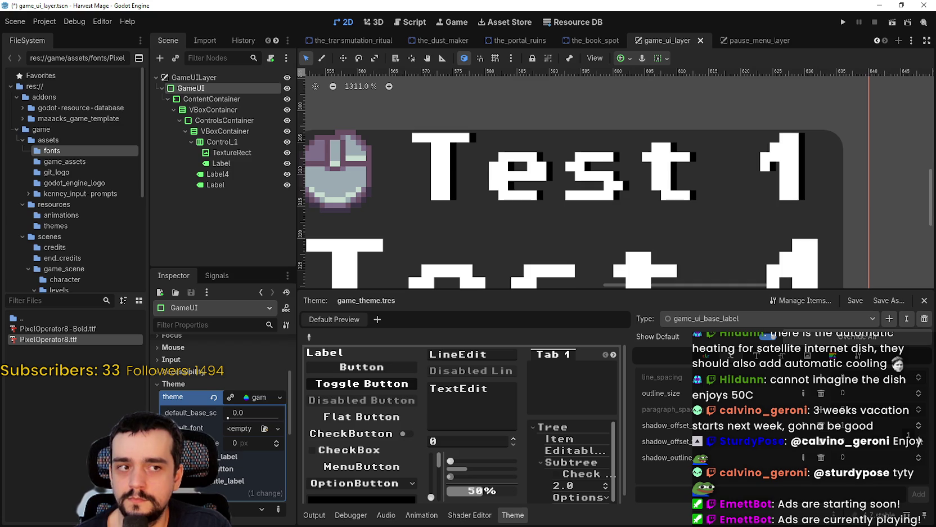
# Step: Push the drop shadow further down and step outline_size up to 4
pyautogui.click(920, 444)
pyautogui.click(921, 443)
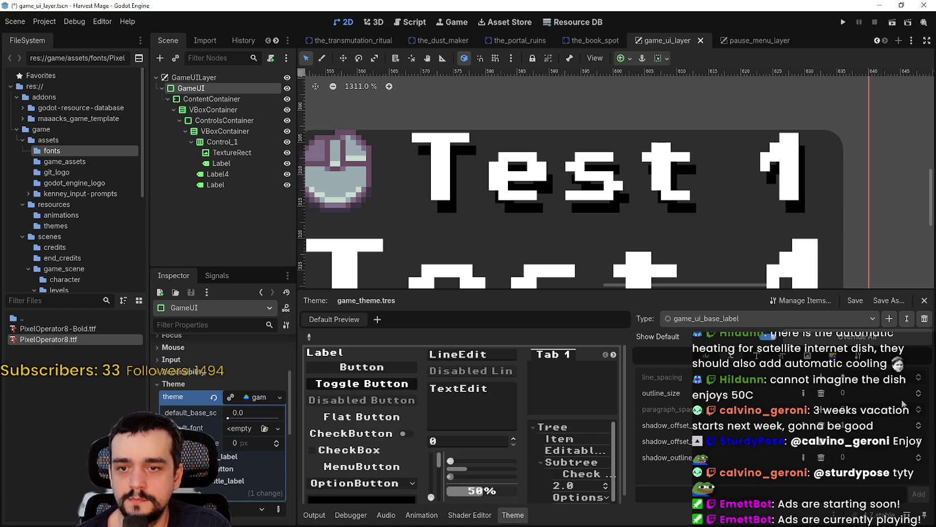
pyautogui.click(919, 393)
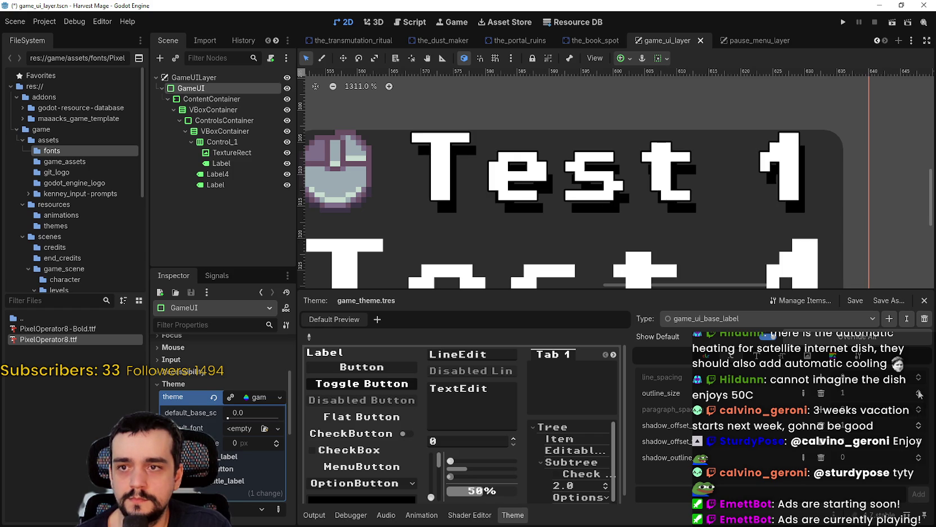
pyautogui.click(919, 393)
pyautogui.click(920, 393)
pyautogui.click(920, 394)
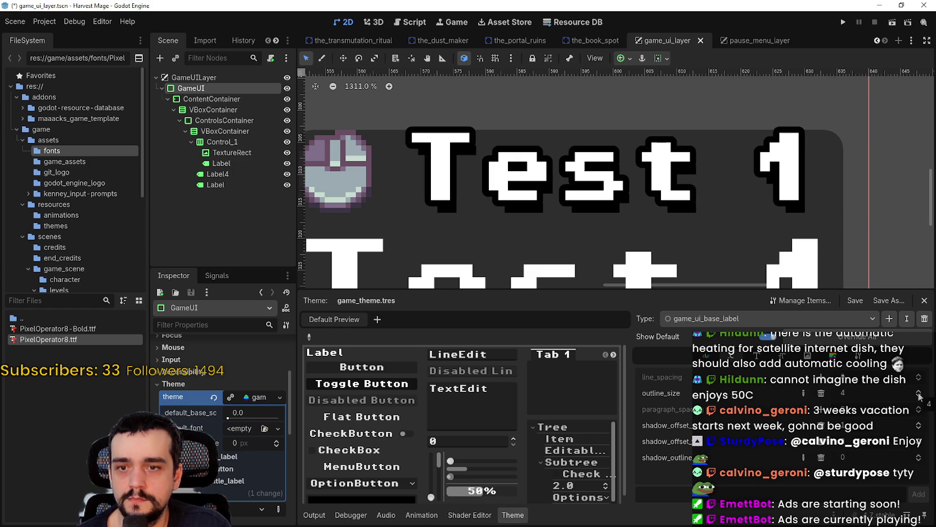
# Step: Review the theme's Font Sizes tab, then save and run the current scene
pyautogui.scroll(-3, 748, 214)
pyautogui.scroll(2, 727, 217)
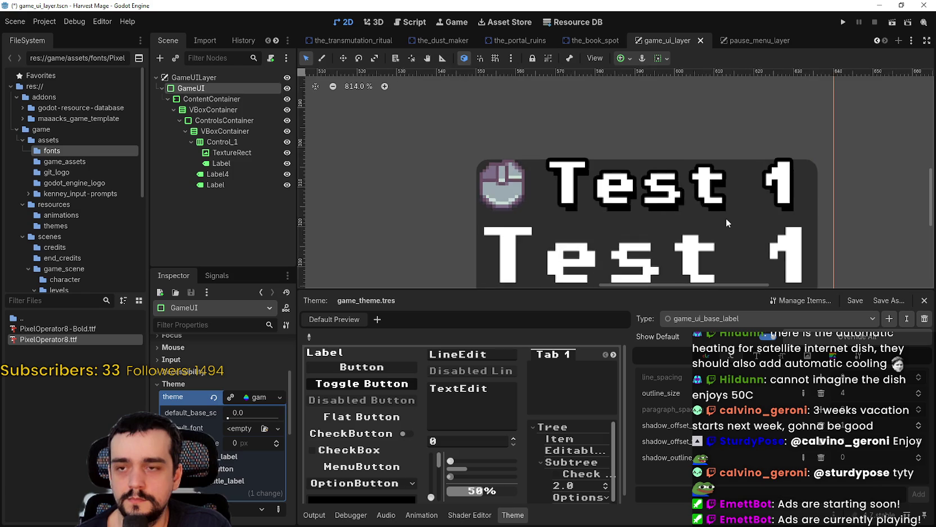
pyautogui.scroll(2, 726, 218)
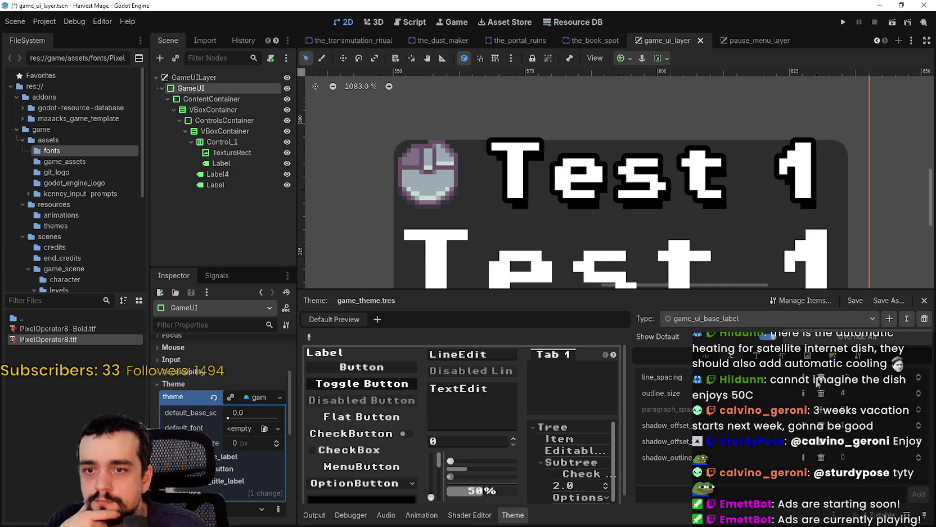
pyautogui.scroll(3, 683, 237)
pyautogui.scroll(-3, 683, 237)
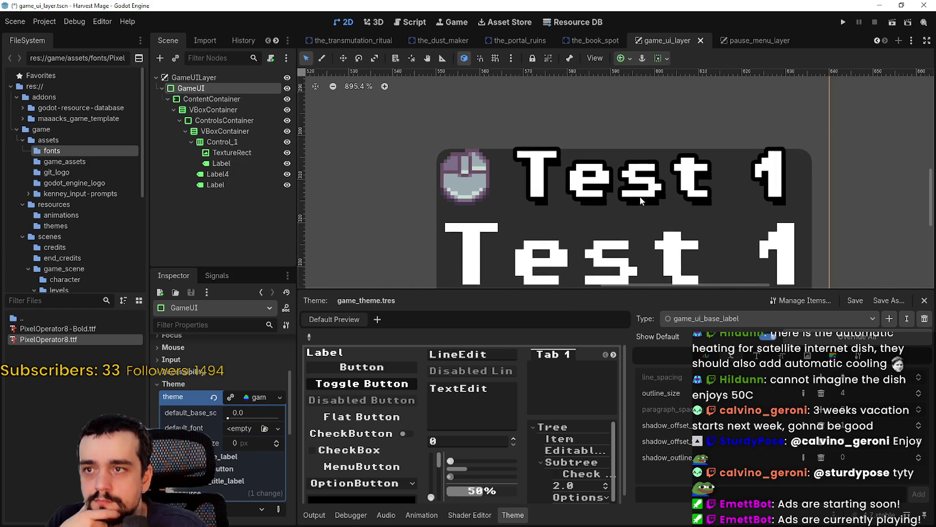
pyautogui.scroll(1, 682, 237)
pyautogui.scroll(-1, 683, 237)
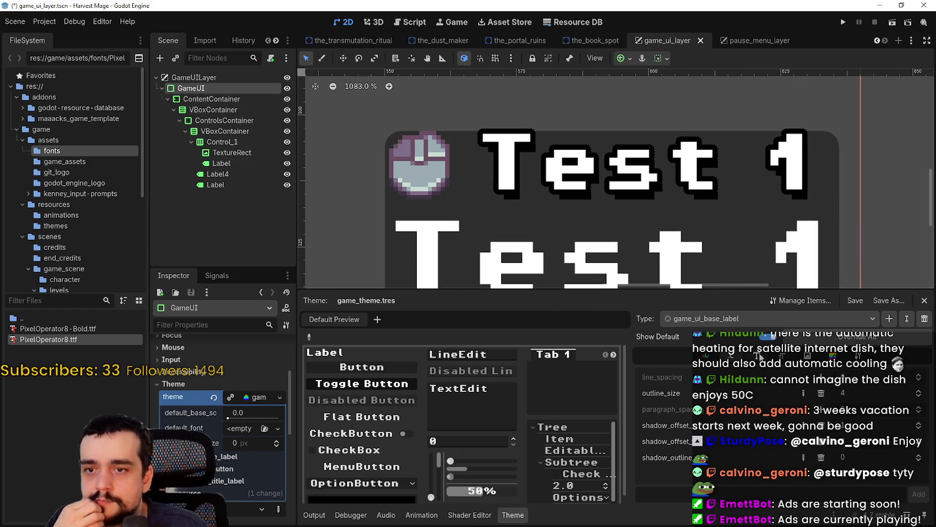
pyautogui.click(782, 357)
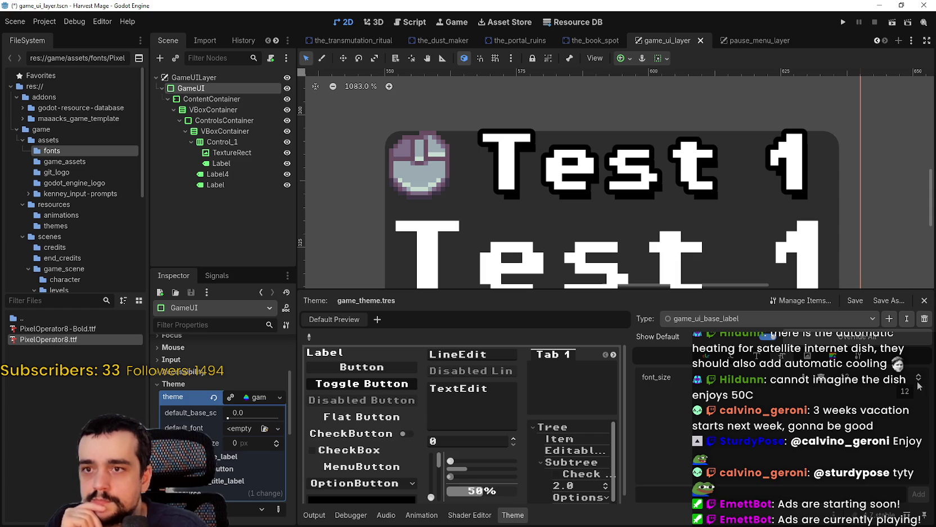
pyautogui.scroll(-4, 697, 163)
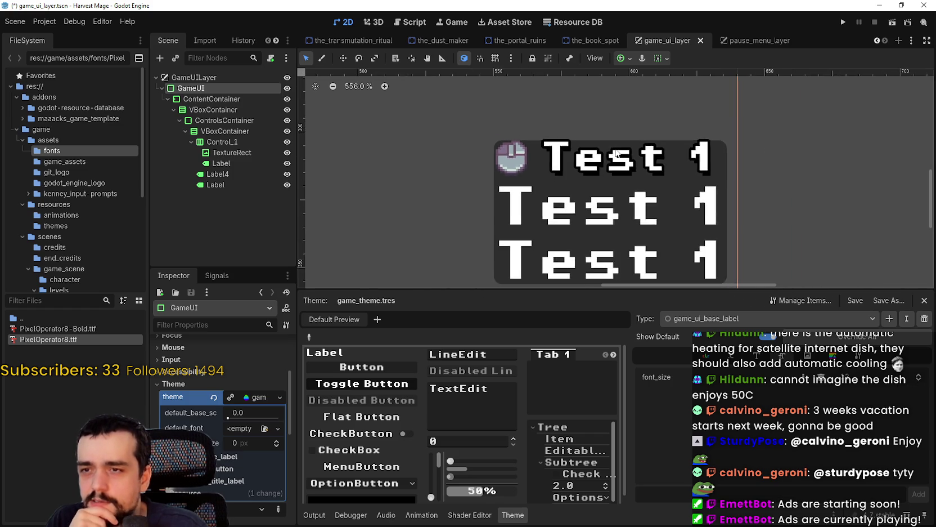
pyautogui.scroll(6, 697, 163)
pyautogui.scroll(-3, 697, 164)
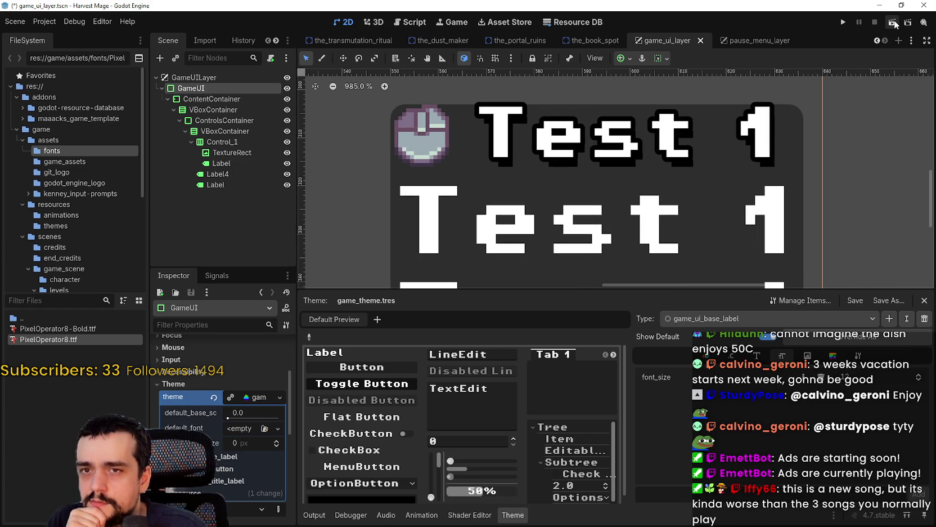
pyautogui.click(894, 23)
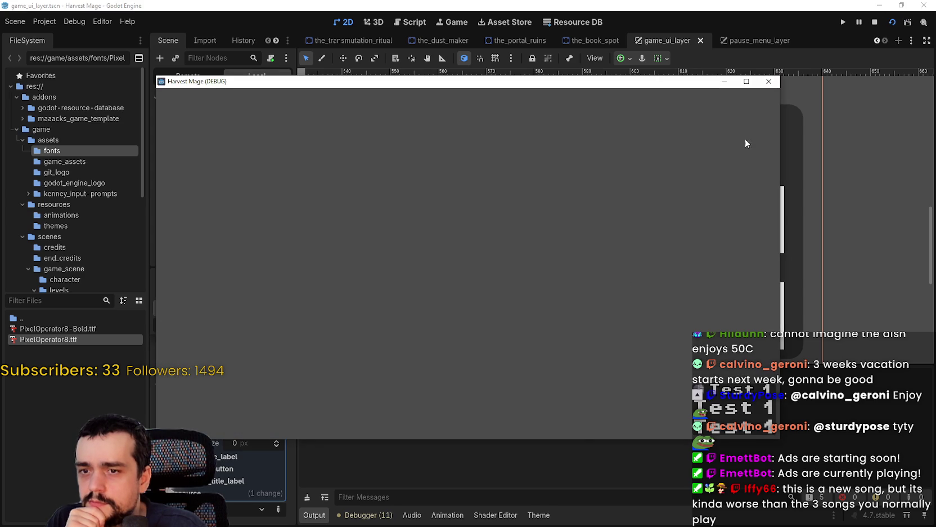
# Step: Maximize the Harvest Mage window to inspect the outlined labels, then restore and close it
pyautogui.click(746, 81)
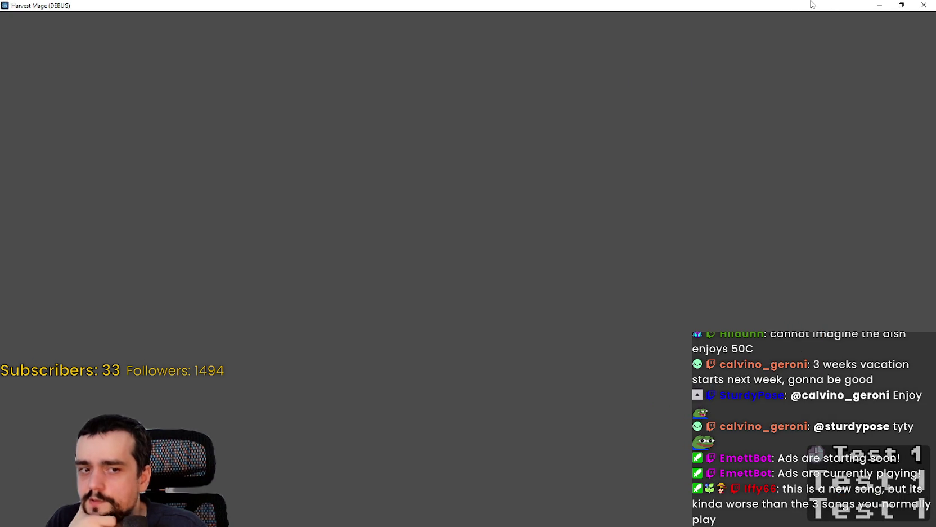
pyautogui.click(902, 4)
pyautogui.click(768, 82)
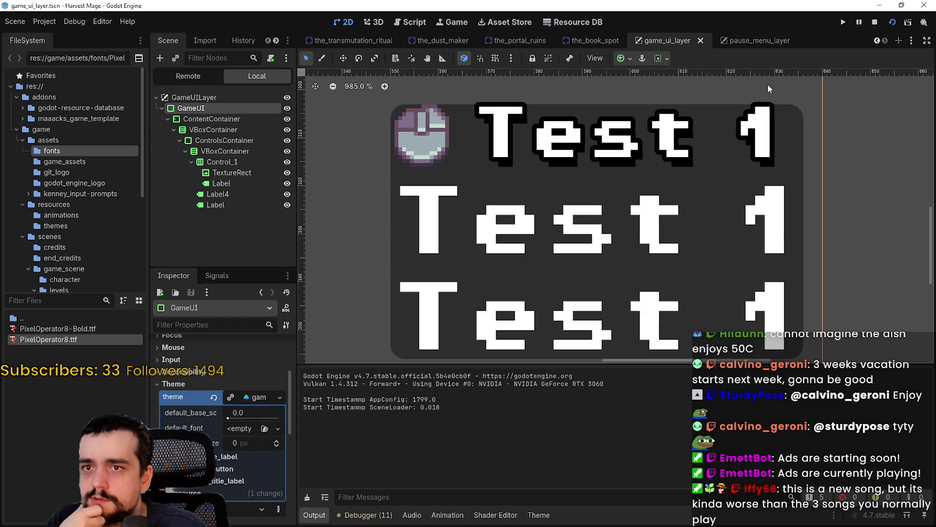
pyautogui.scroll(-3, 710, 272)
pyautogui.scroll(10, 676, 137)
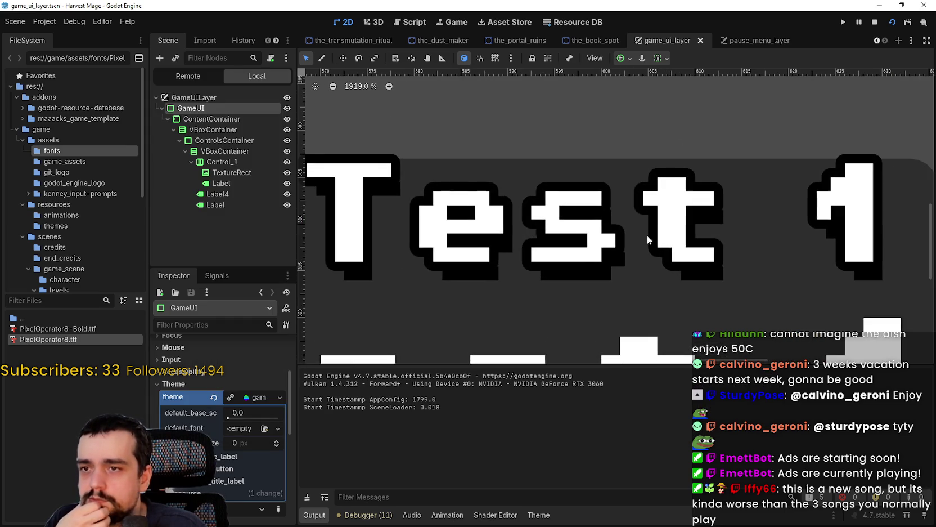
pyautogui.scroll(5, 656, 233)
pyautogui.scroll(-11, 528, 257)
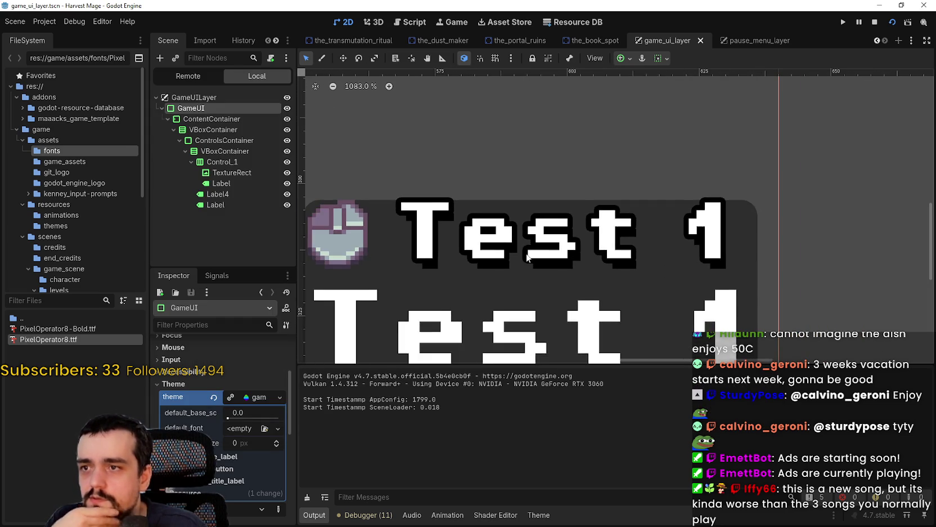
pyautogui.scroll(7, 742, 230)
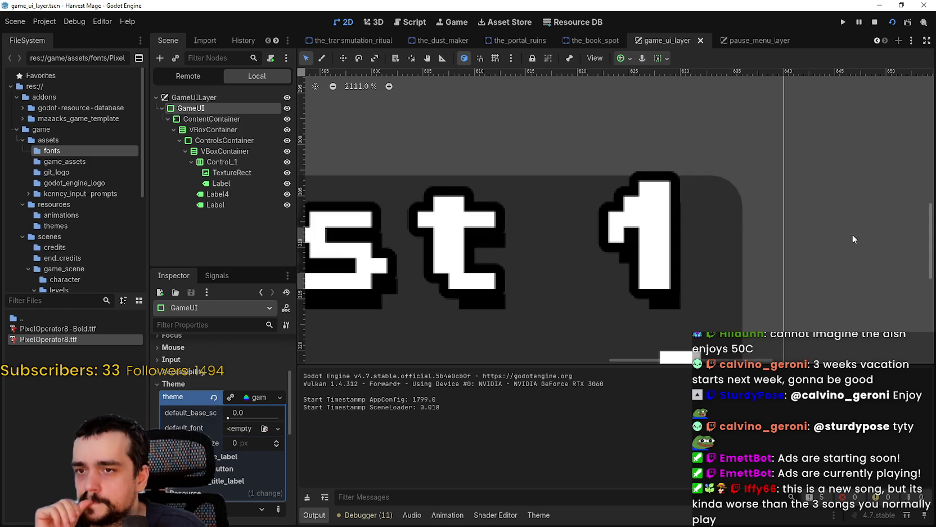
pyautogui.scroll(-3, 779, 238)
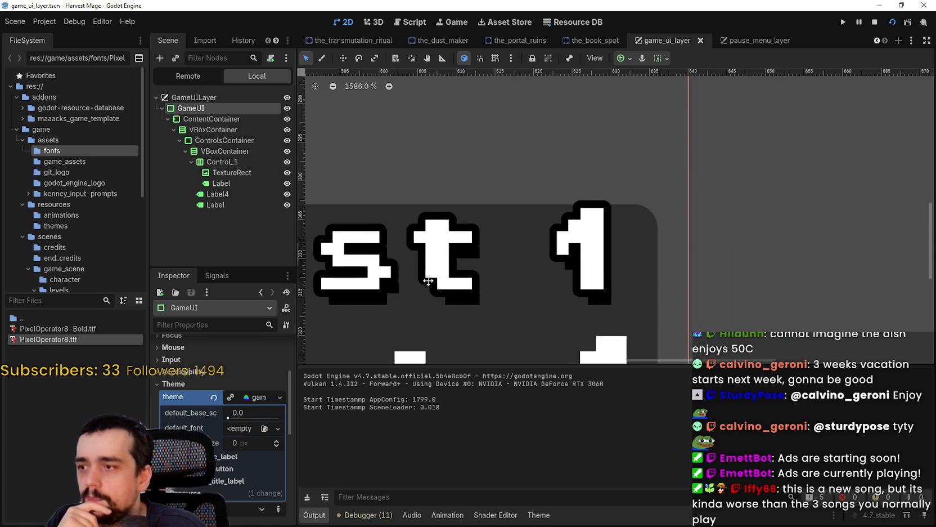
pyautogui.scroll(-1, 243, 373)
pyautogui.scroll(-4, 248, 374)
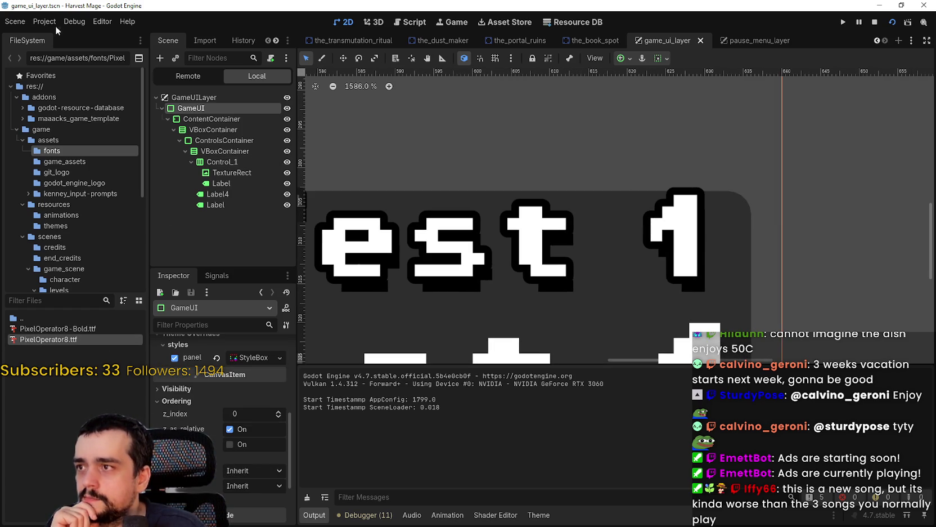
pyautogui.scroll(-2, 282, 436)
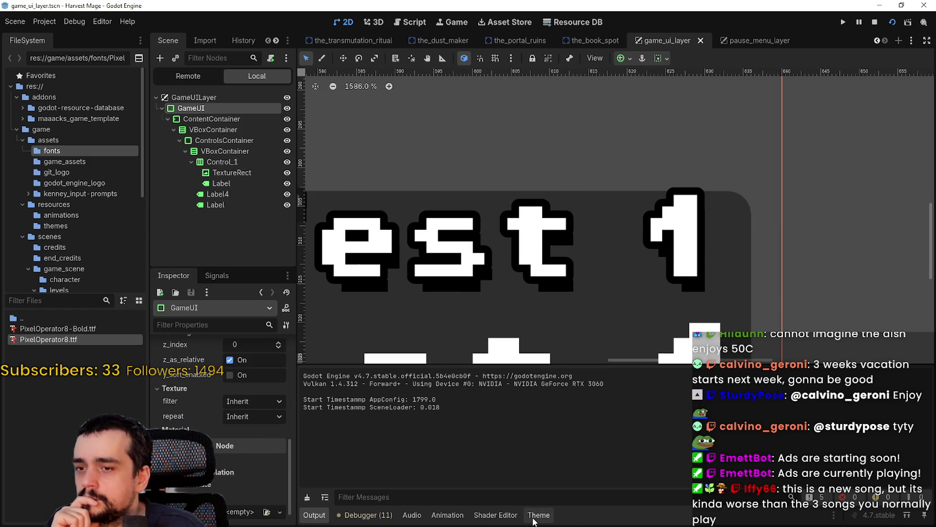
# Step: Add a font item to game_ui_base_label and Quick Load the PixelOperator8 font into it
pyautogui.click(539, 514)
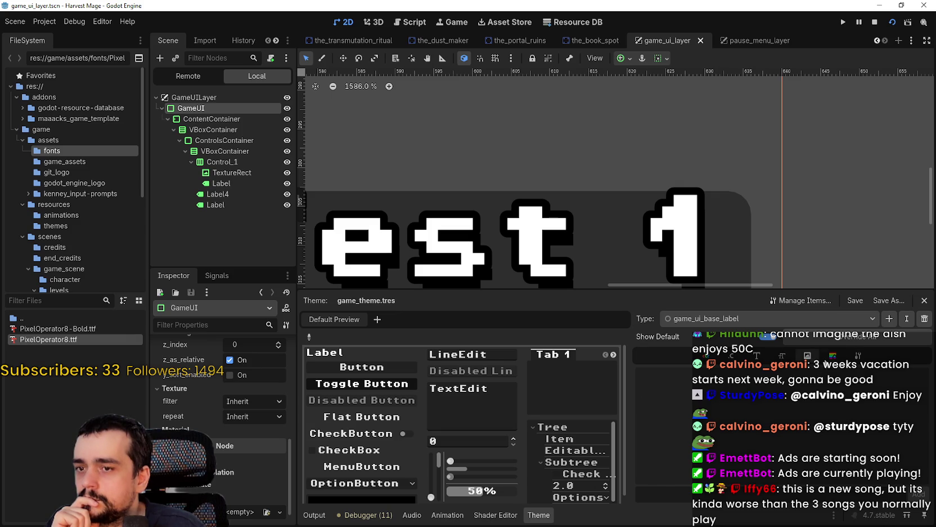
pyautogui.click(757, 356)
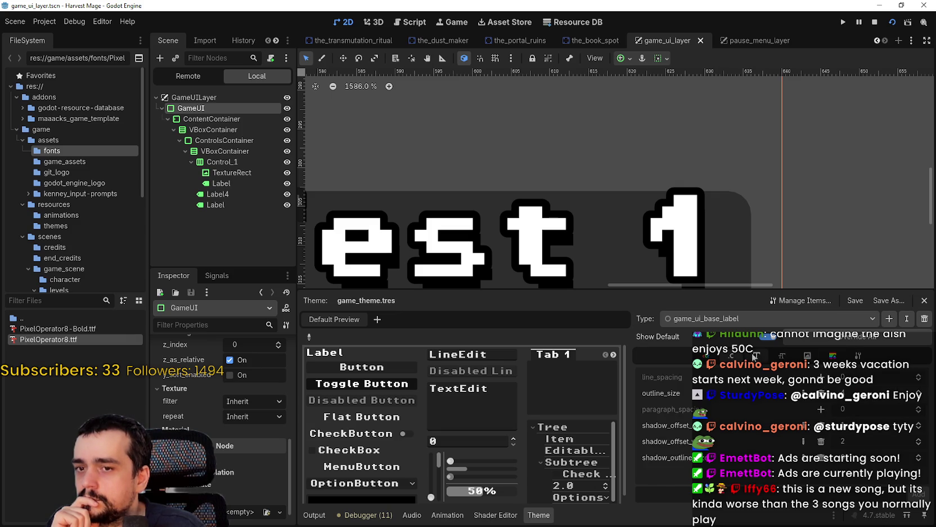
pyautogui.click(837, 389)
pyautogui.click(879, 382)
pyautogui.click(886, 444)
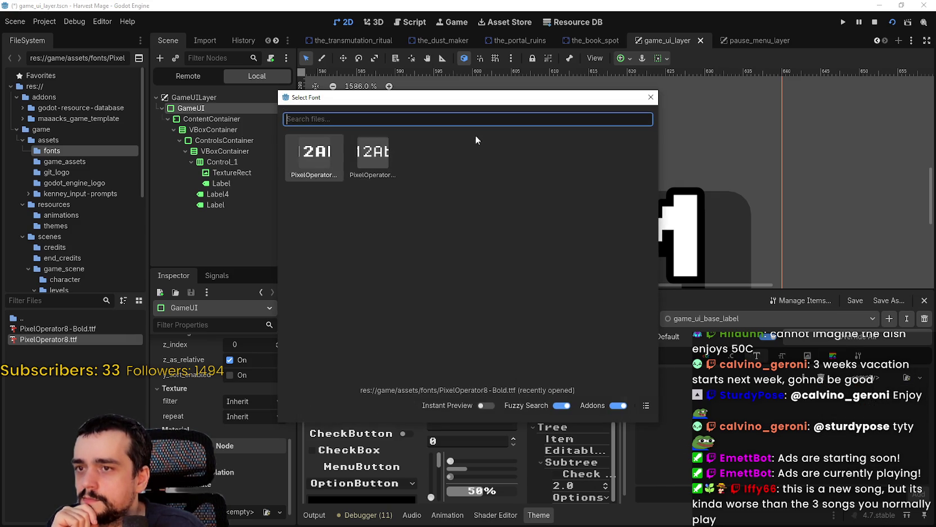
pyautogui.click(646, 405)
pyautogui.click(646, 405)
pyautogui.click(646, 406)
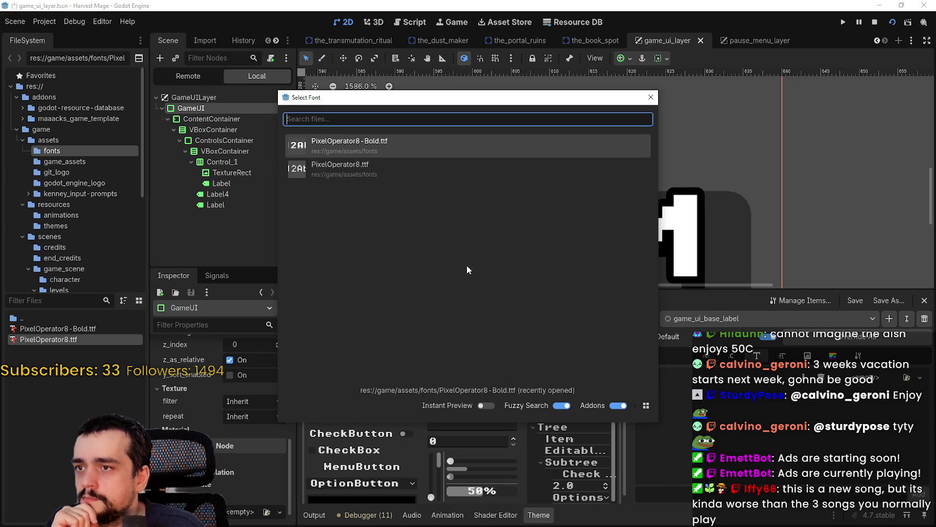
pyautogui.doubleClick(372, 168)
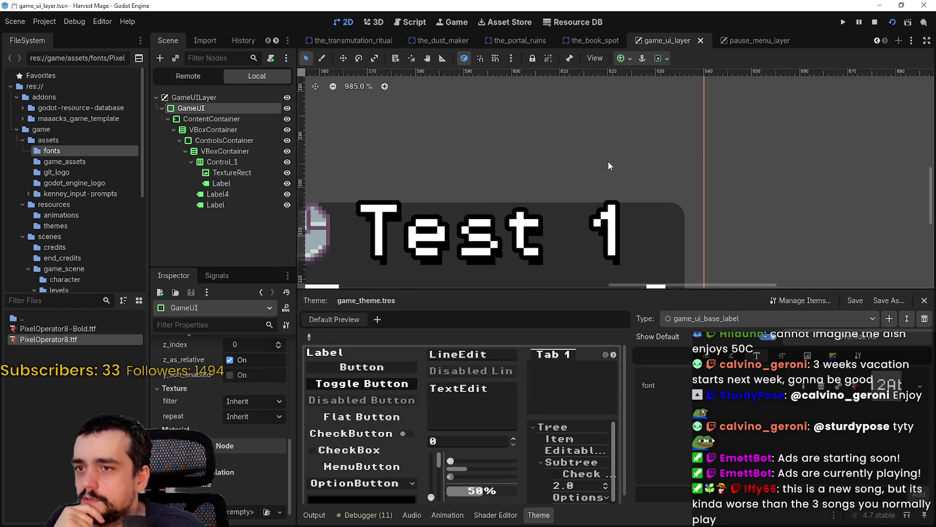
pyautogui.hscroll(-3, 500, 199)
pyautogui.scroll(-1, 500, 199)
pyautogui.scroll(-4, 536, 194)
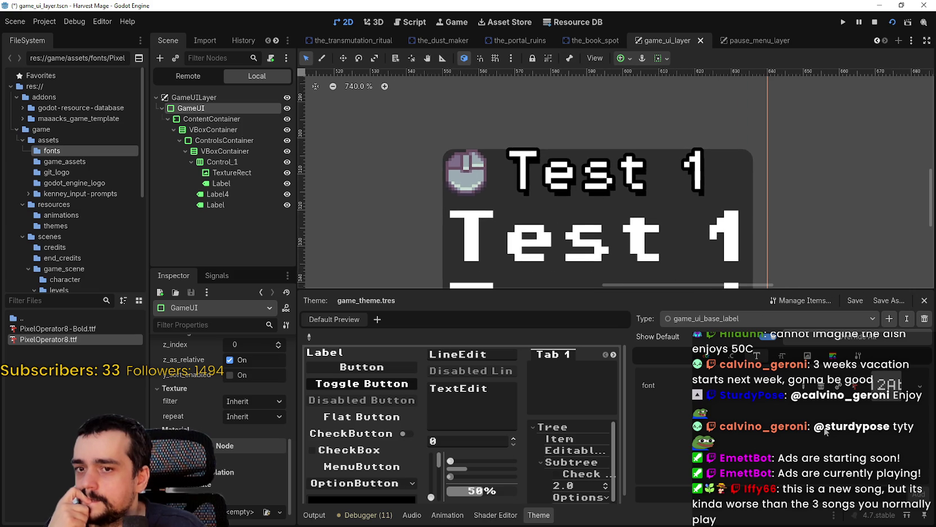
pyautogui.scroll(-4, 589, 199)
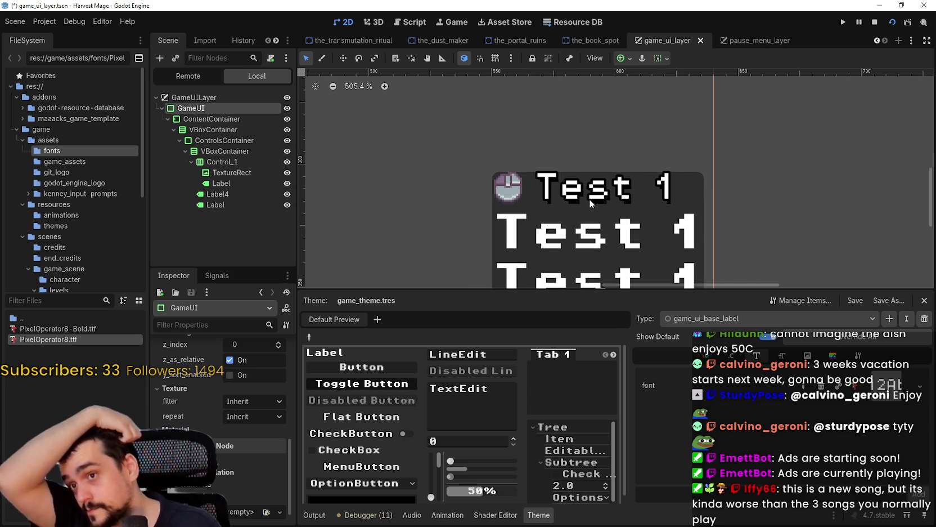
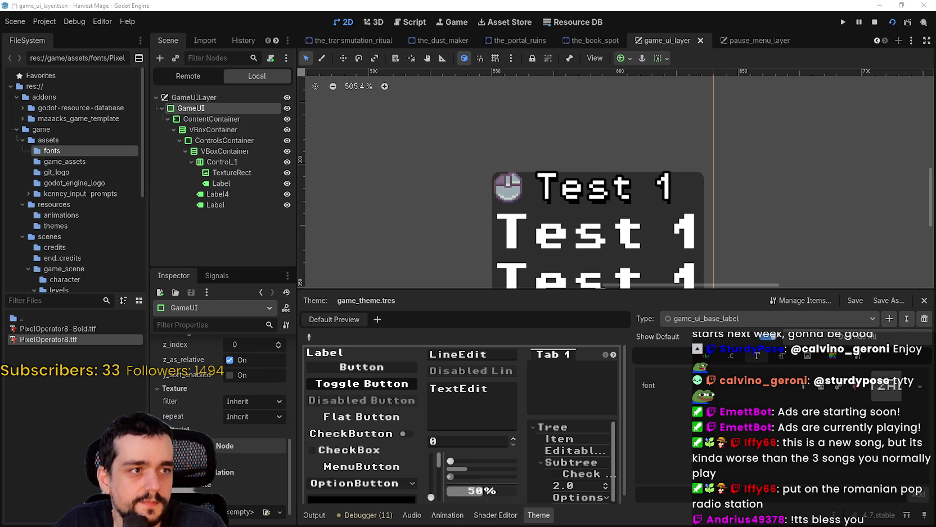
# Step: Zoom the 2D canvas in and out on the pixel-font Test 1 labels
pyautogui.scroll(6, 585, 120)
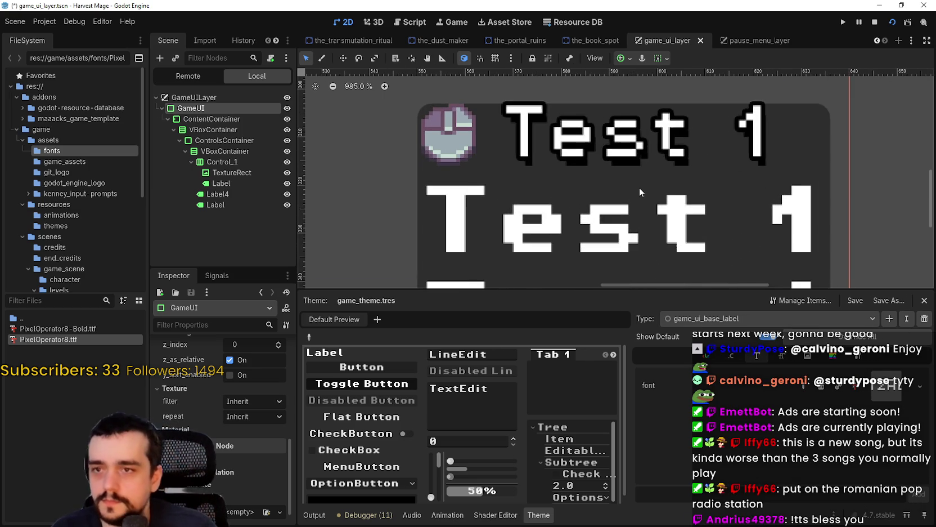
pyautogui.scroll(-4, 585, 120)
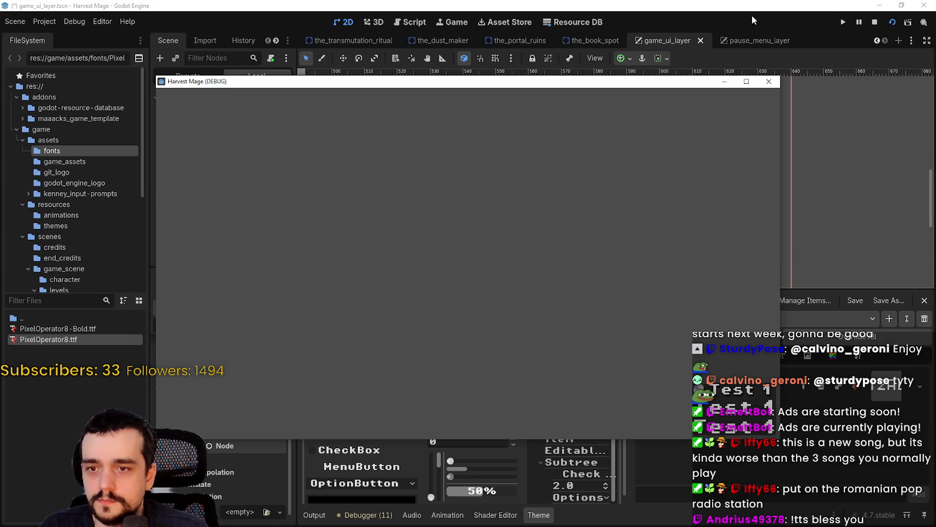
# Step: Reload the game and start a New Game, then stop it and run only the game_ui_layer scene
pyautogui.click(875, 22)
pyautogui.press('F5')
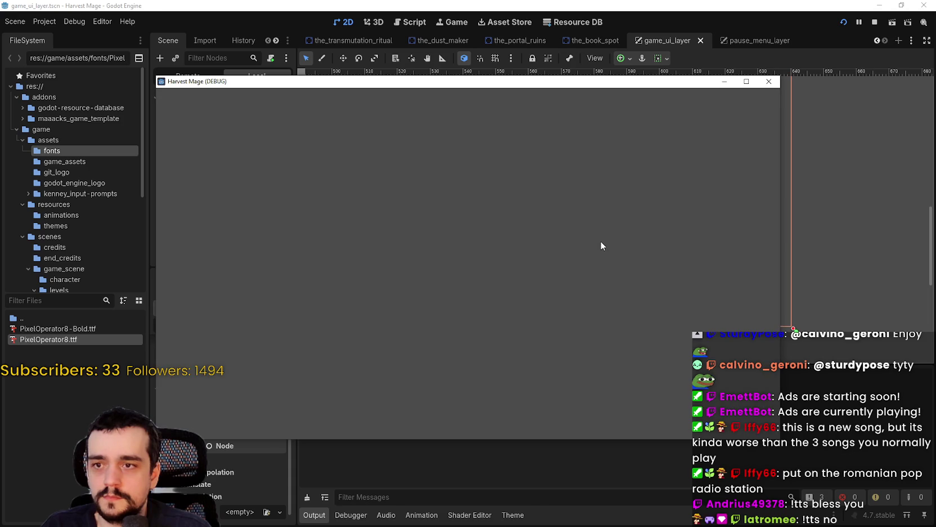
pyautogui.press('Return')
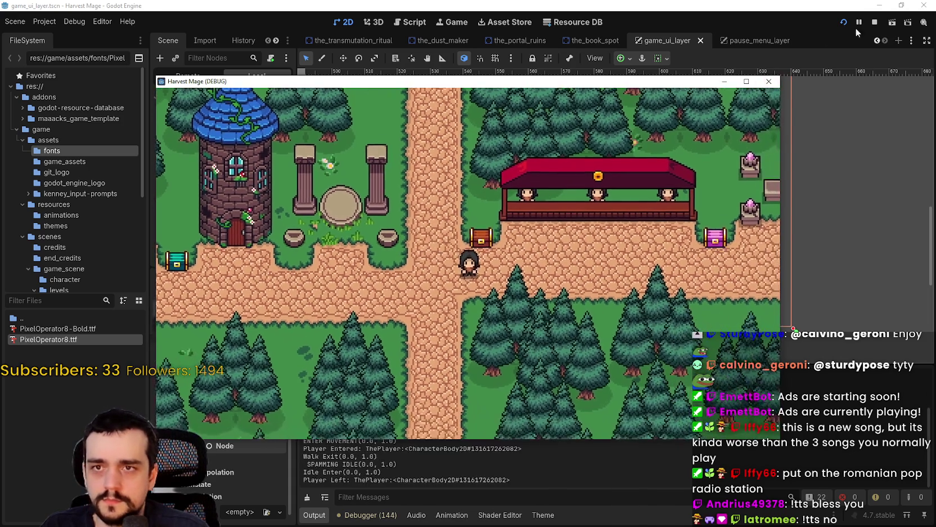
pyautogui.click(874, 23)
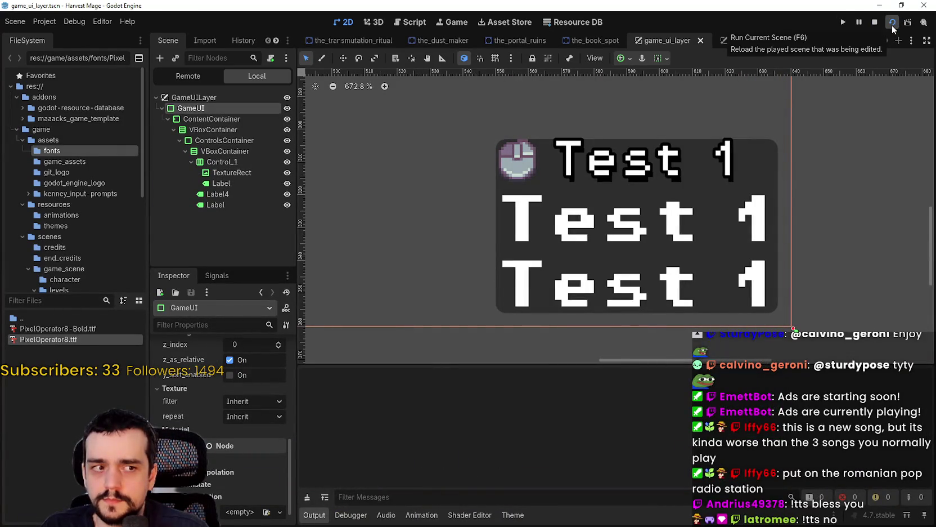
pyautogui.click(892, 24)
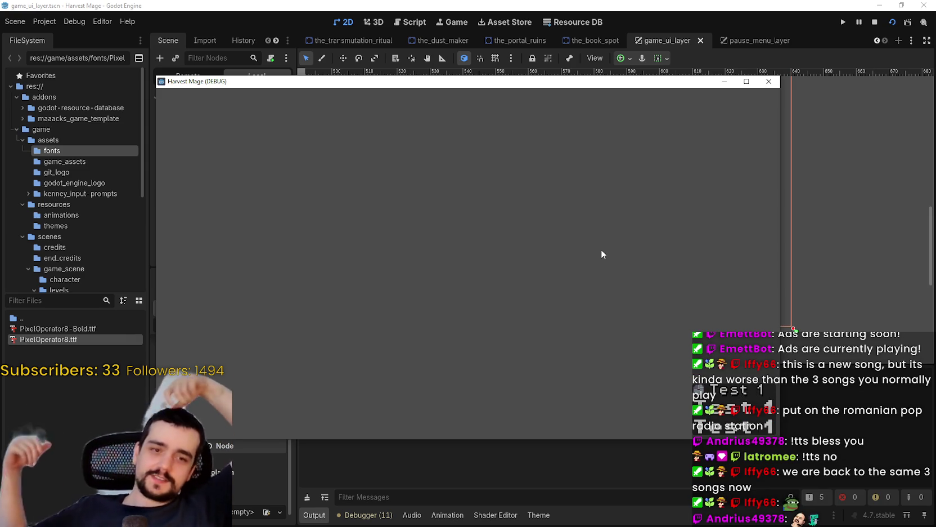
# Step: Maximize and restore the debug window, move it to the top-left, then close it
pyautogui.click(746, 81)
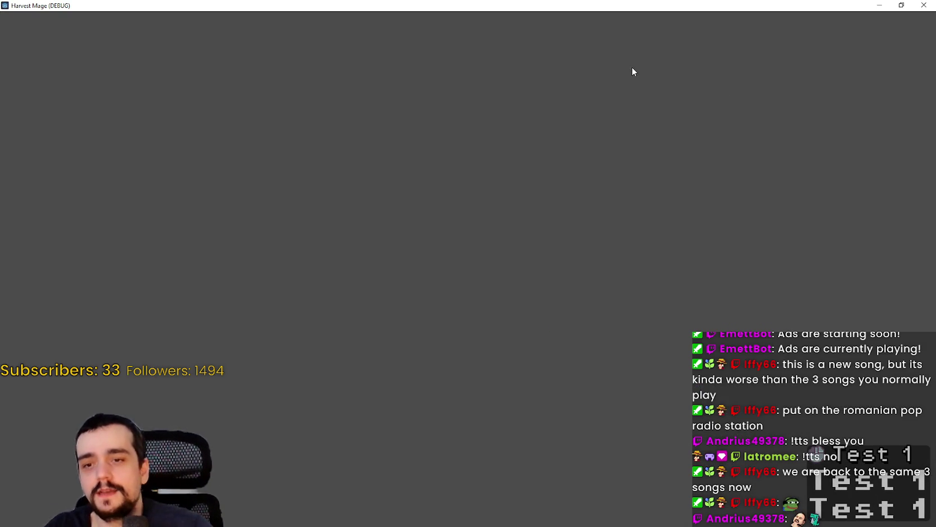
pyautogui.click(909, 6)
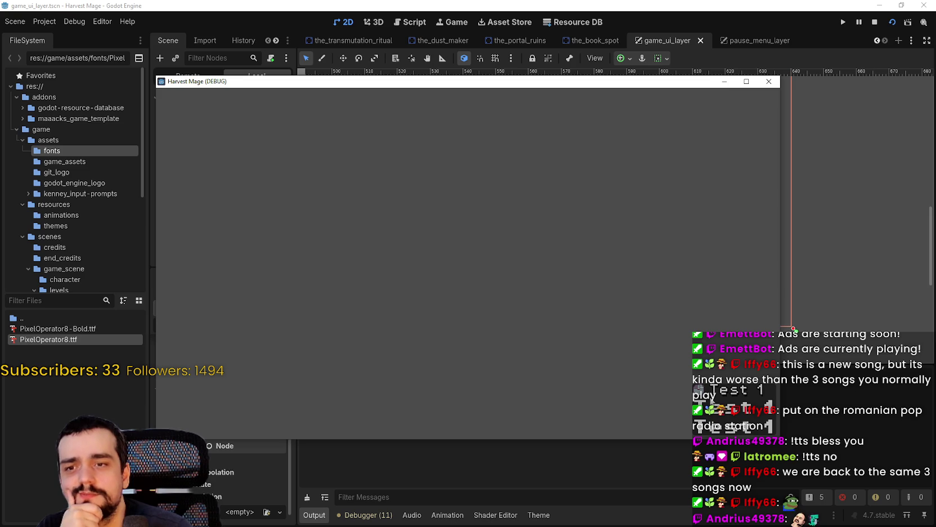
pyautogui.moveTo(595, 86); pyautogui.dragTo(576, 0)
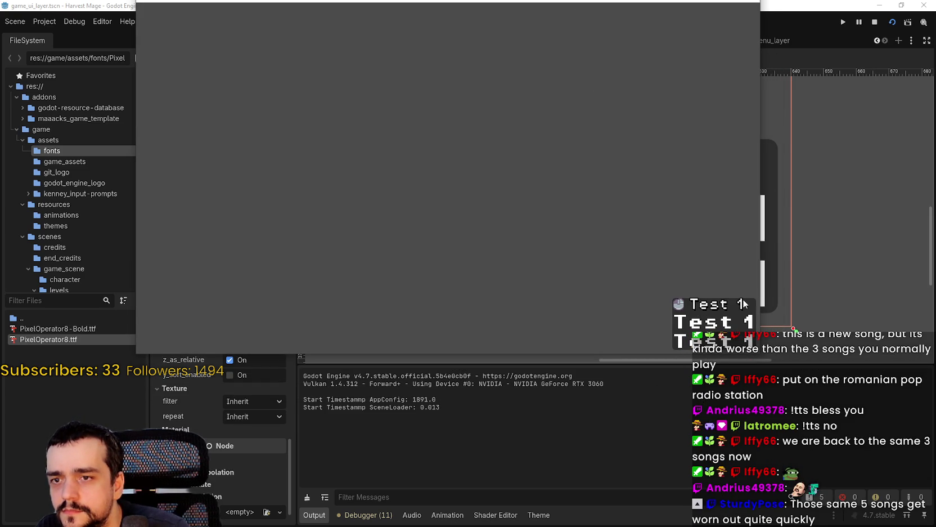
pyautogui.moveTo(654, 2)
pyautogui.mouseDown()
pyautogui.moveTo(655, 34)
pyautogui.moveTo(448, 95)
pyautogui.moveTo(531, 71)
pyautogui.mouseUp()
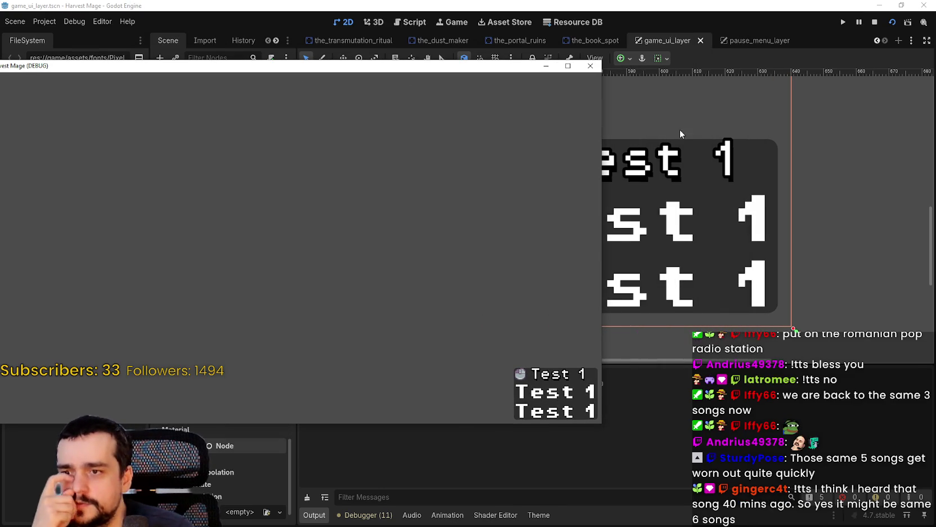
pyautogui.click(590, 66)
# Step: Zoom the 2D viewport in and out on the label panel, then drag the music player into view
pyautogui.scroll(-2, 636, 186)
pyautogui.scroll(2, 637, 161)
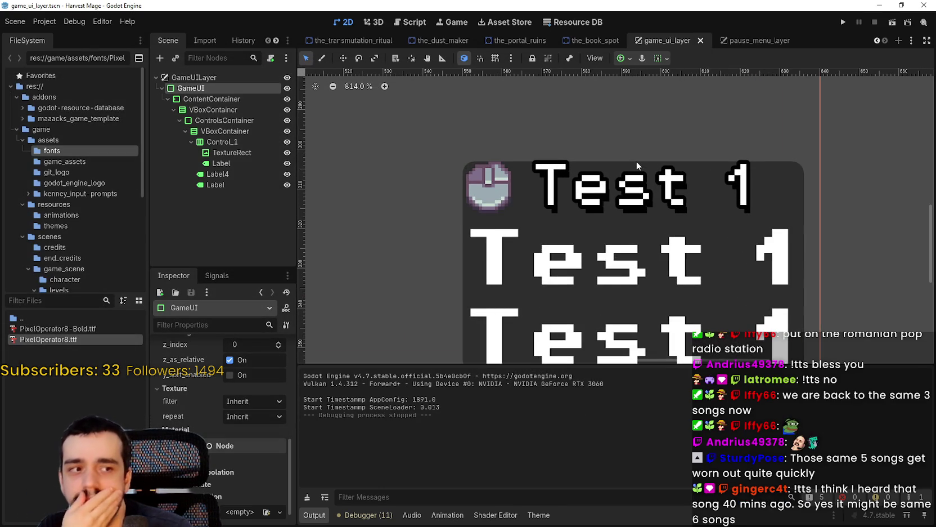
pyautogui.scroll(-1, 636, 161)
pyautogui.scroll(3, 668, 252)
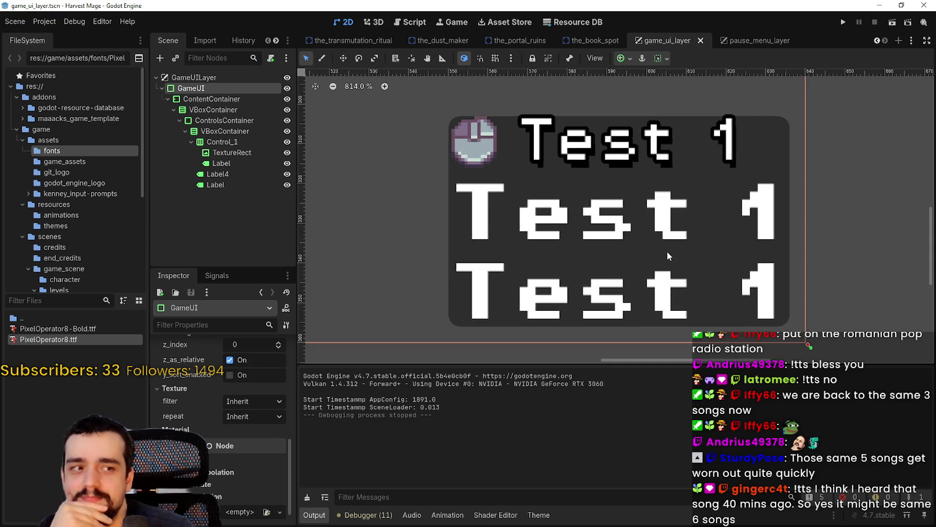
pyautogui.scroll(-2, 664, 244)
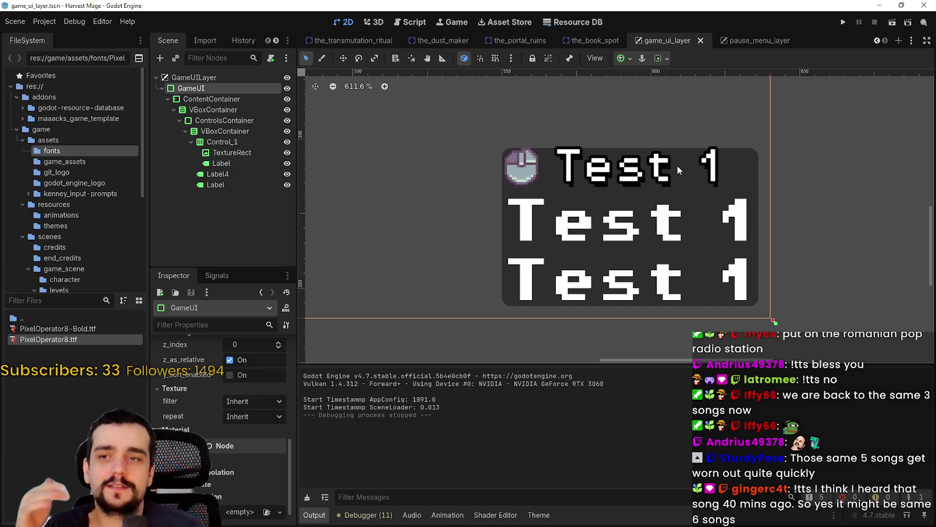
pyautogui.scroll(1, 653, 228)
pyautogui.scroll(-12, 653, 229)
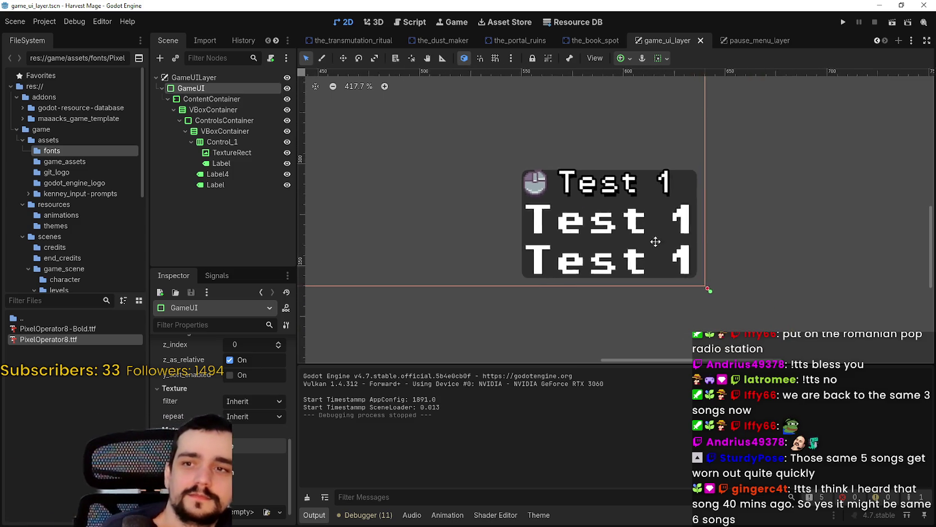
pyautogui.scroll(5, 657, 228)
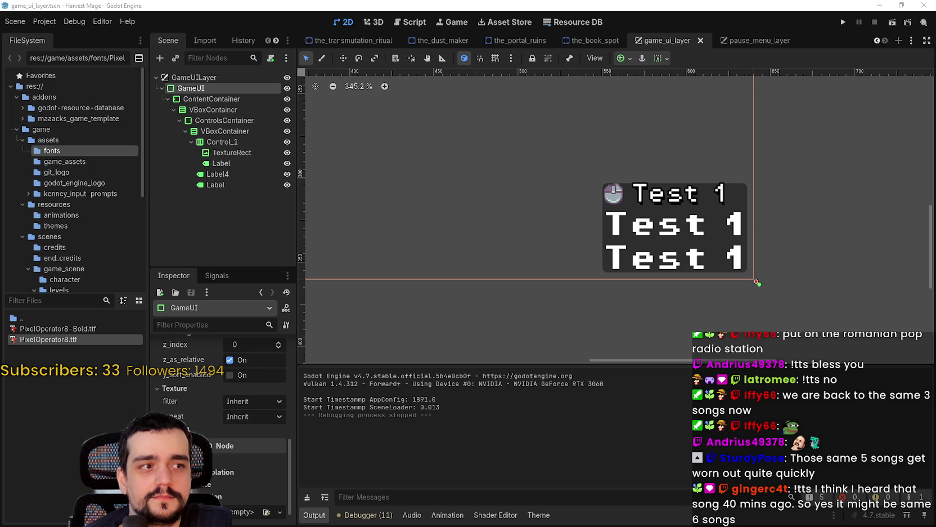
pyautogui.moveTo(935, 107); pyautogui.dragTo(680, 53)
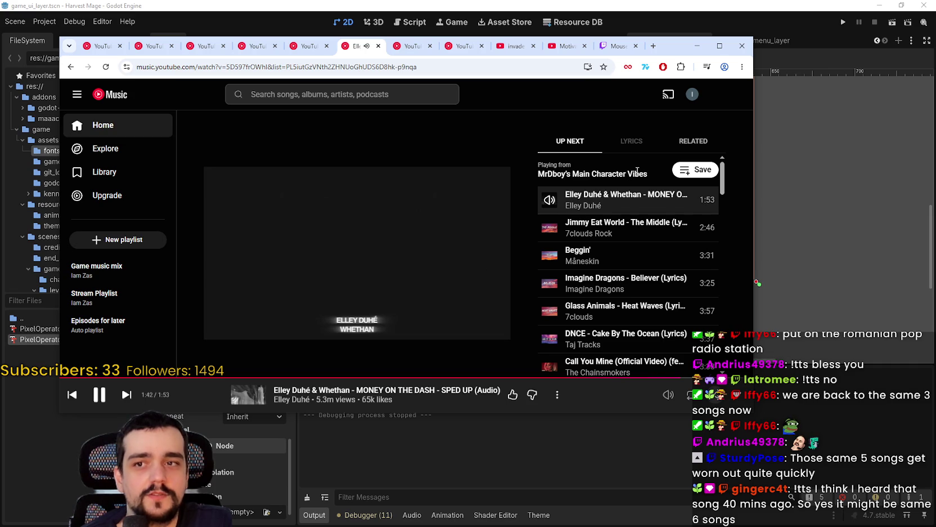
# Step: Nudge the YouTube Music window down slightly and minimize it
pyautogui.moveTo(672, 46)
pyautogui.mouseDown()
pyautogui.moveTo(661, 71)
pyautogui.moveTo(686, 68)
pyautogui.mouseUp()
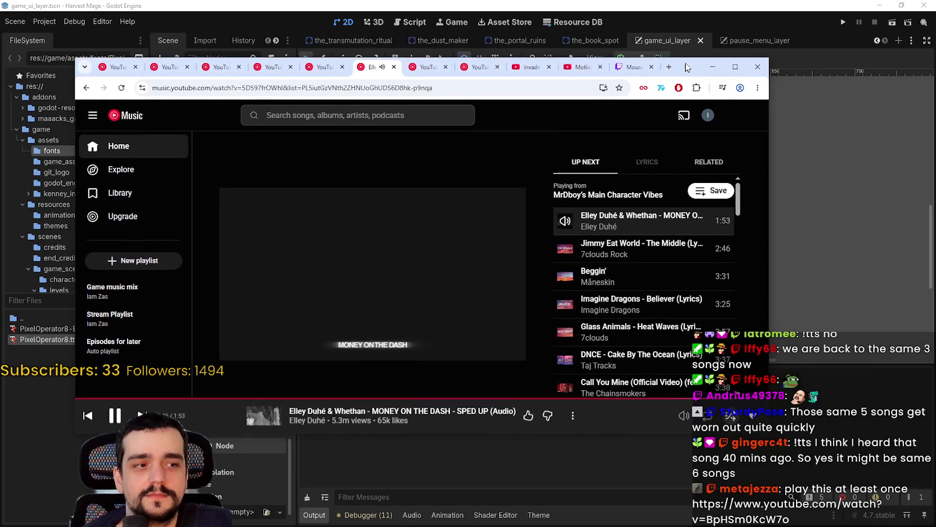
pyautogui.click(712, 69)
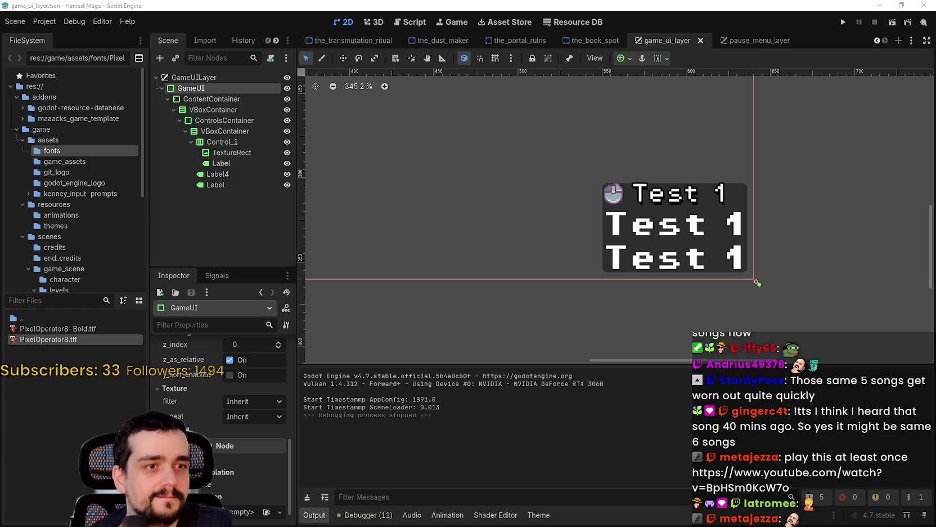
pyautogui.scroll(-1, 605, 199)
pyautogui.scroll(-7, 608, 200)
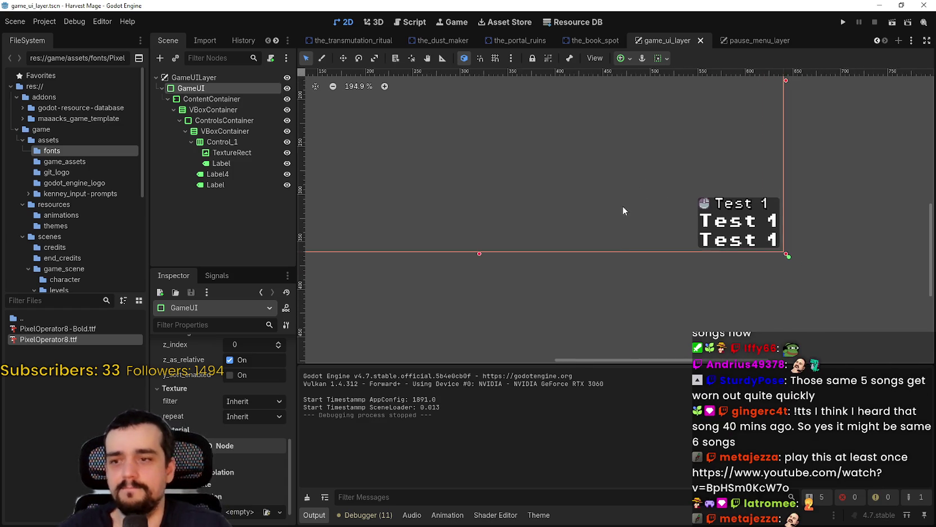
pyautogui.scroll(10, 715, 230)
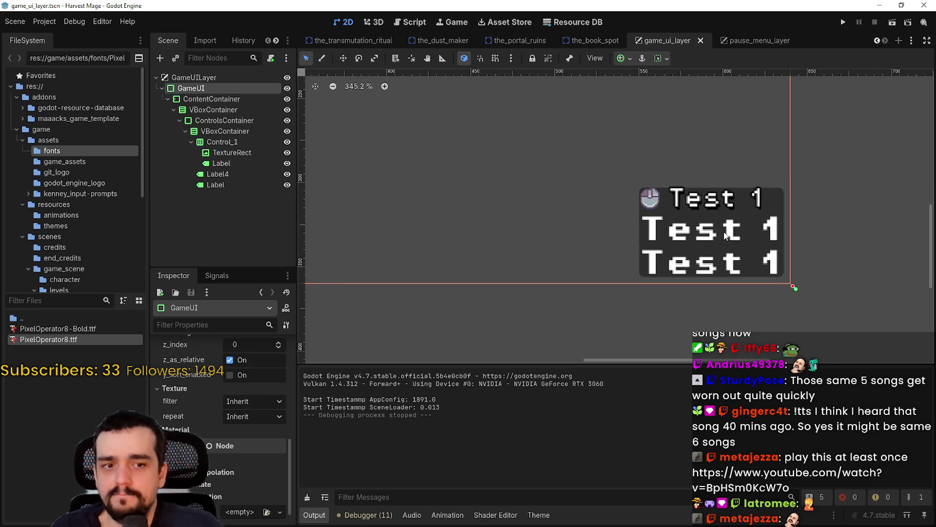
pyautogui.scroll(10, 703, 230)
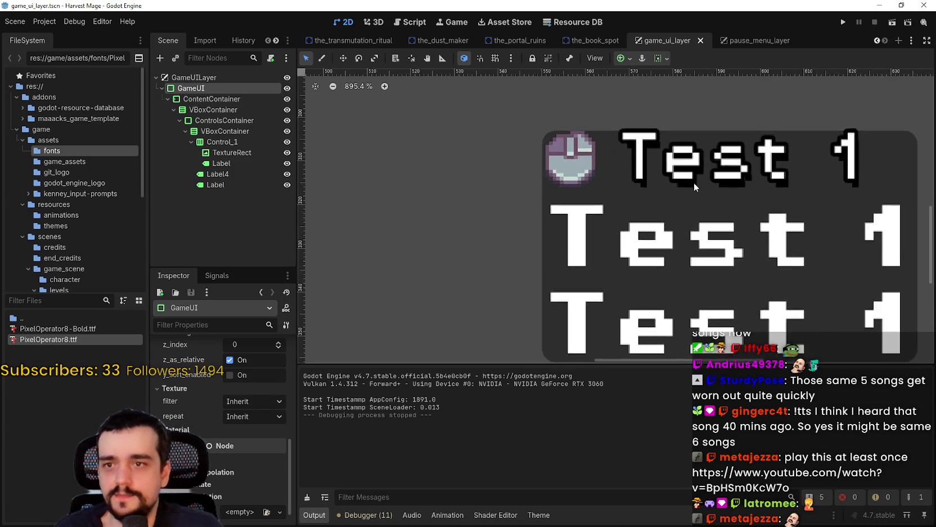
pyautogui.scroll(5, 655, 114)
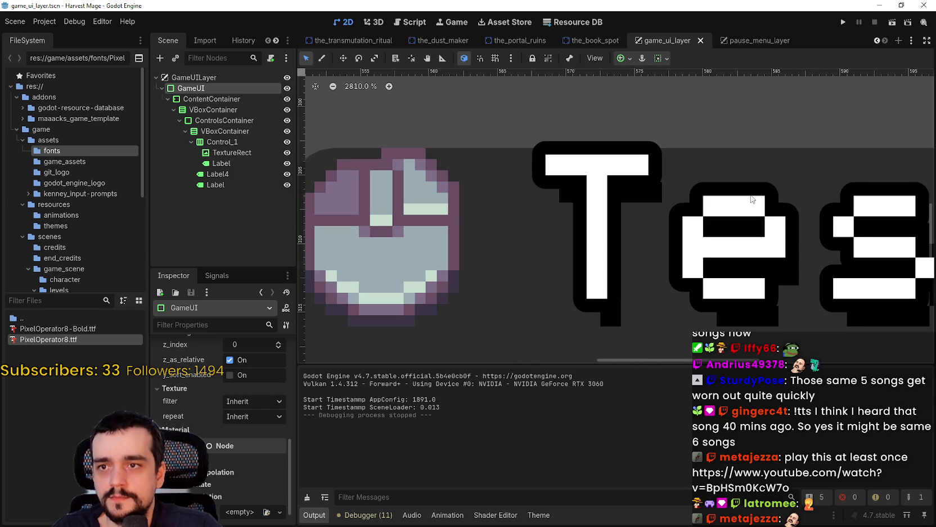
pyautogui.scroll(-1, 742, 189)
pyautogui.scroll(-7, 743, 189)
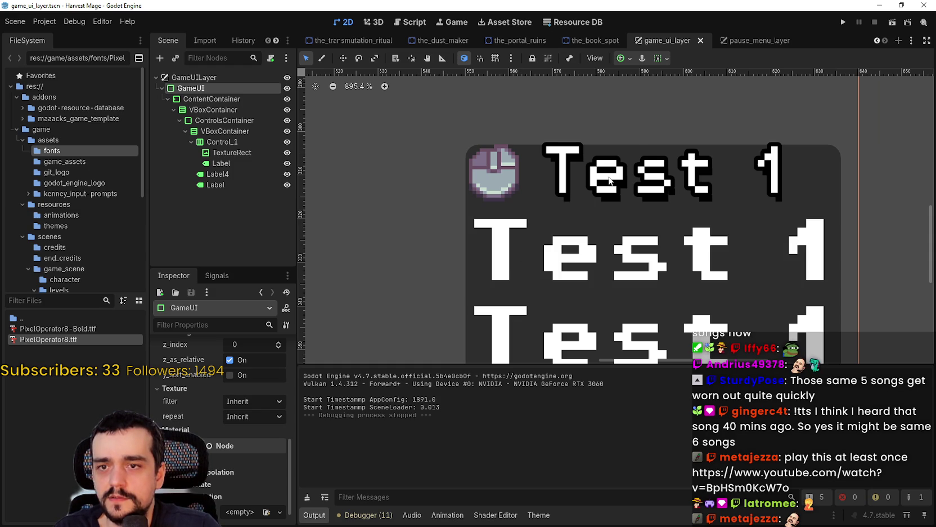
pyautogui.scroll(-10, 740, 184)
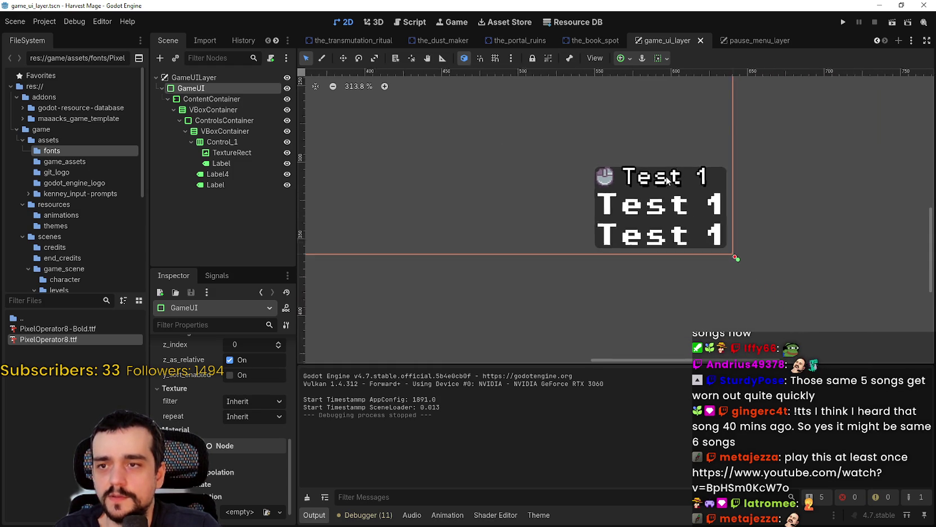
pyautogui.click(892, 24)
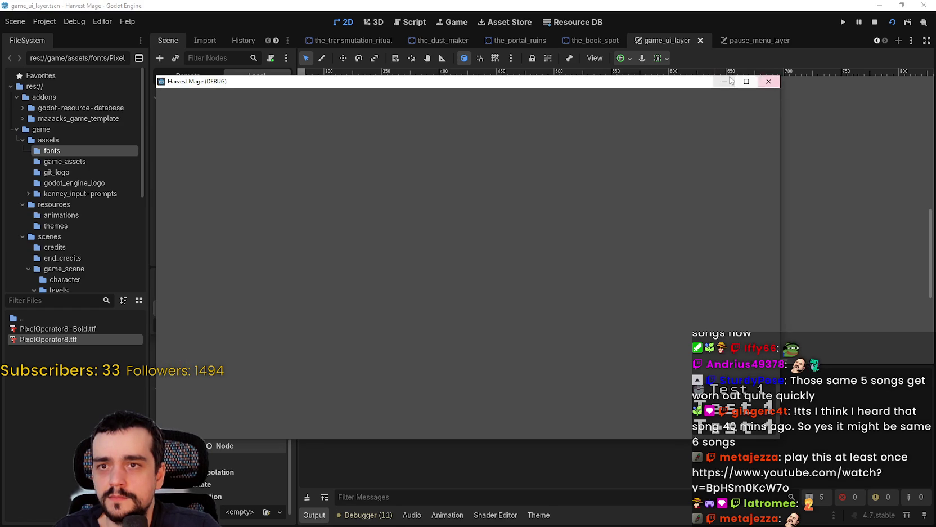
# Step: Maximize and restore the debug window, stop the run, then open game_theme.tres for the icon's Label
pyautogui.click(746, 81)
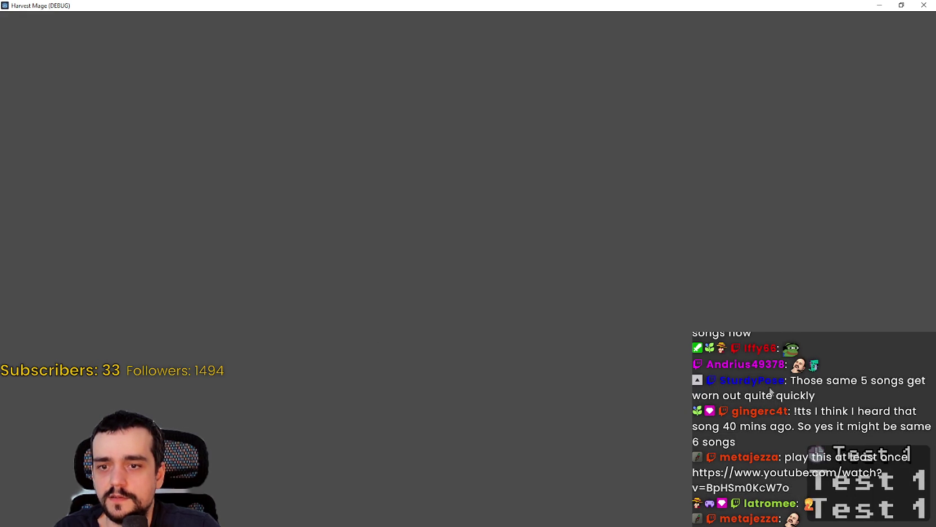
pyautogui.click(902, 5)
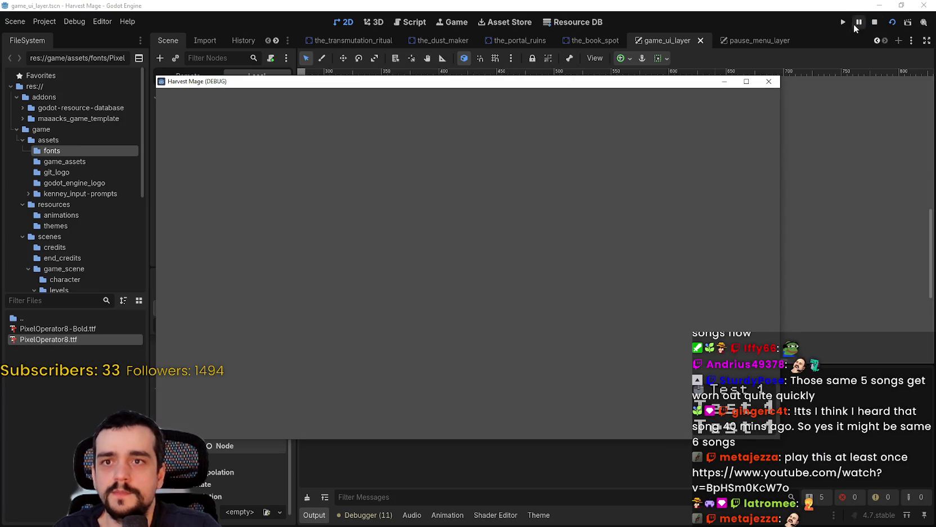
pyautogui.click(874, 22)
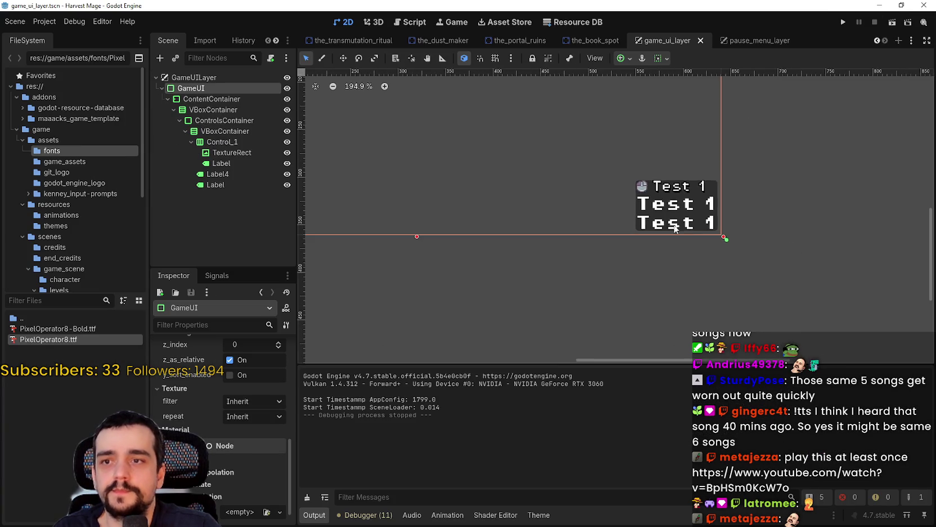
pyautogui.click(212, 167)
pyautogui.click(538, 515)
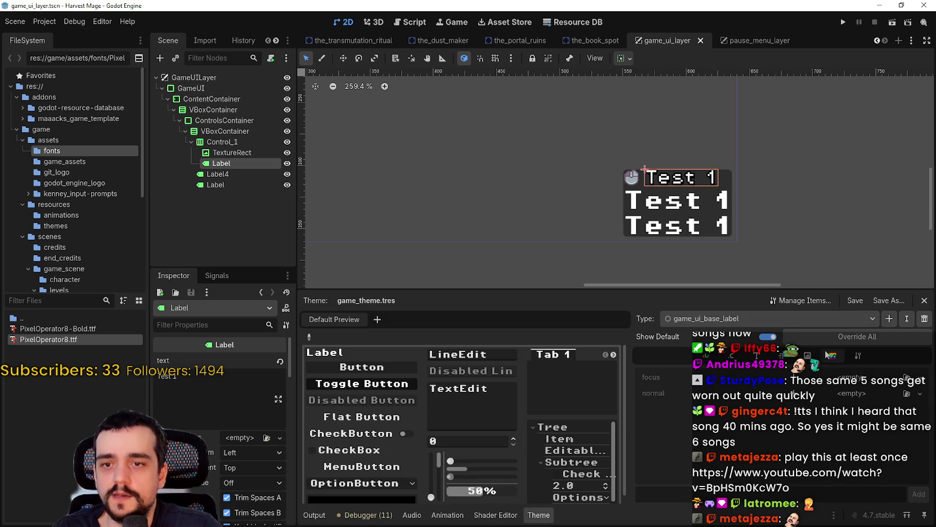
# Step: Raise game_ui_base_label's font_size from 13 to 16, then save and run the current scene
pyautogui.click(859, 355)
pyautogui.click(782, 355)
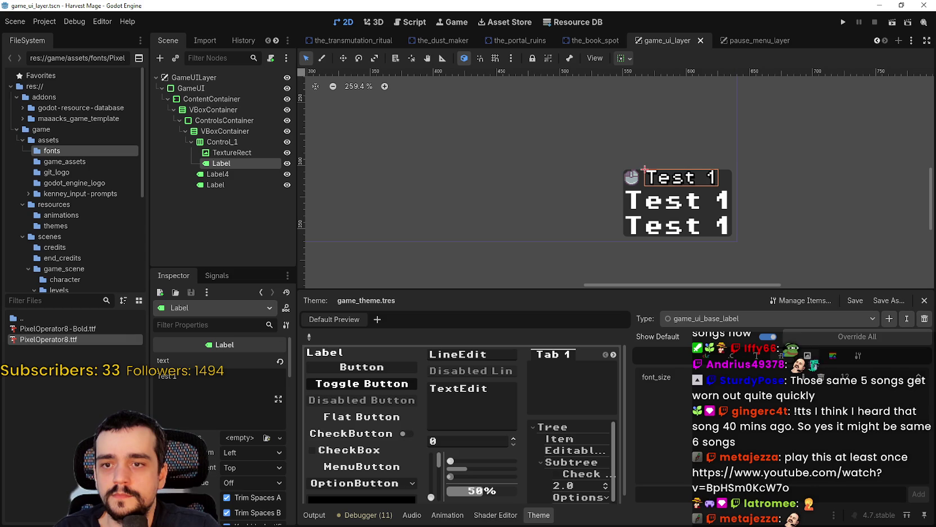
pyautogui.scroll(8, 734, 203)
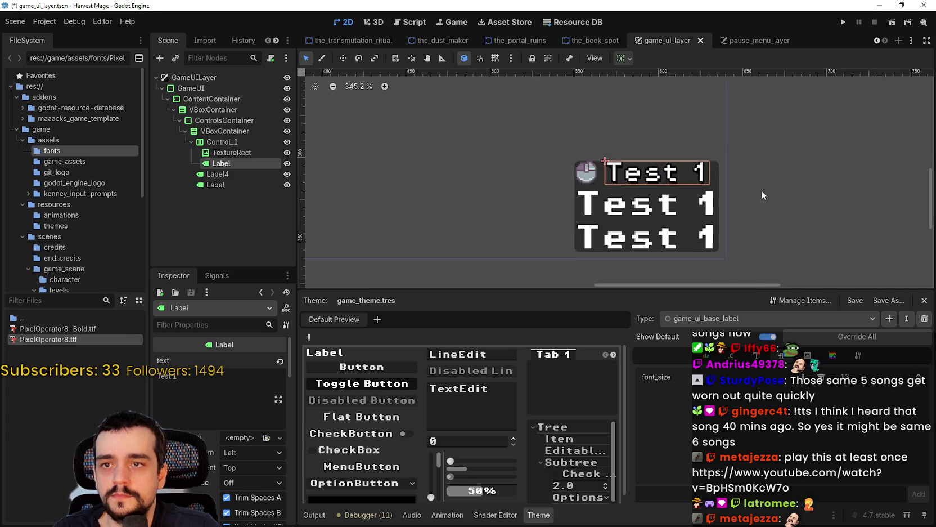
pyautogui.moveTo(734, 203); pyautogui.dragTo(769, 200)
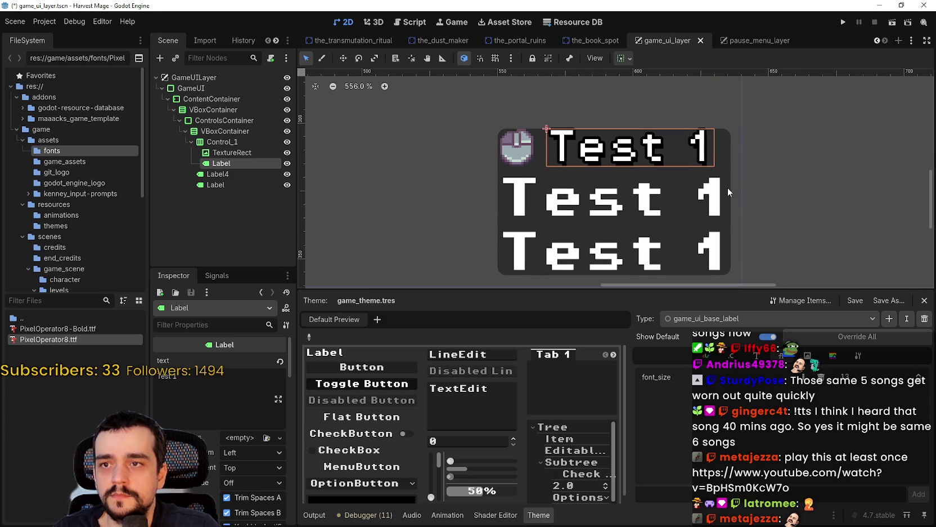
pyautogui.click(921, 375)
pyautogui.click(921, 376)
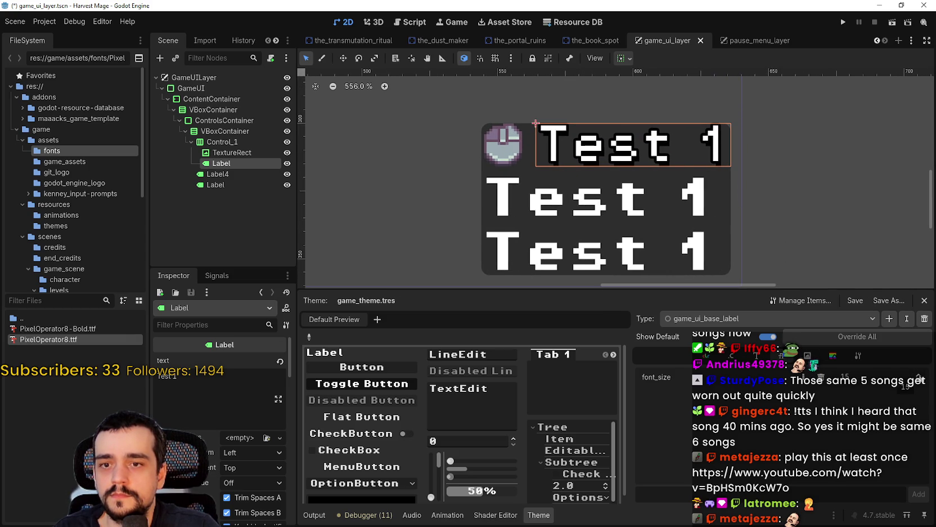
pyautogui.click(921, 375)
pyautogui.scroll(-5, 700, 254)
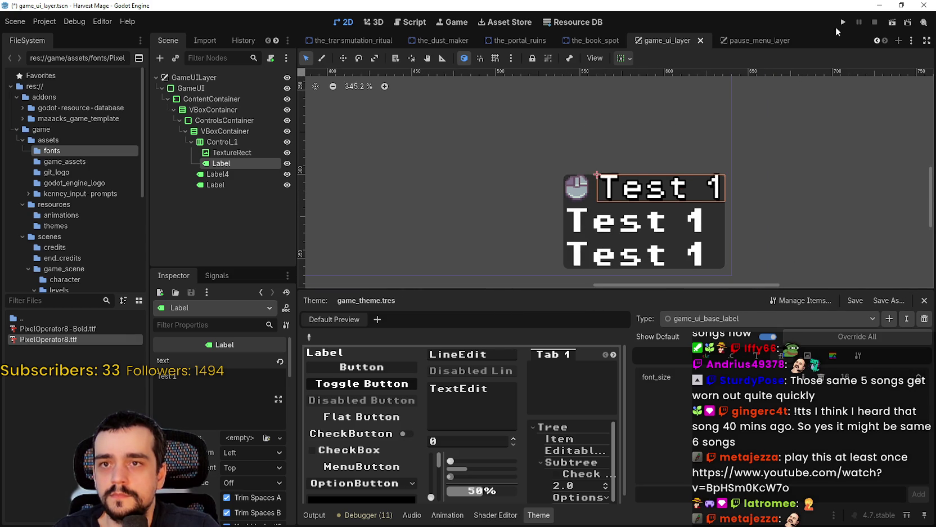
pyautogui.click(890, 23)
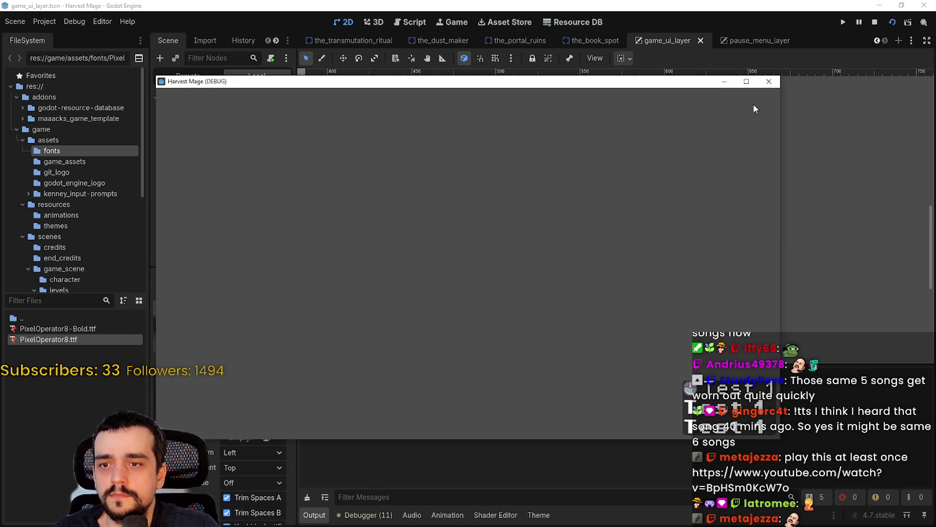
# Step: Maximize and restore the Harvest Mage debug window to preview the enlarged labels
pyautogui.click(747, 81)
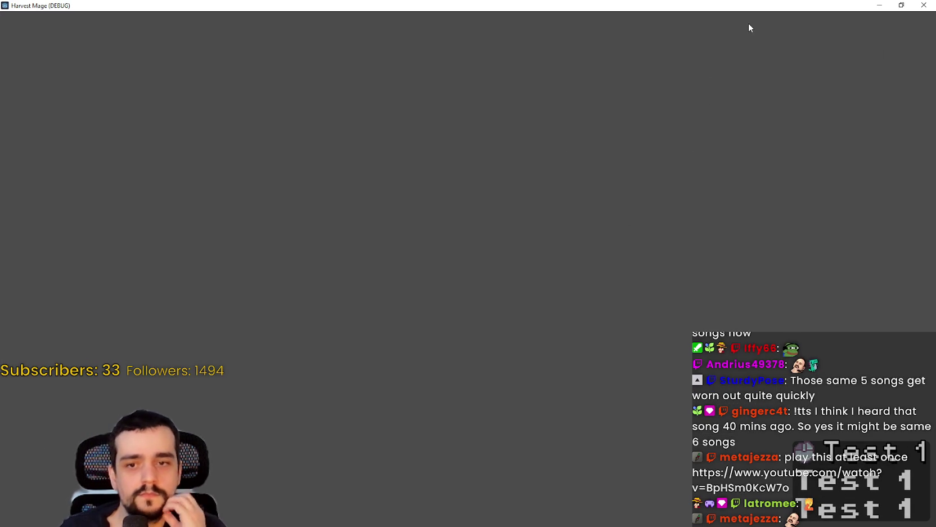
pyautogui.click(900, 5)
# Step: Stop the game and zoom the 2D viewport in on the Test 1 label and icon
pyautogui.click(875, 23)
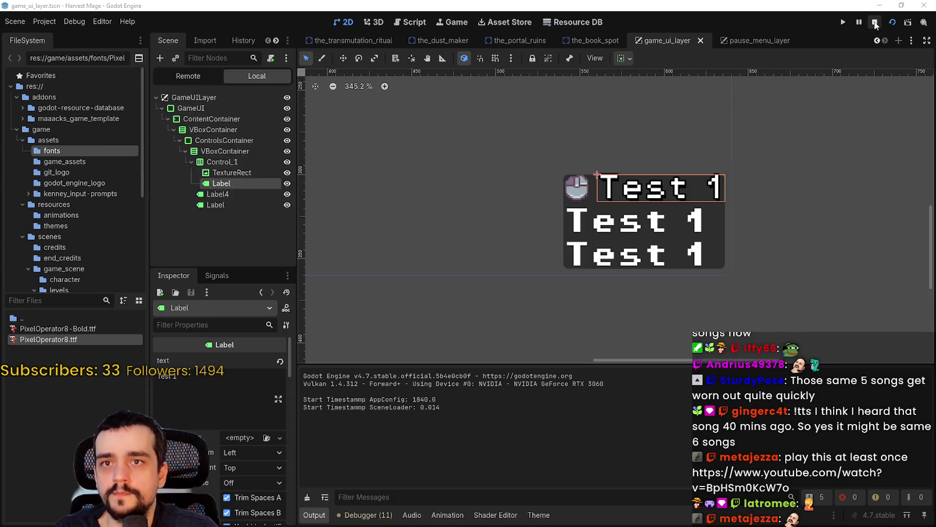
pyautogui.scroll(10, 640, 196)
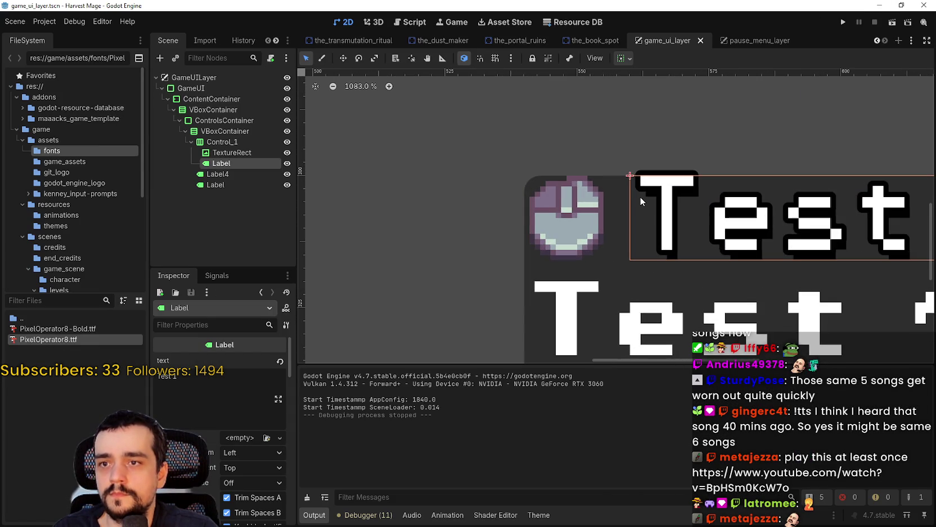
pyautogui.scroll(6, 640, 196)
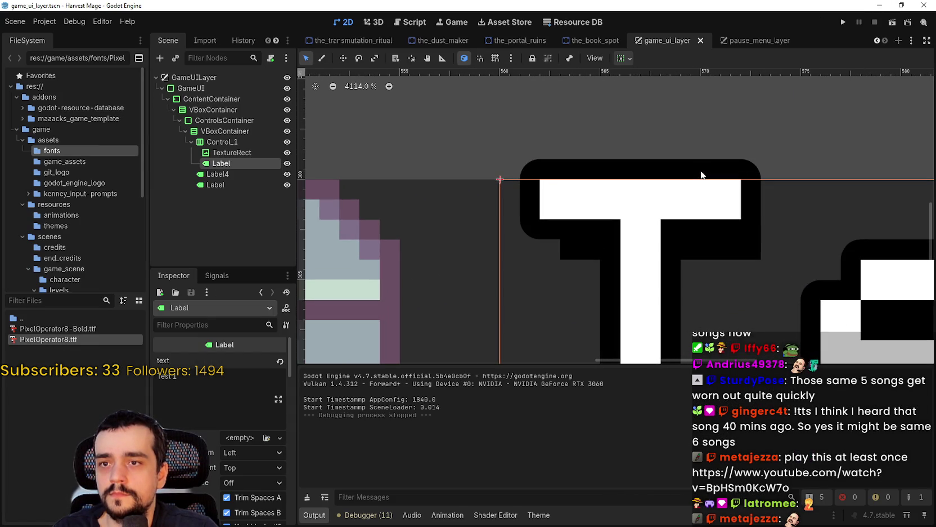
pyautogui.scroll(-5, 701, 175)
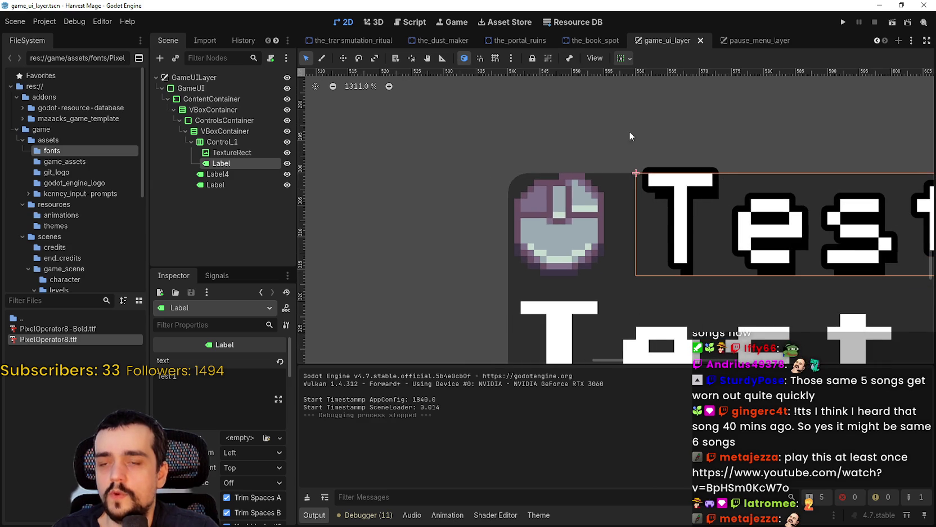
pyautogui.scroll(-1, 726, 149)
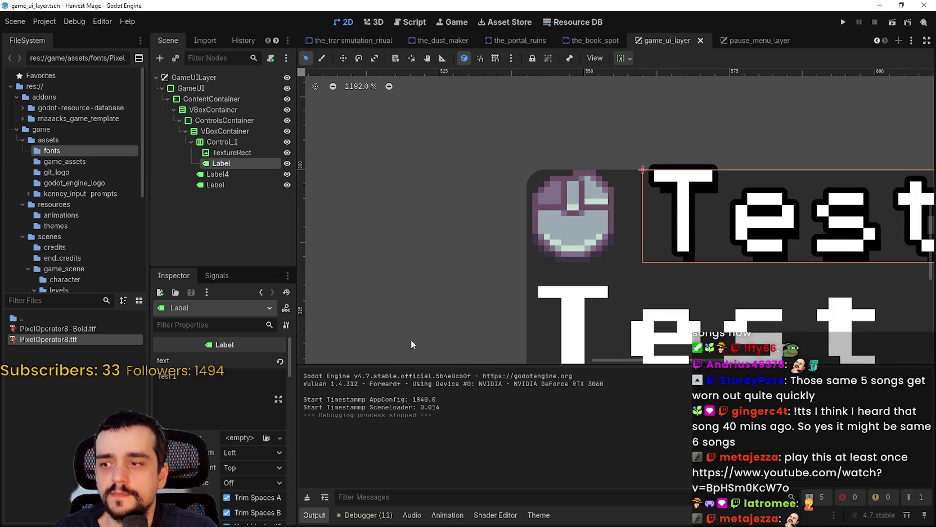
pyautogui.scroll(-3, 223, 428)
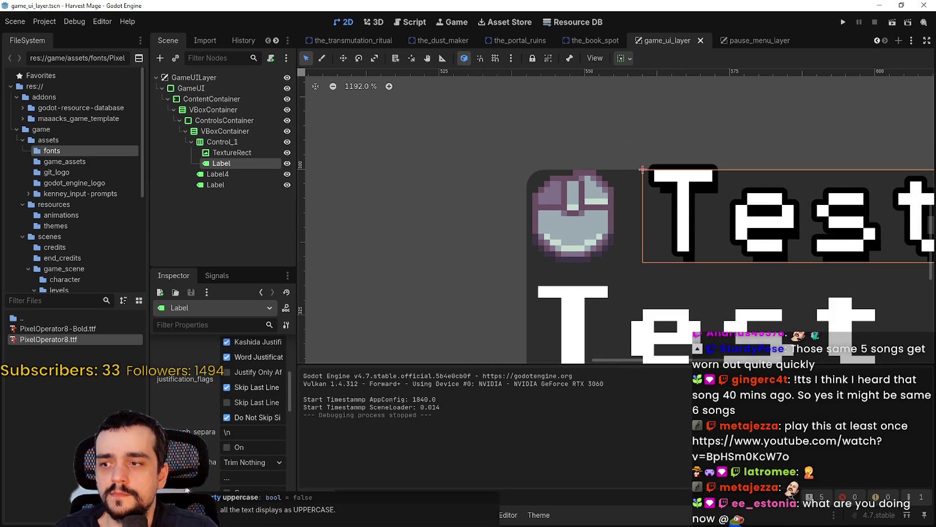
pyautogui.scroll(-5, 223, 428)
pyautogui.scroll(-2, 223, 428)
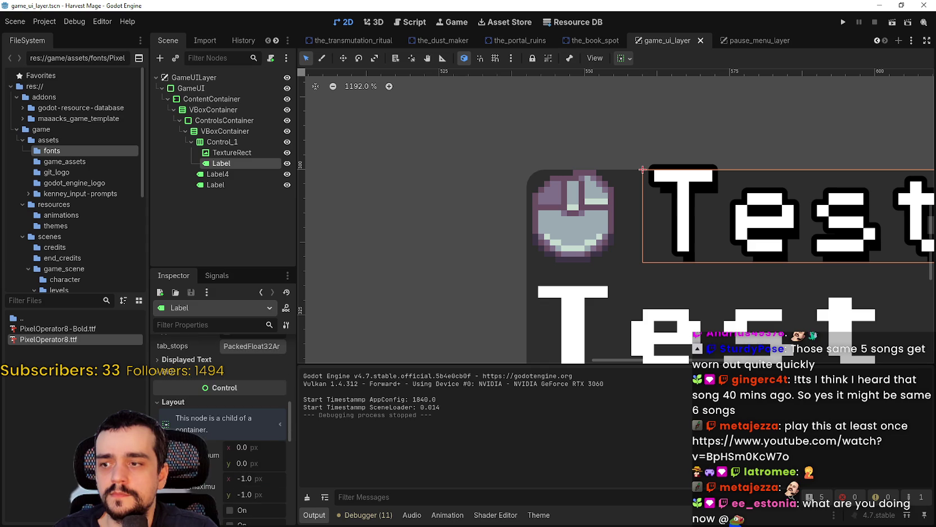
pyautogui.scroll(7, 222, 428)
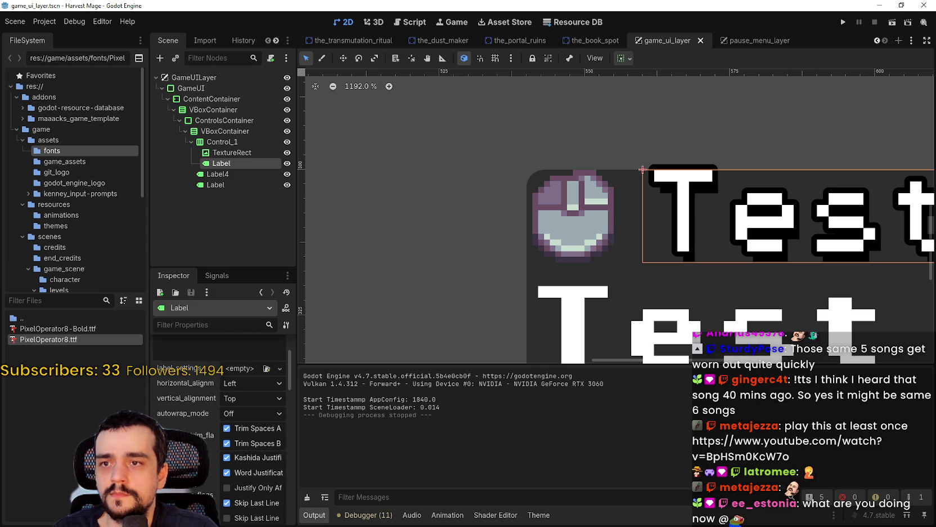
pyautogui.scroll(2, 223, 427)
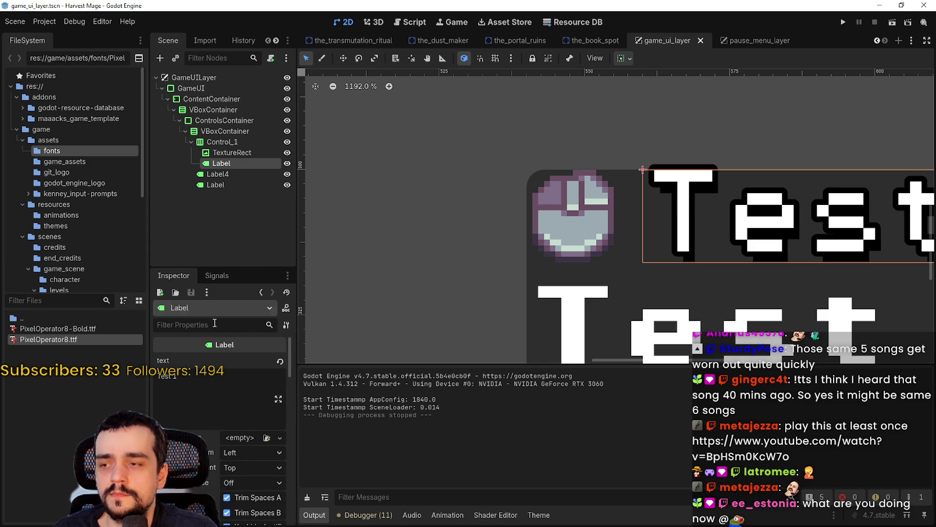
# Step: Enlarge the Inspector, review the Label's text settings, and reopen the game_theme.tres theme editor
pyautogui.moveTo(250, 267); pyautogui.dragTo(250, 206)
pyautogui.hscroll(5, 649, 240)
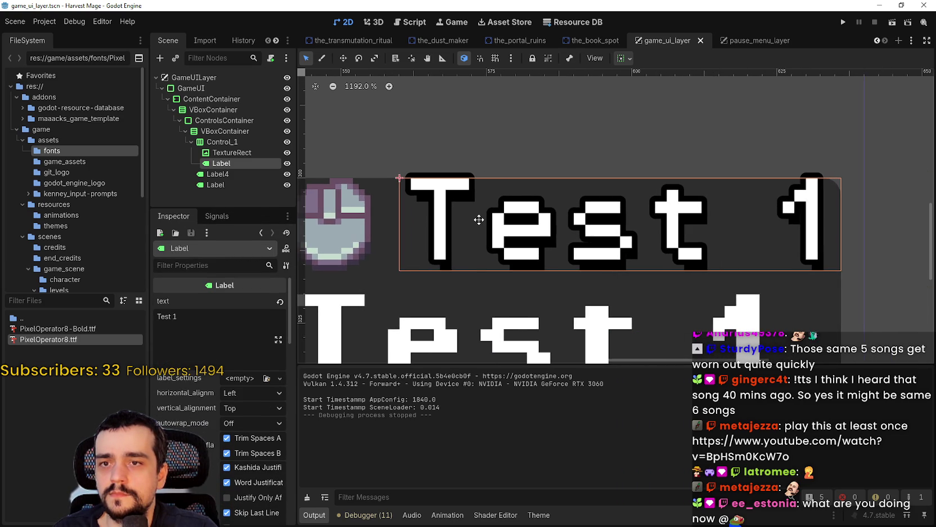
pyautogui.scroll(-2, 478, 219)
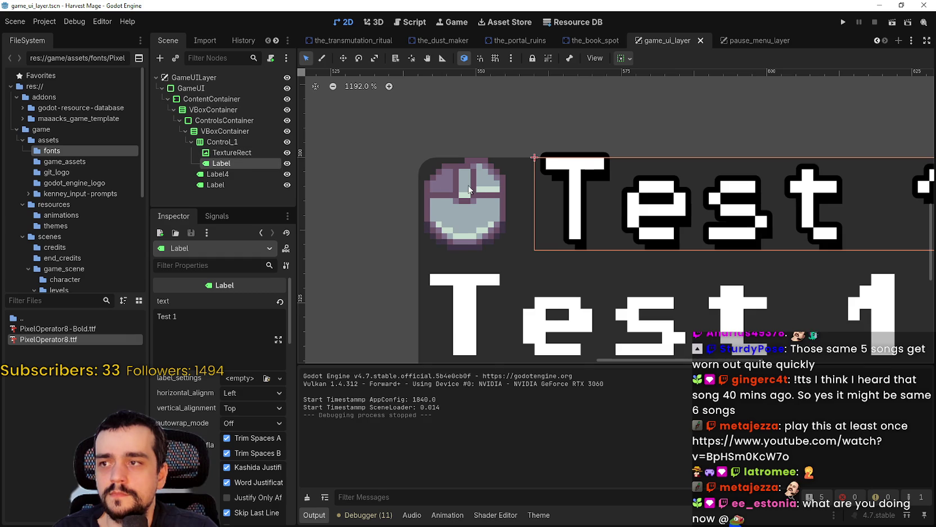
pyautogui.press('Up')
pyautogui.press('Up')
pyautogui.press('Down')
pyautogui.click(275, 163)
pyautogui.scroll(8, 792, 170)
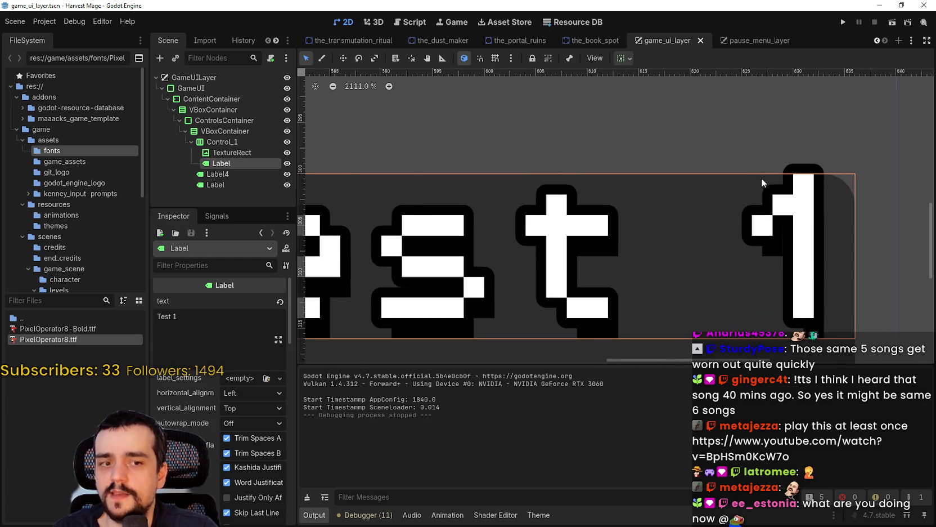
pyautogui.scroll(-4, 764, 175)
pyautogui.click(538, 515)
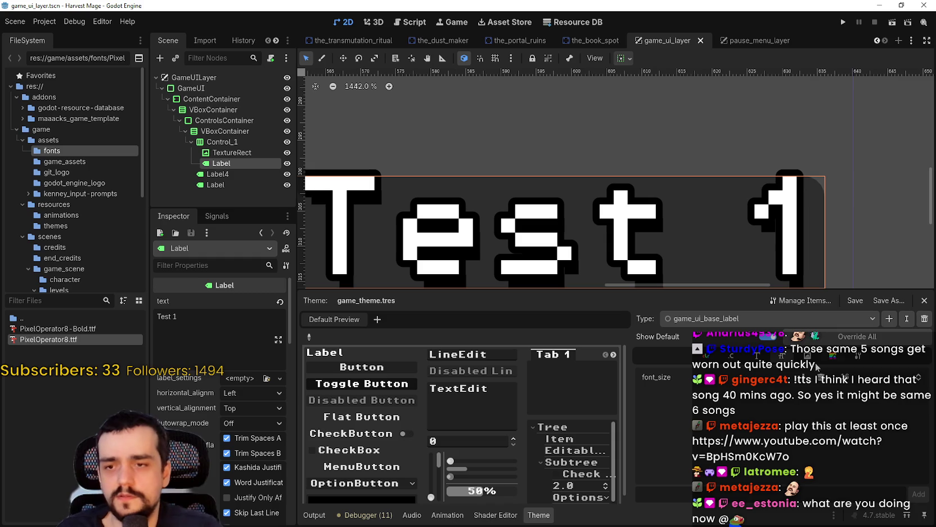
# Step: Browse game_ui_base_label's StyleBox, Constants, Colors and base type items in the theme editor
pyautogui.click(833, 356)
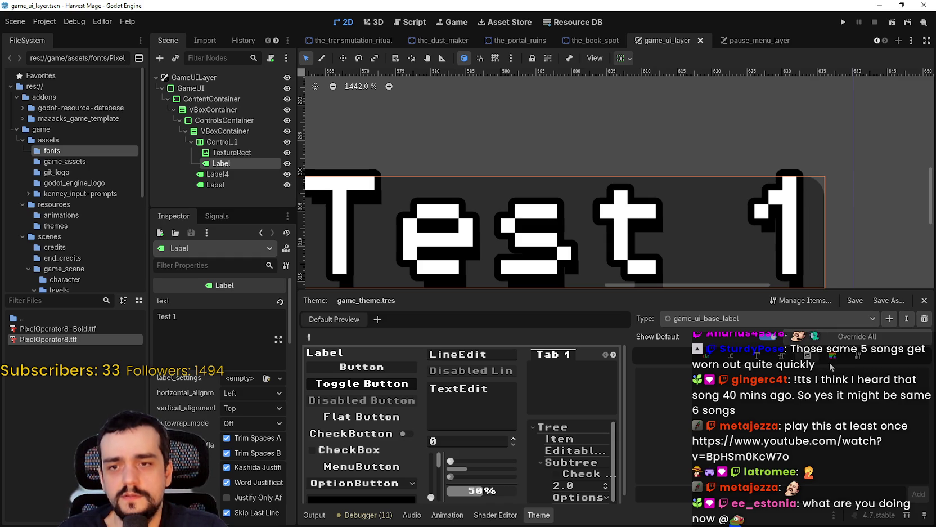
pyautogui.click(732, 359)
pyautogui.click(717, 357)
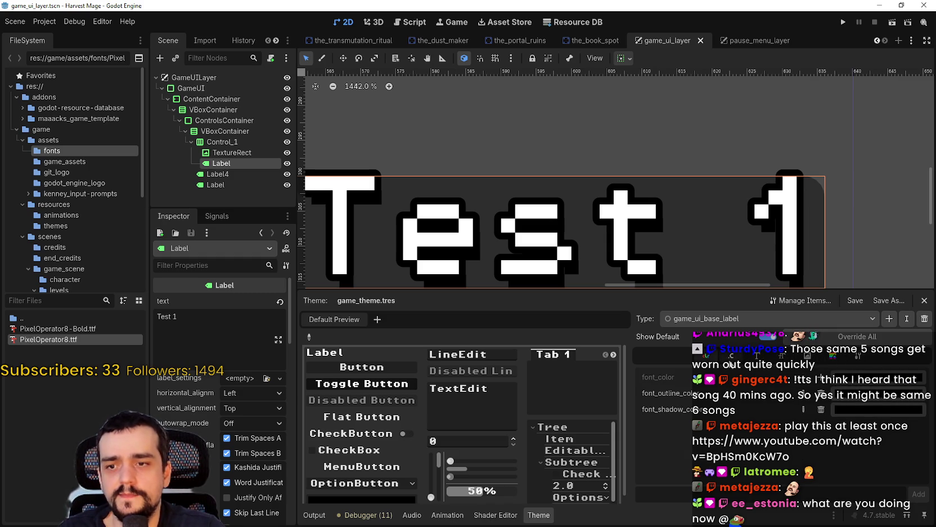
pyautogui.click(858, 355)
pyautogui.scroll(-1, 421, 114)
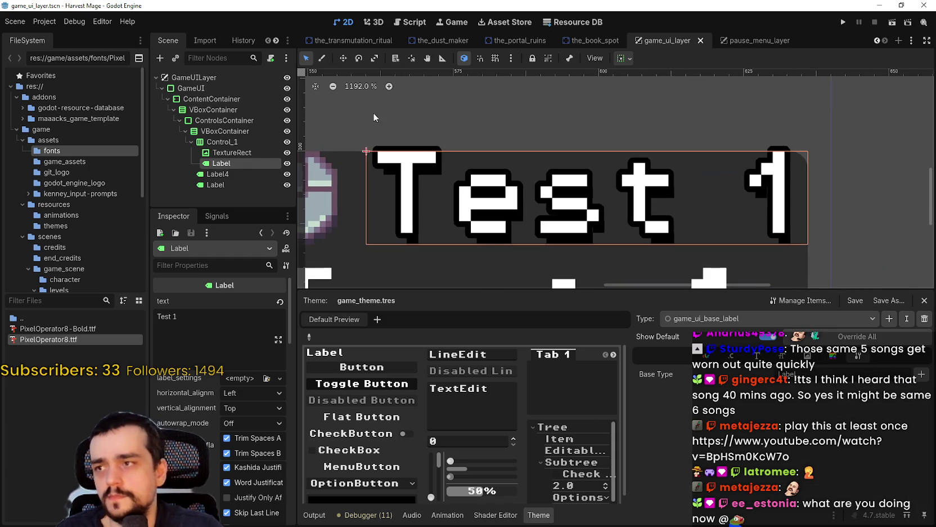
pyautogui.scroll(-2, 350, 168)
# Step: Enable accessibility_region on Control_1 in the Inspector, then reselect the Test 1 label
pyautogui.click(350, 167)
pyautogui.scroll(1, 587, 190)
pyautogui.hscroll(3, 586, 189)
pyautogui.hscroll(-3, 362, 240)
pyautogui.scroll(1, 363, 240)
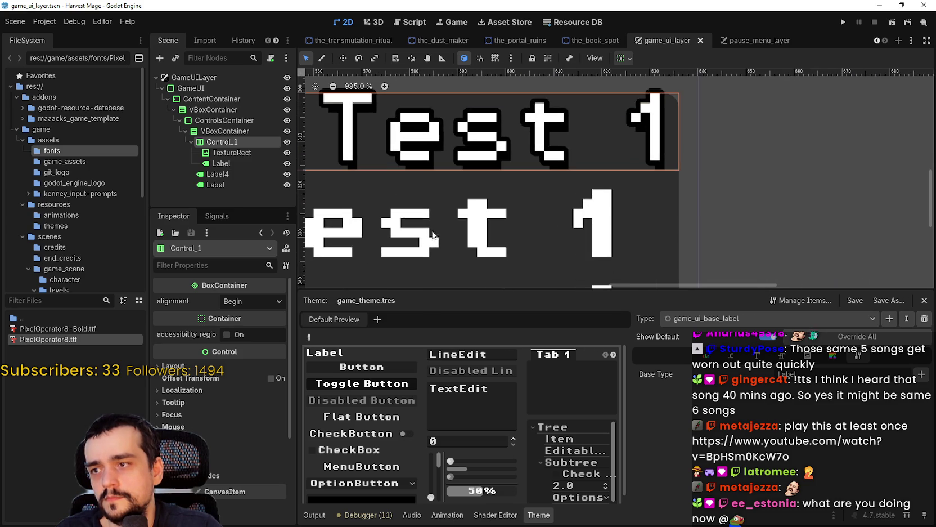
pyautogui.click(227, 334)
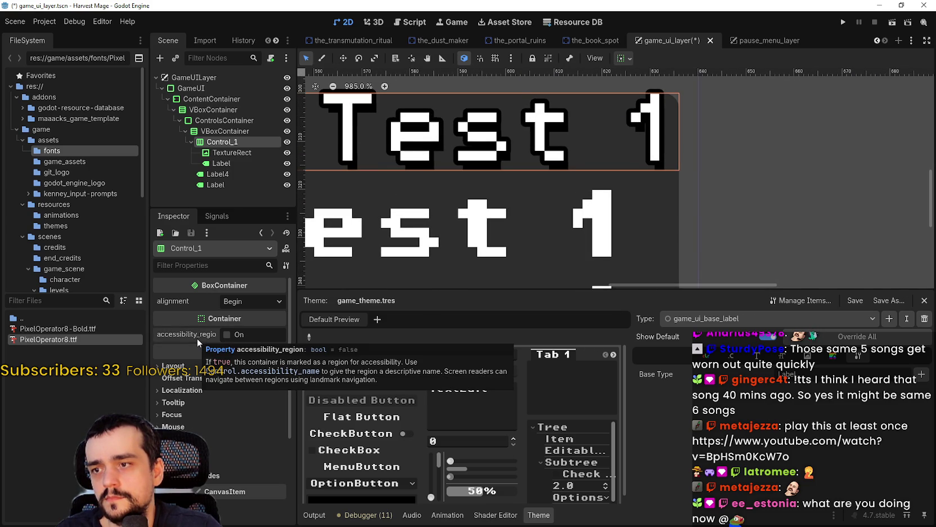
pyautogui.scroll(-3, 605, 135)
pyautogui.click(215, 162)
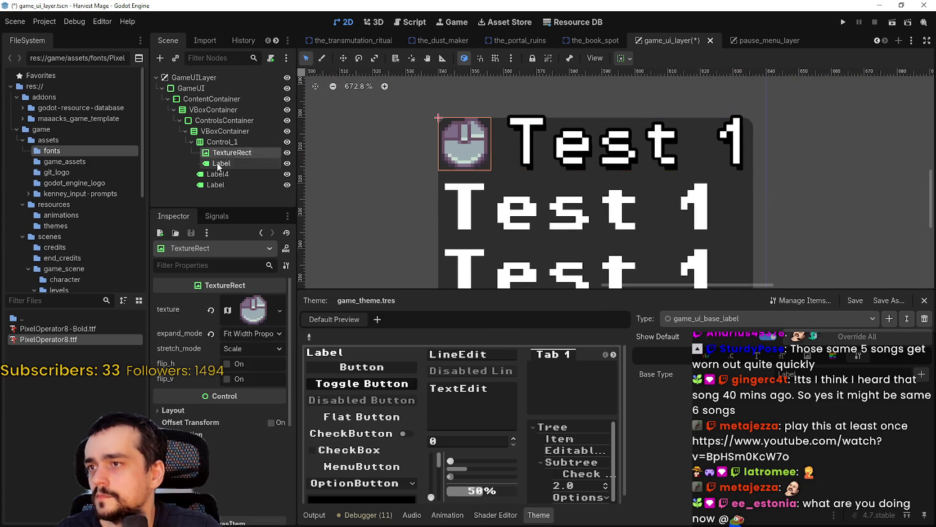
# Step: Review the Test 1 label's text overrun options, keeping Trim Nothing, and its Displayed Text properties
pyautogui.scroll(-5, 287, 466)
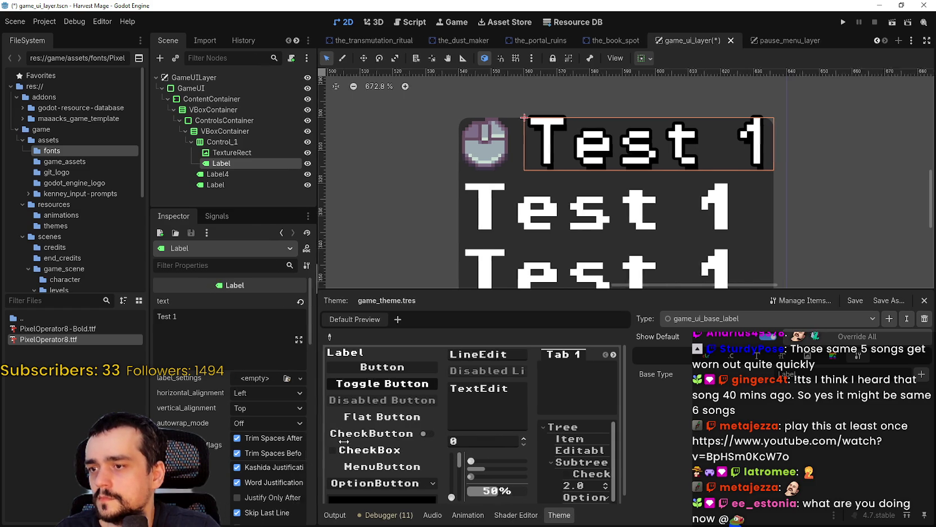
pyautogui.scroll(-2, 334, 478)
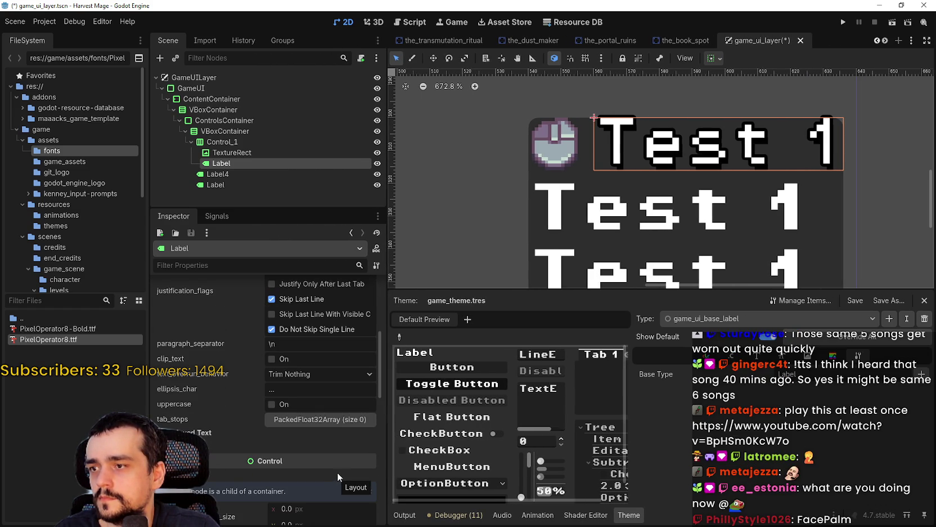
pyautogui.click(309, 372)
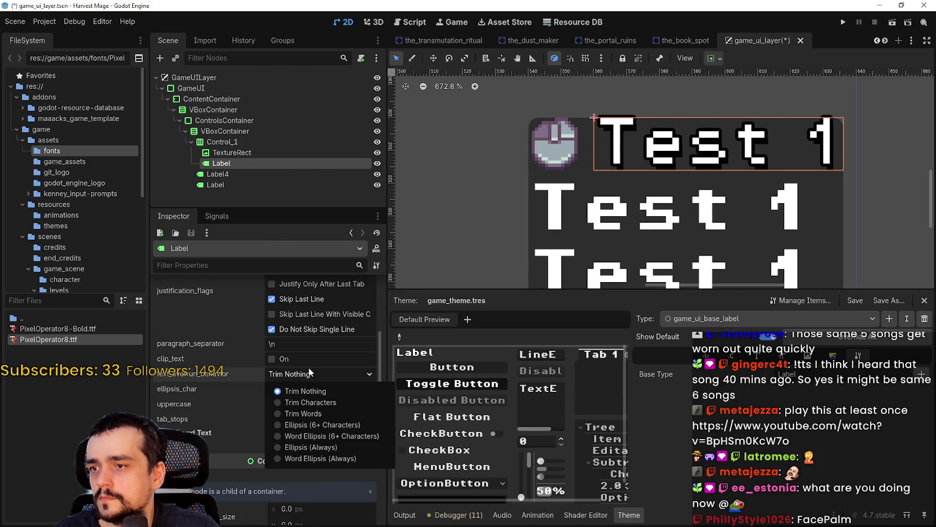
pyautogui.click(310, 372)
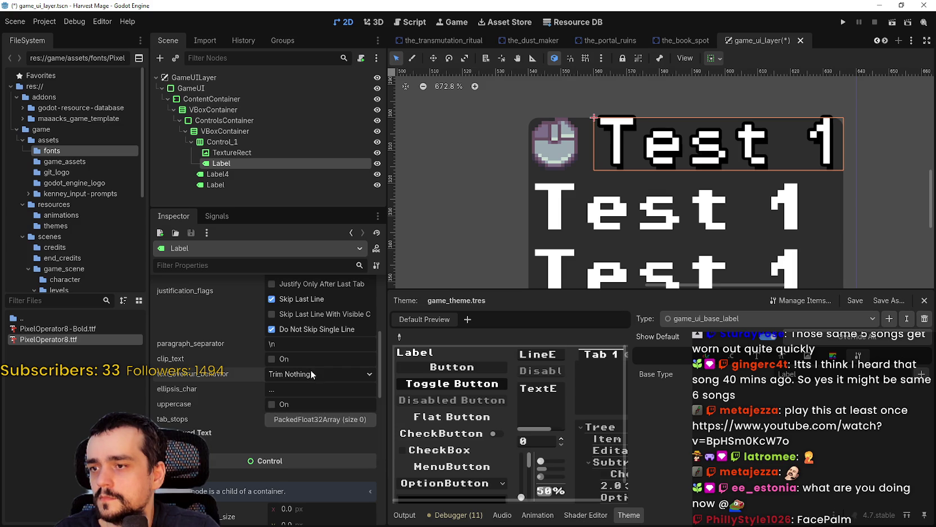
pyautogui.scroll(-3, 319, 455)
pyautogui.click(186, 341)
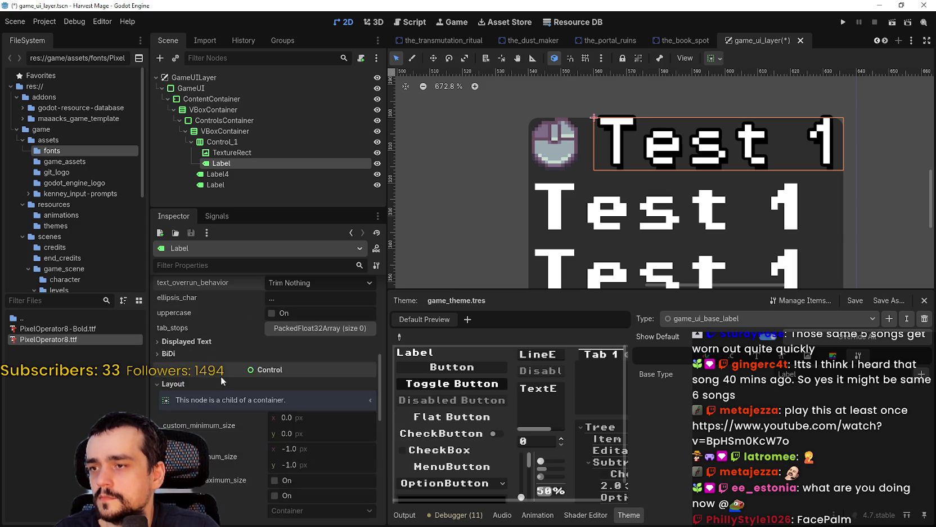
pyautogui.scroll(-5, 219, 385)
pyautogui.scroll(-1, 233, 380)
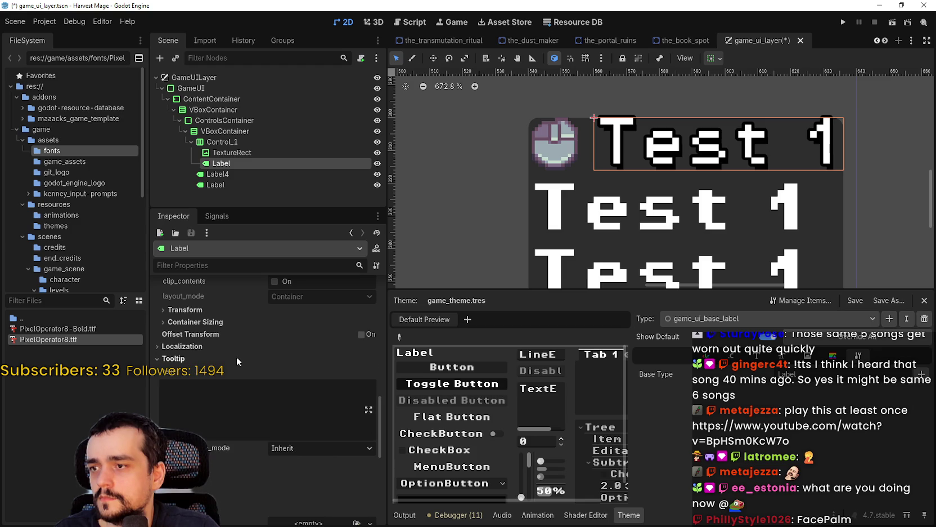
pyautogui.scroll(-3, 247, 405)
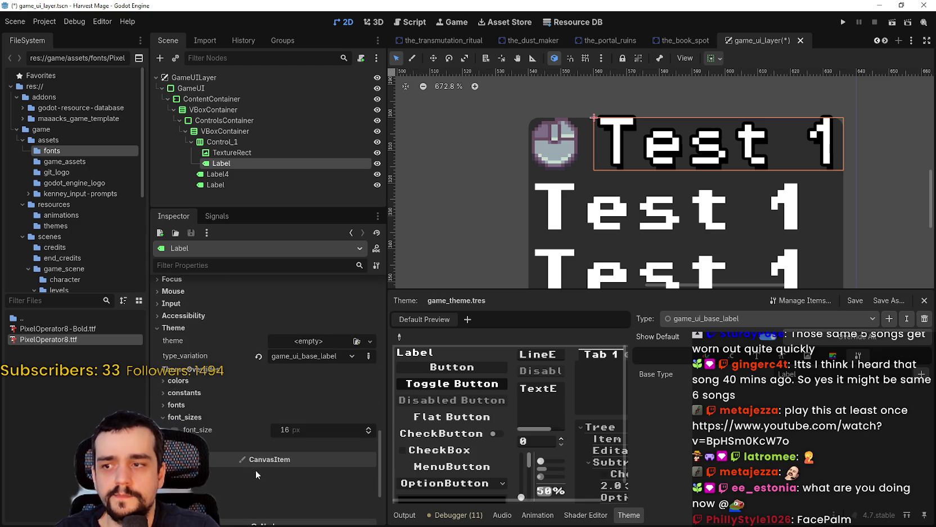
pyautogui.scroll(10, 260, 461)
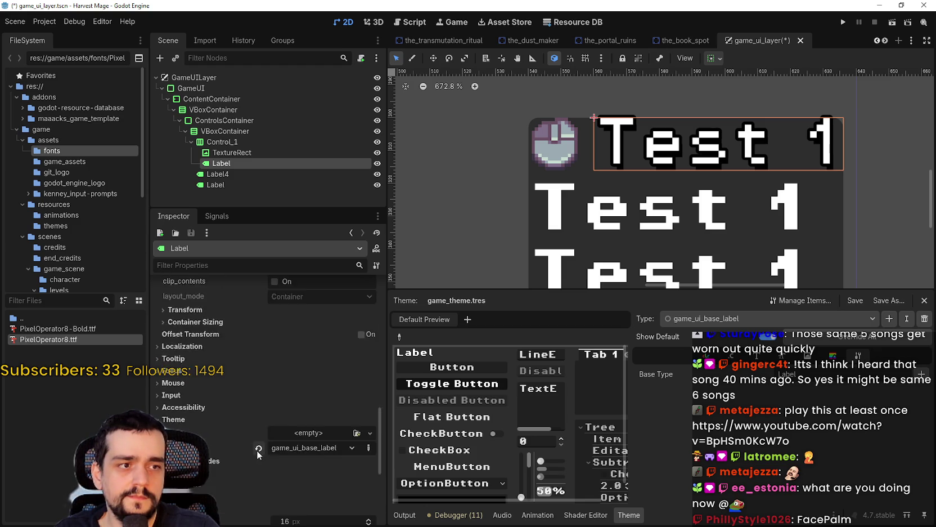
pyautogui.scroll(5, 260, 444)
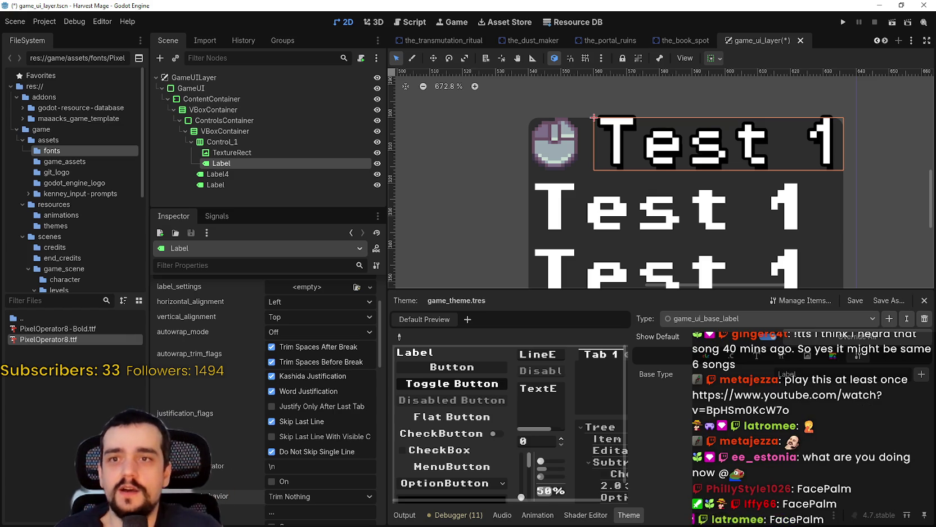
# Step: Drag the viewport/Theme splitter down to give the 2D view more height
pyautogui.moveTo(729, 290); pyautogui.dragTo(729, 347)
pyautogui.scroll(2, 645, 211)
pyautogui.scroll(3, 645, 211)
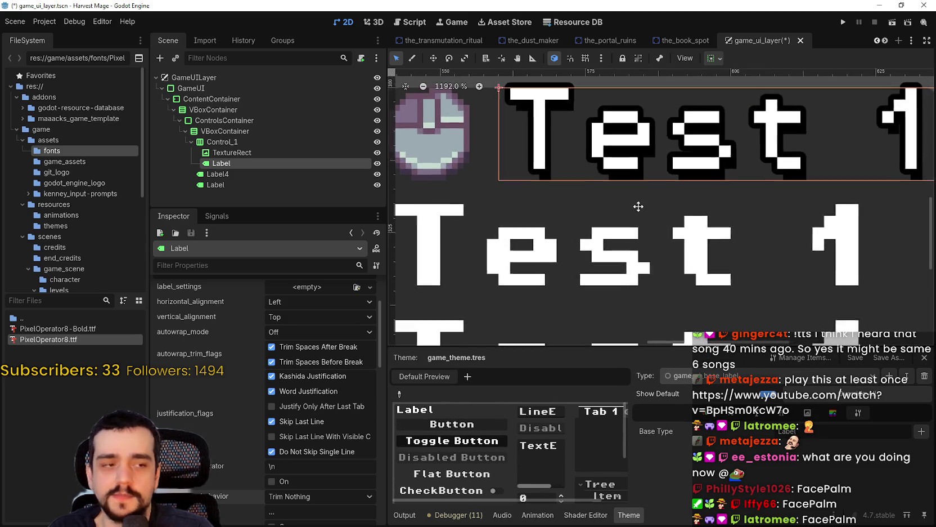
pyautogui.scroll(-3, 638, 201)
# Step: Save the game_ui_layer scene with Ctrl+S and select the icon TextureRect
pyautogui.hotkey('ctrl', 's')
pyautogui.scroll(3, 682, 263)
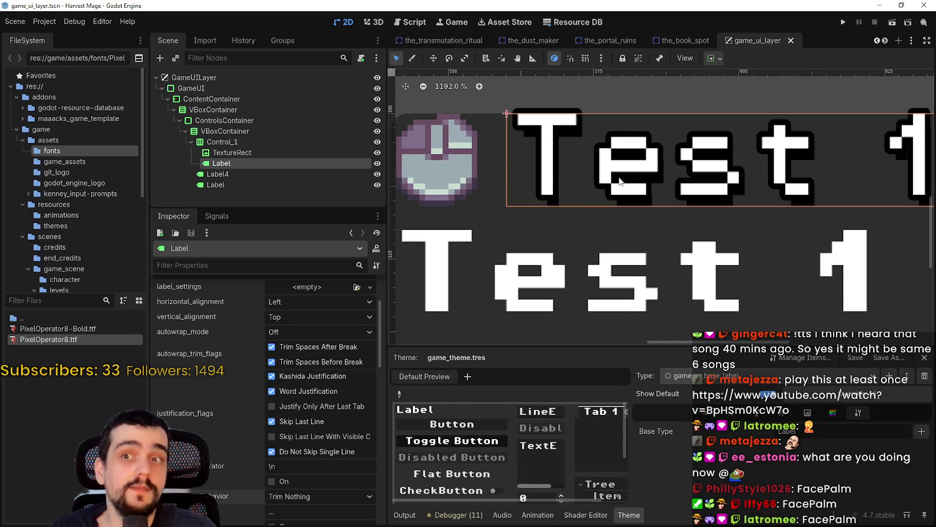
pyautogui.scroll(-2, 700, 226)
pyautogui.scroll(7, 700, 226)
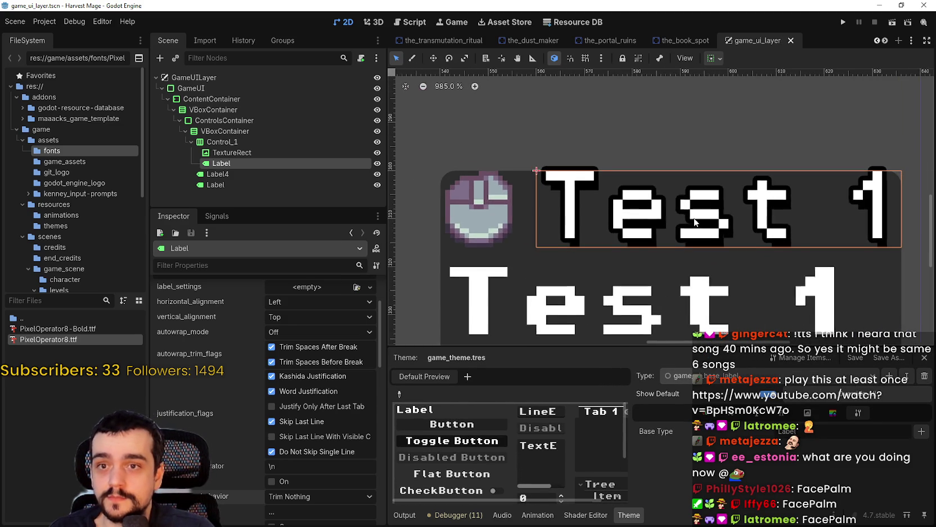
pyautogui.scroll(-6, 746, 233)
pyautogui.click(239, 152)
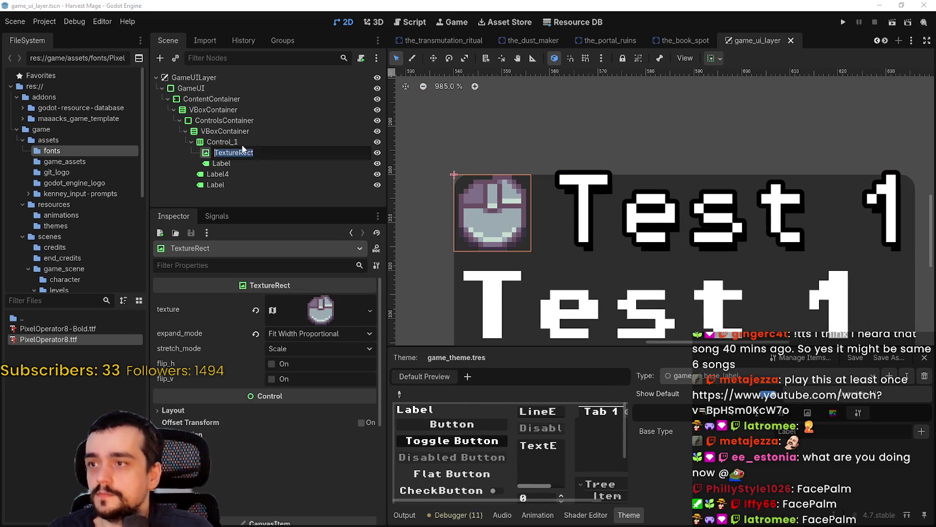
# Step: Select Control_1 and enable its separation constant override, trying 5 and then 4
pyautogui.click(243, 142)
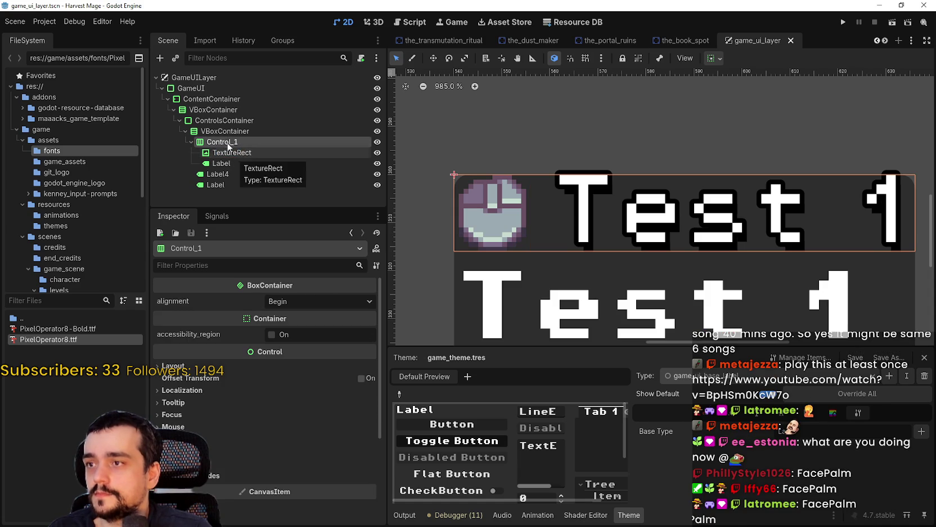
pyautogui.rightClick(228, 146)
pyautogui.click(208, 146)
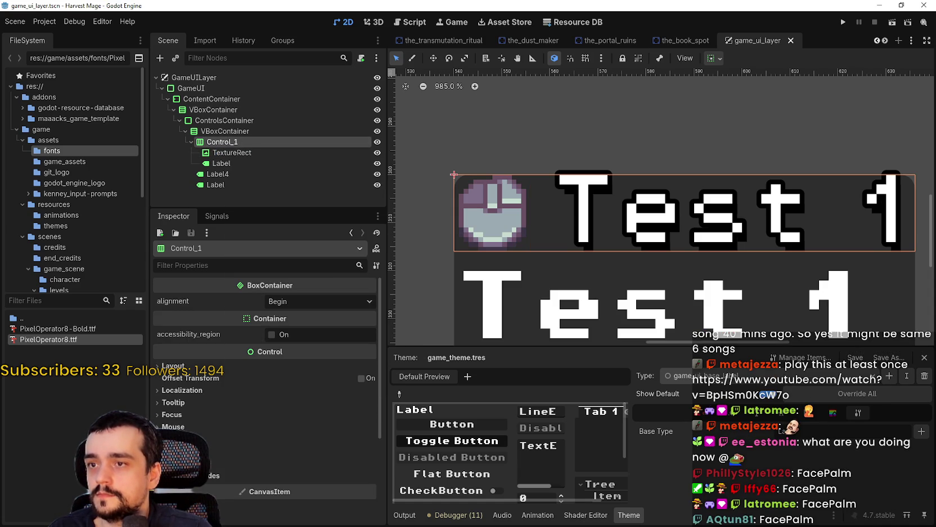
pyautogui.click(334, 489)
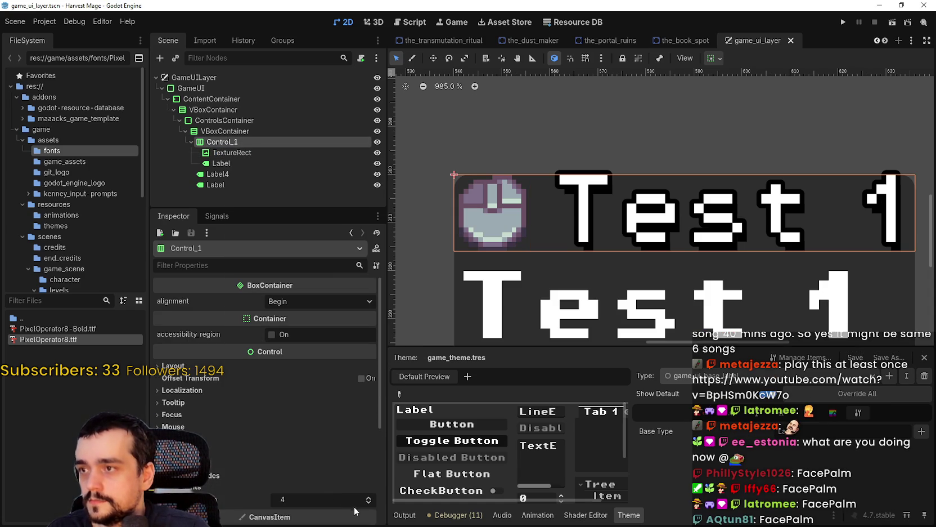
pyautogui.click(368, 498)
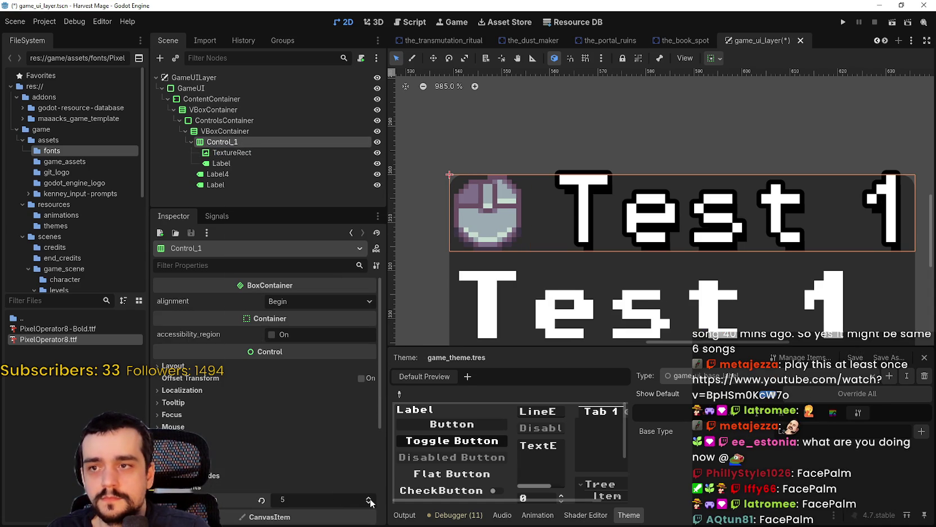
pyautogui.click(370, 503)
# Step: Step Control_1's separation up to 9 and down to 8, revert it to 4, and save
pyautogui.click(368, 498)
pyautogui.click(368, 498)
pyautogui.click(368, 498)
pyautogui.click(368, 499)
pyautogui.click(368, 498)
pyautogui.click(368, 503)
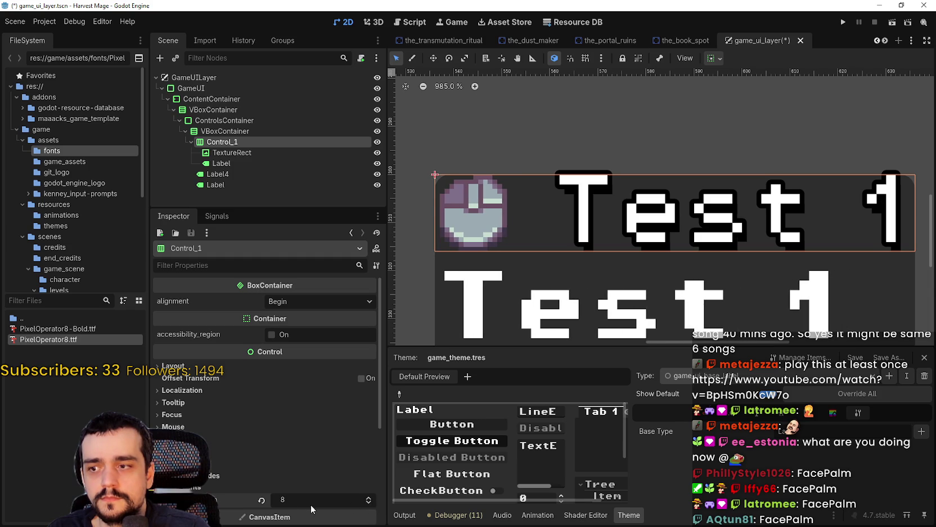
pyautogui.click(261, 502)
pyautogui.hotkey('ctrl', 's')
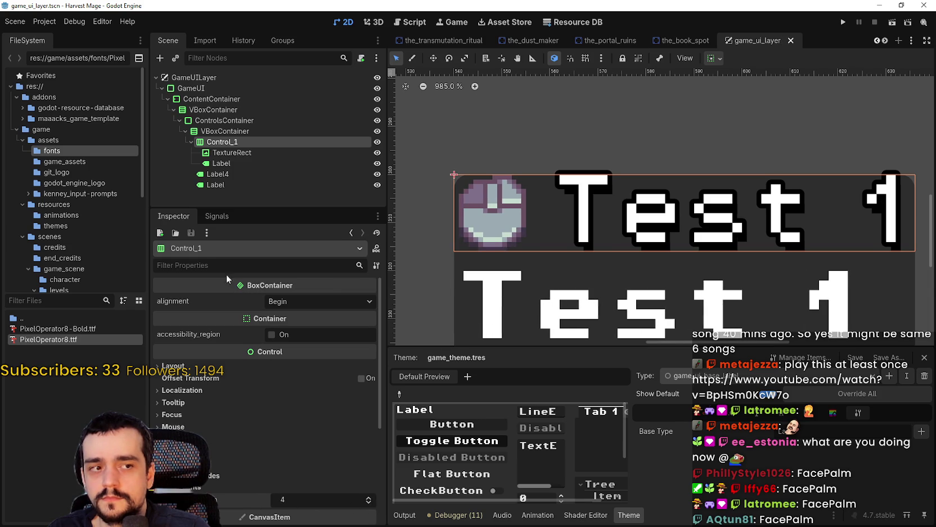
pyautogui.click(225, 130)
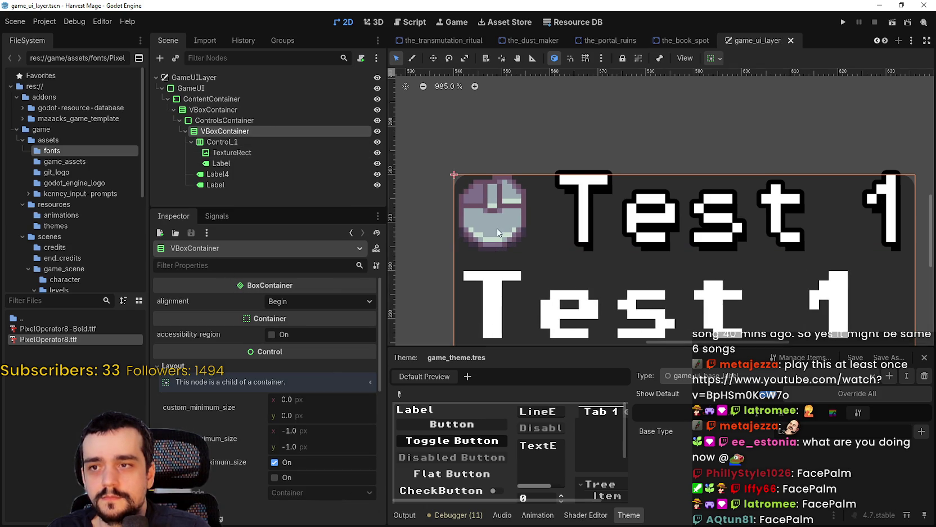
# Step: Tick a Layout checkbox in the inner VBoxContainer's Inspector properties
pyautogui.scroll(-1, 494, 208)
pyautogui.scroll(-1, 492, 190)
pyautogui.click(275, 478)
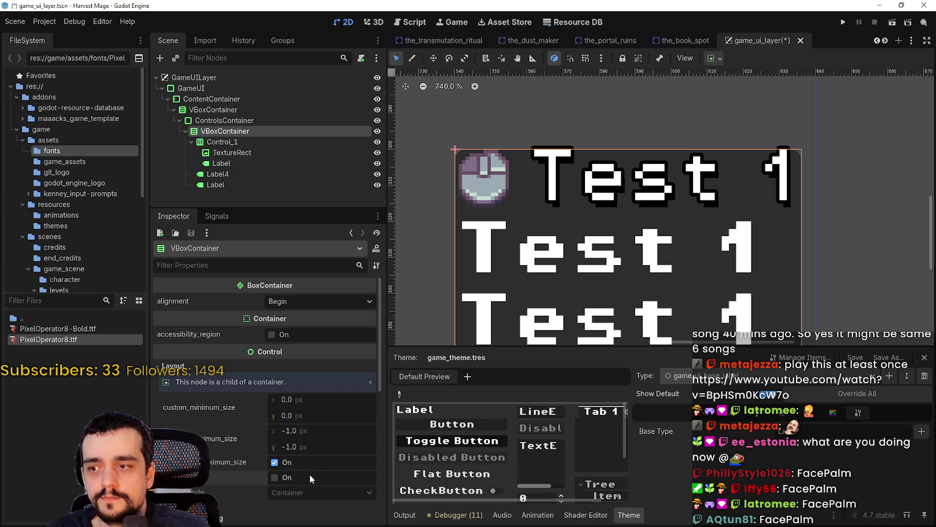
pyautogui.scroll(-1, 601, 155)
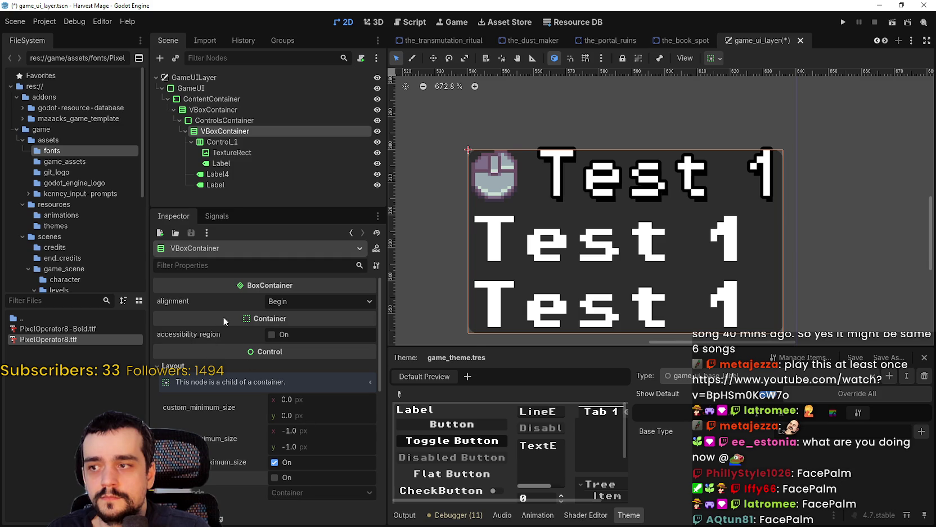
pyautogui.scroll(4, 561, 162)
pyautogui.scroll(-3, 570, 150)
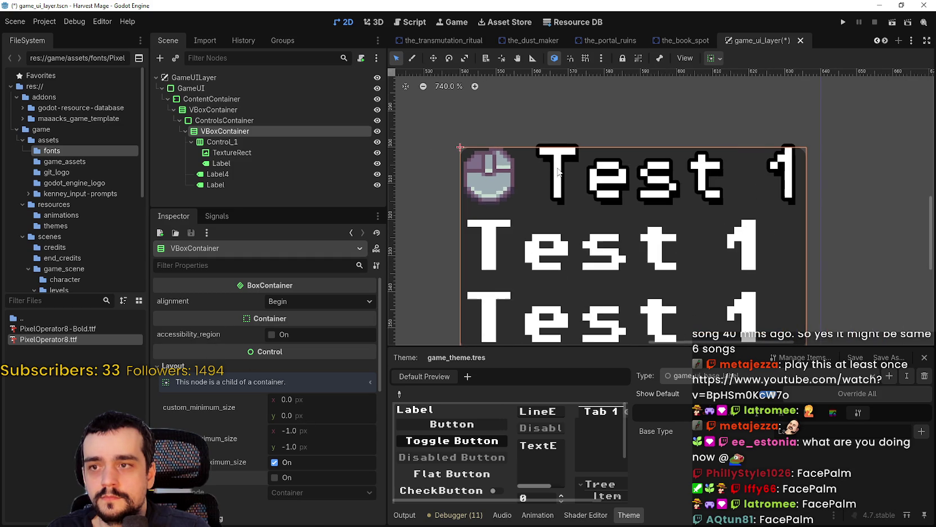
pyautogui.scroll(-3, 312, 509)
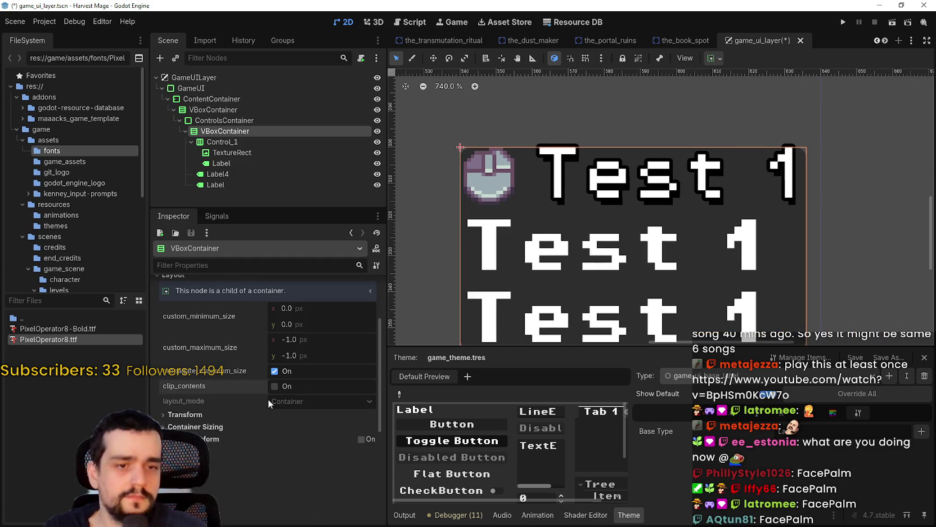
pyautogui.scroll(3, 342, 428)
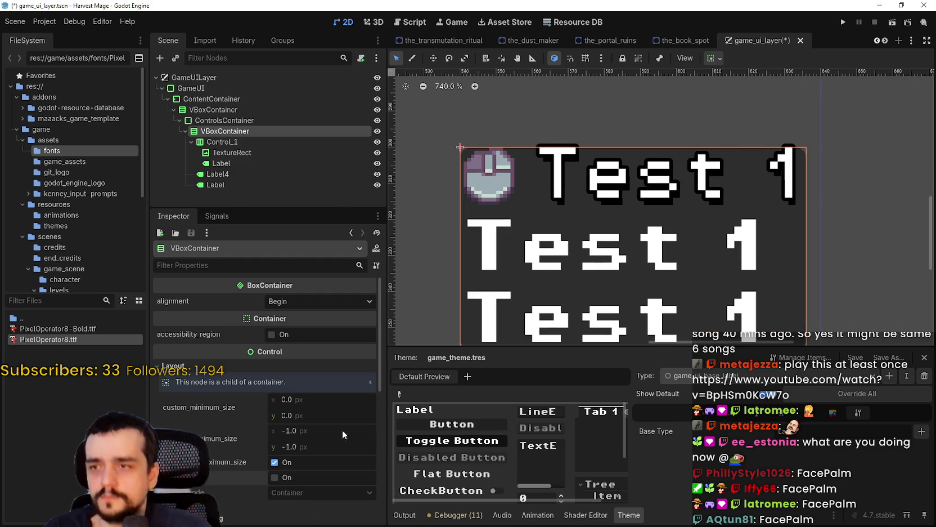
# Step: Review ControlsContainer's layout settings, zoom out, and expand its Theme Overrides
pyautogui.click(256, 120)
pyautogui.scroll(-3, 246, 469)
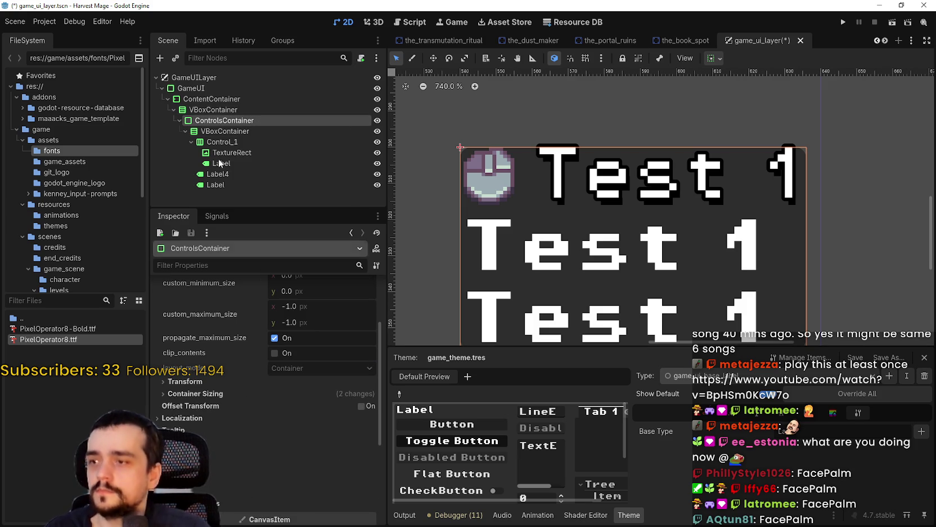
pyautogui.click(225, 112)
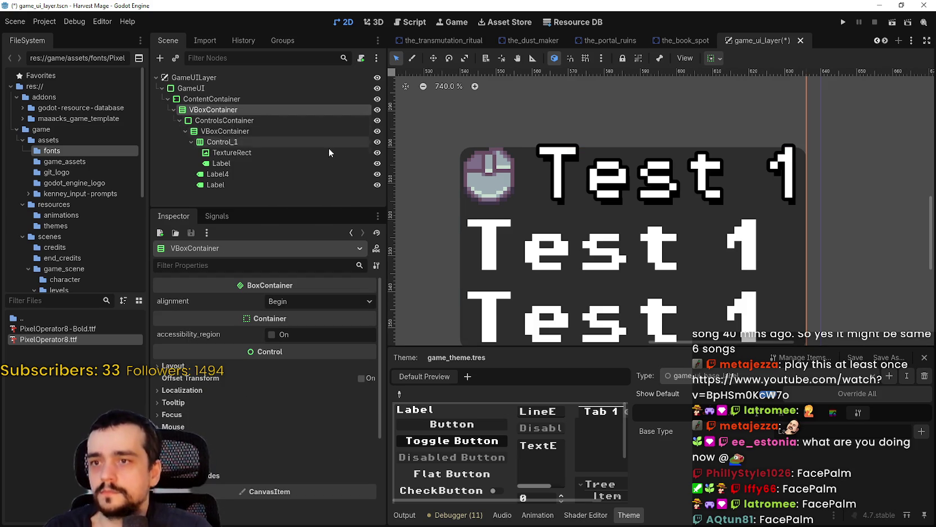
pyautogui.scroll(-1, 452, 166)
pyautogui.click(282, 119)
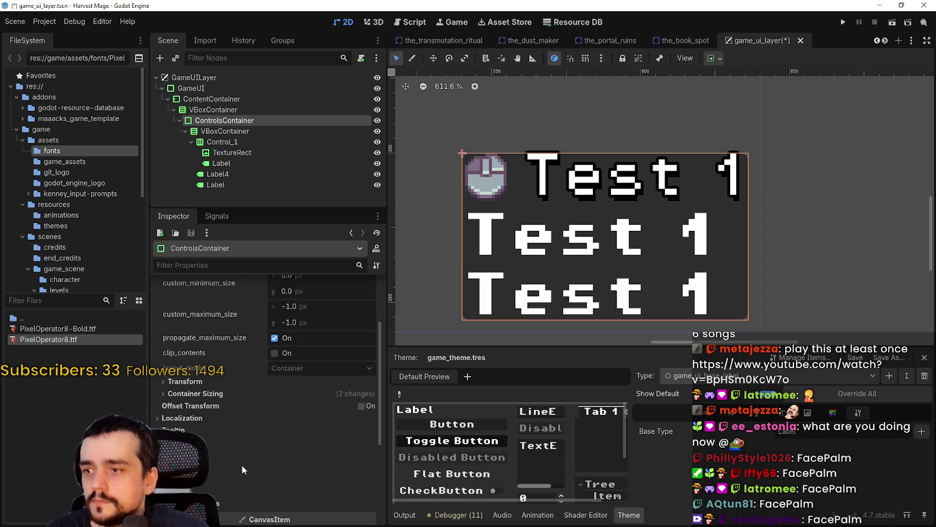
pyautogui.hotkey('ctrl', '-')
pyautogui.scroll(-1, 223, 507)
pyautogui.scroll(-1, 221, 505)
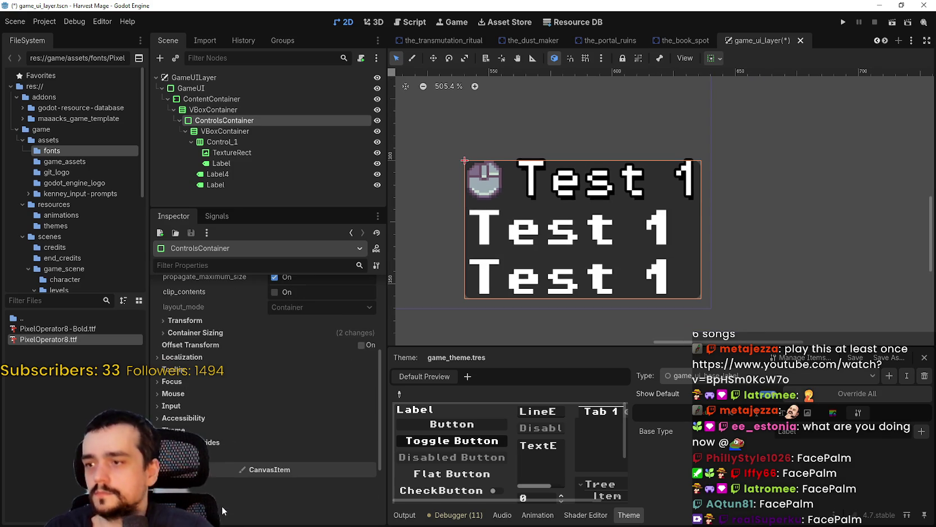
pyautogui.click(293, 442)
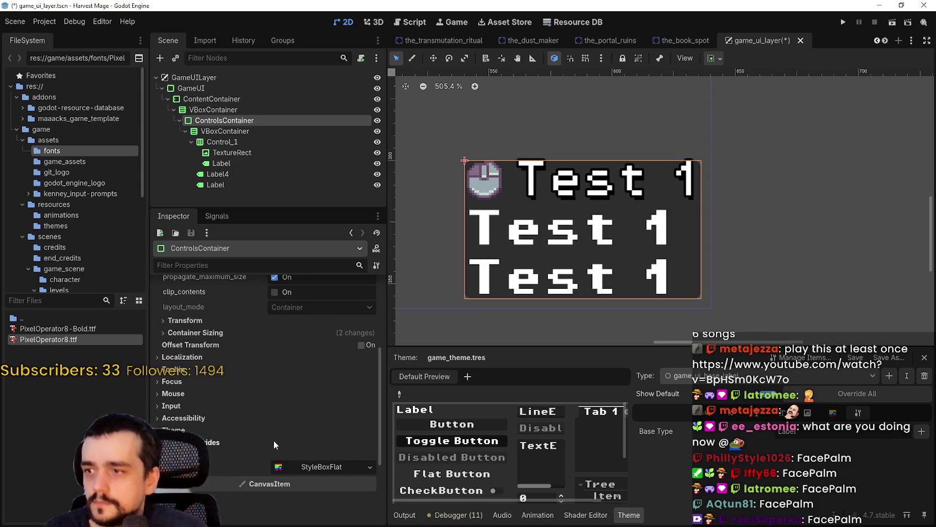
pyautogui.scroll(3, 275, 433)
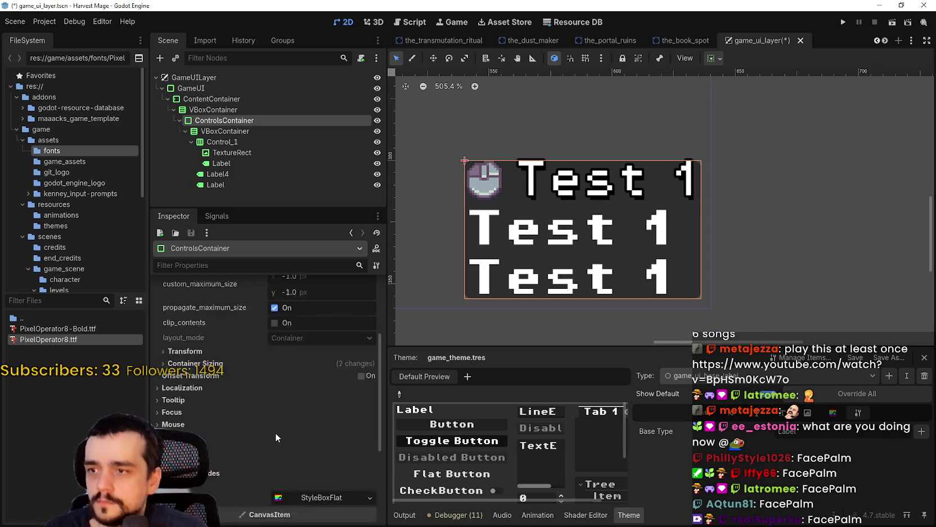
# Step: Change ControlsContainer's node type to MarginContainer and save the scene
pyautogui.rightClick(236, 122)
pyautogui.click(303, 231)
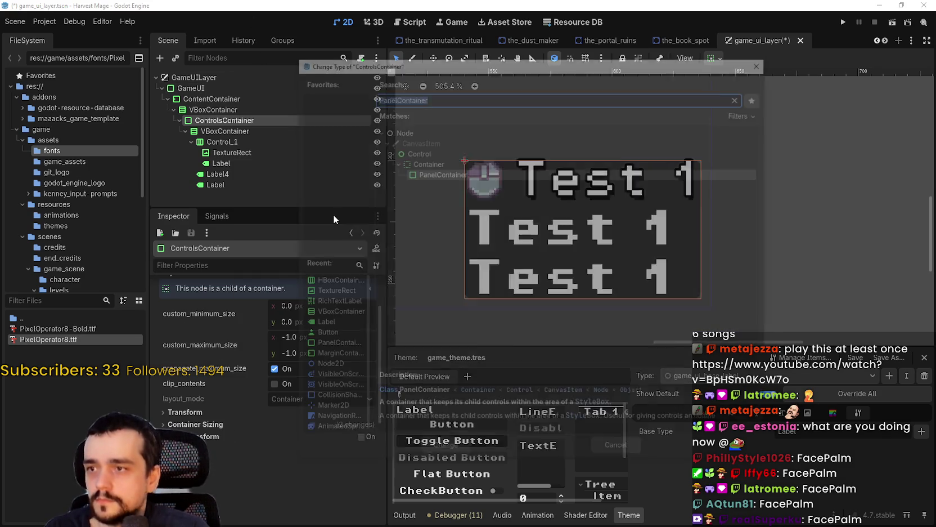
pyautogui.write('margi')
pyautogui.press('Return')
pyautogui.hotkey('ctrl', 's')
# Step: Set the MarginContainer's margin_left and margin_top theme overrides to 4
pyautogui.click(228, 443)
pyautogui.click(300, 455)
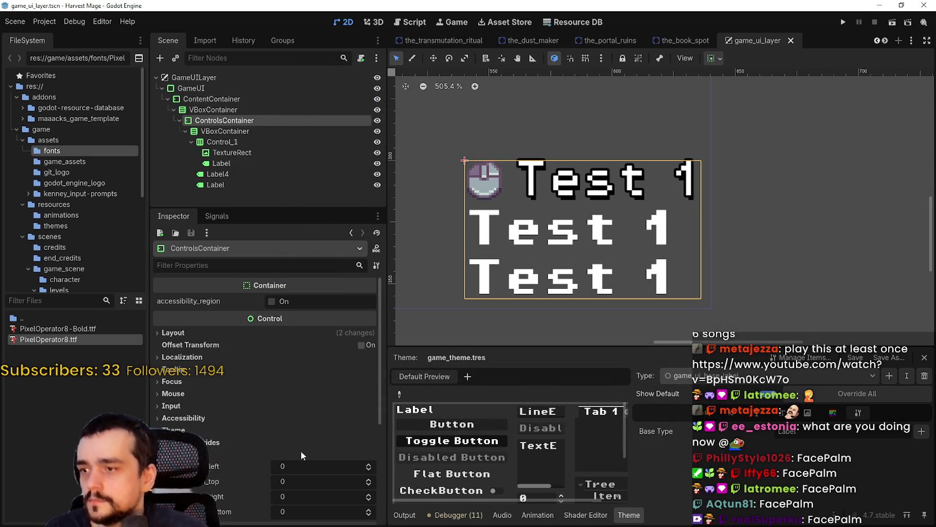
pyautogui.click(369, 464)
pyautogui.click(368, 464)
pyautogui.click(369, 464)
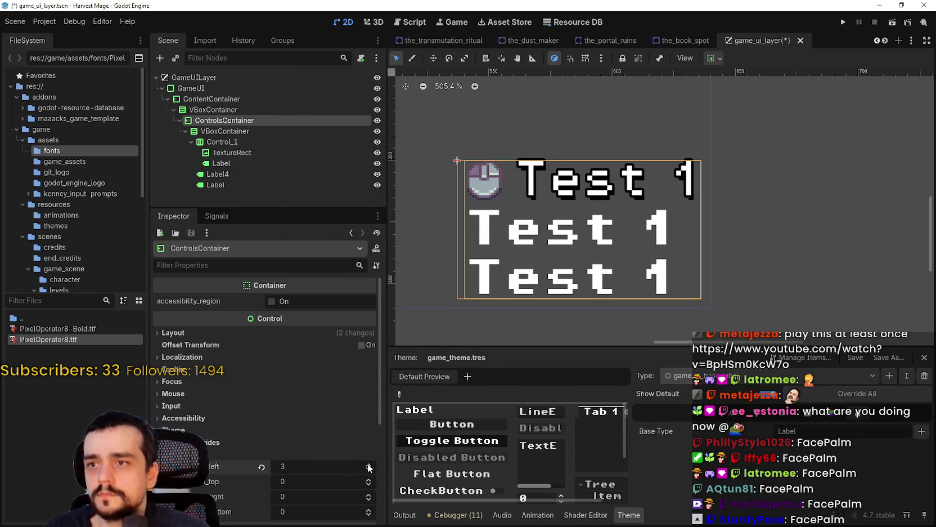
pyautogui.click(369, 465)
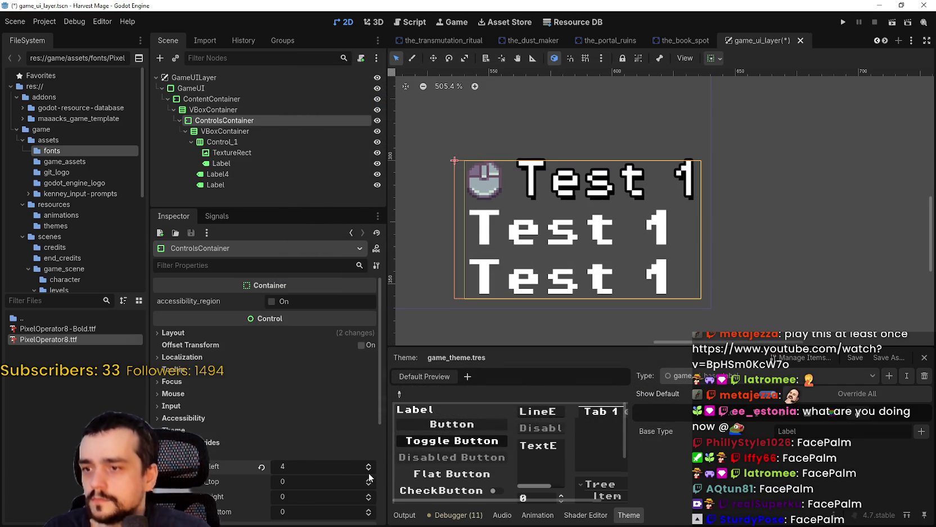
pyautogui.click(369, 481)
pyautogui.click(368, 481)
pyautogui.click(368, 481)
pyautogui.click(369, 481)
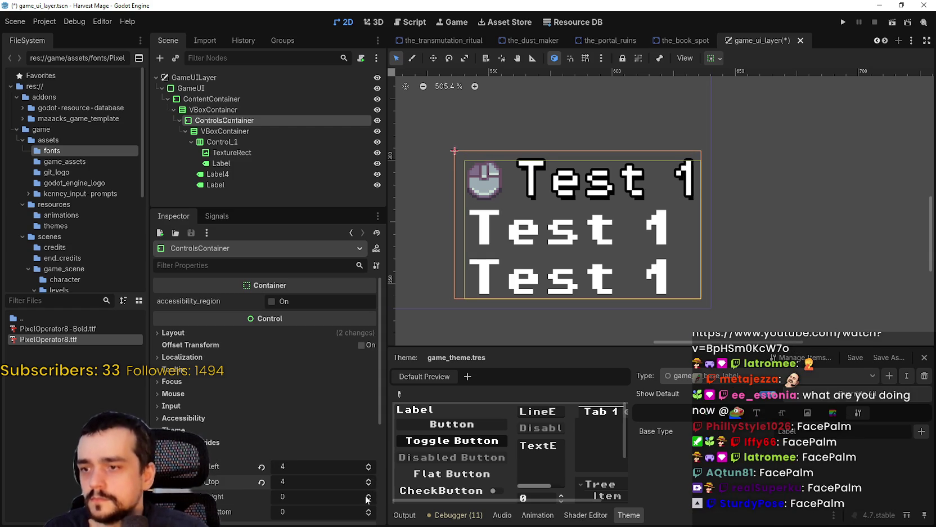
# Step: Set margin_right and margin_bottom to 4, then inspect Label4's text settings
pyautogui.click(368, 495)
pyautogui.click(368, 495)
pyautogui.click(368, 495)
pyautogui.click(369, 495)
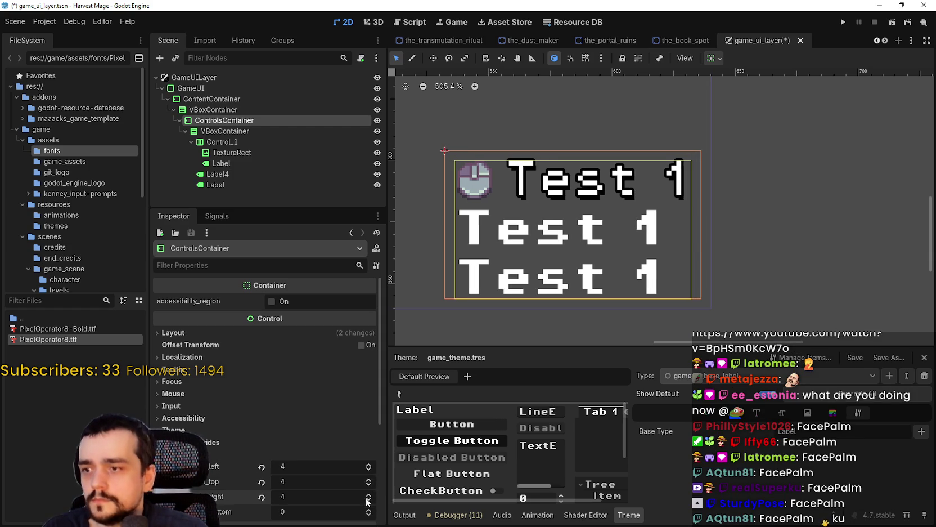
pyautogui.click(368, 508)
pyautogui.click(368, 508)
pyautogui.click(368, 508)
pyautogui.click(369, 509)
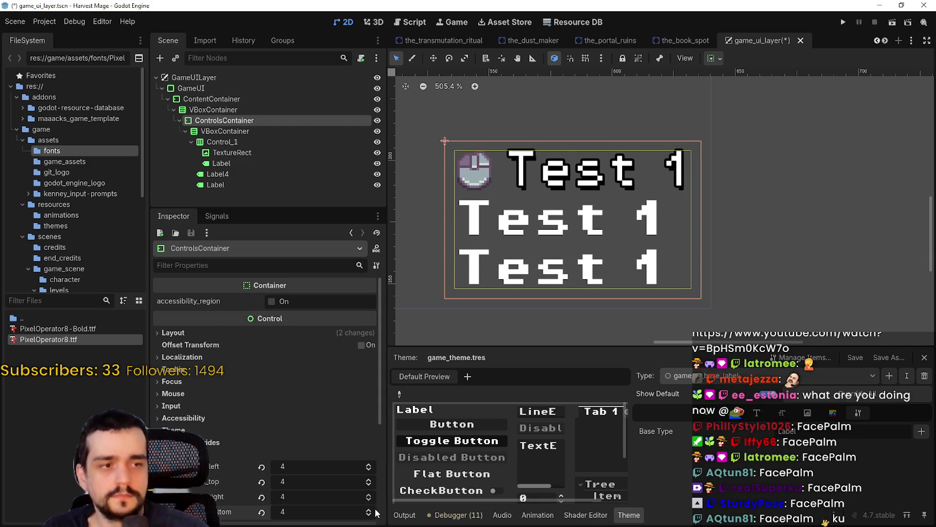
pyautogui.scroll(-8, 563, 214)
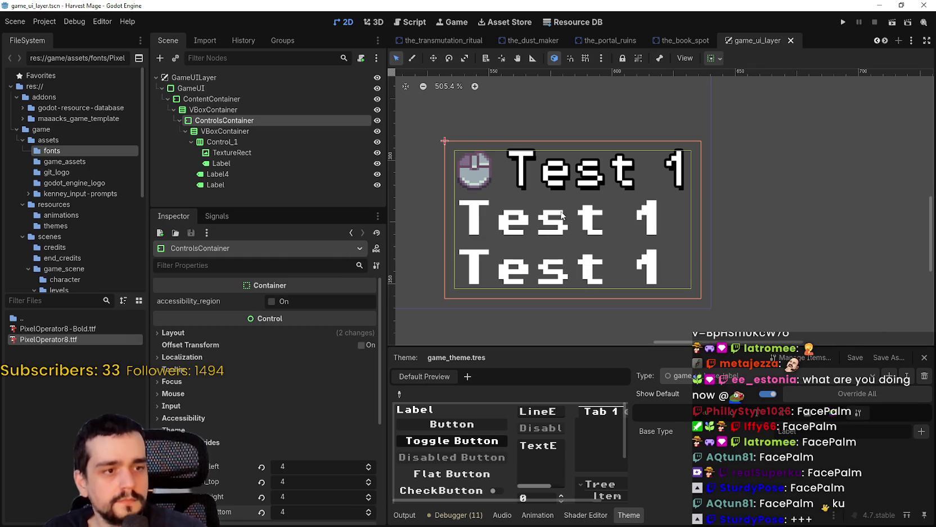
pyautogui.scroll(8, 569, 214)
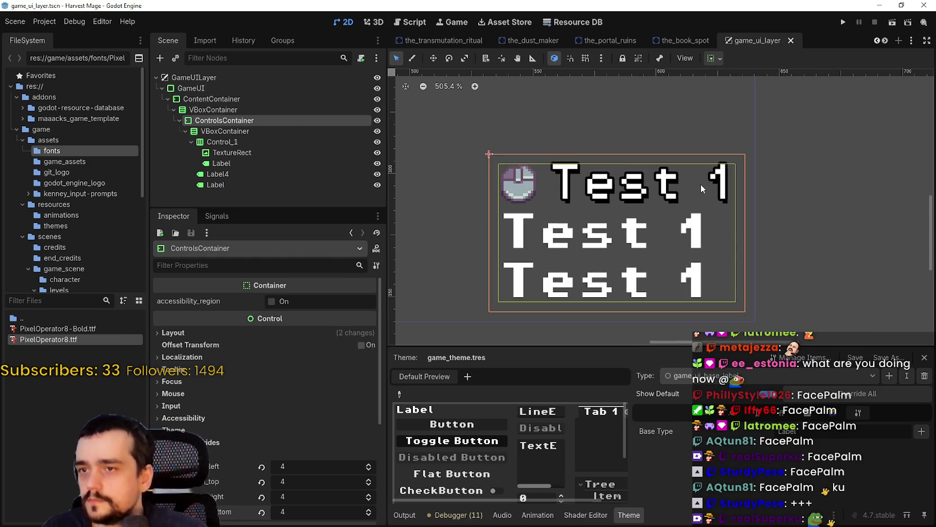
pyautogui.click(230, 174)
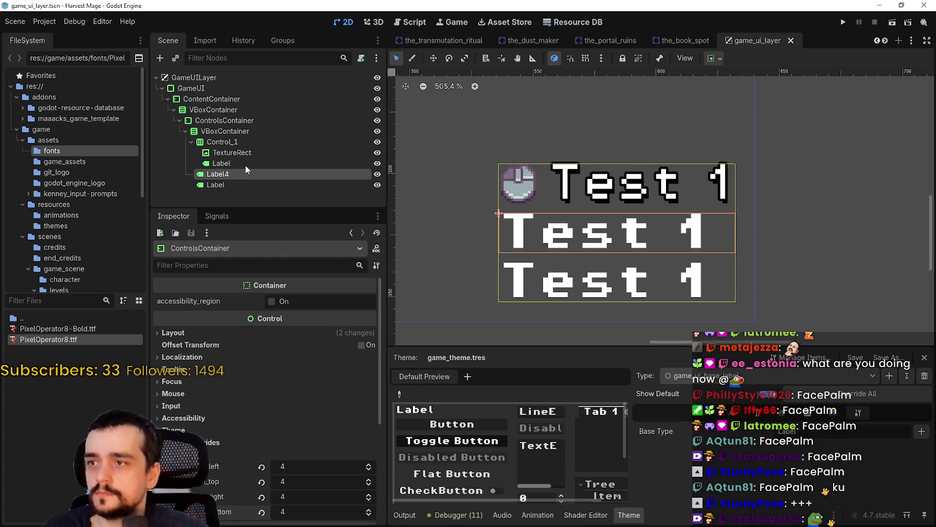
pyautogui.scroll(-5, 238, 417)
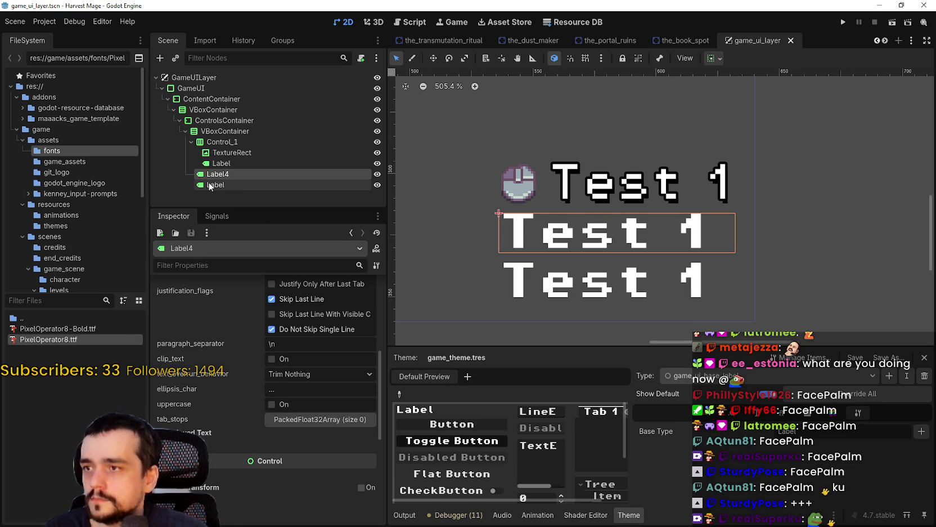